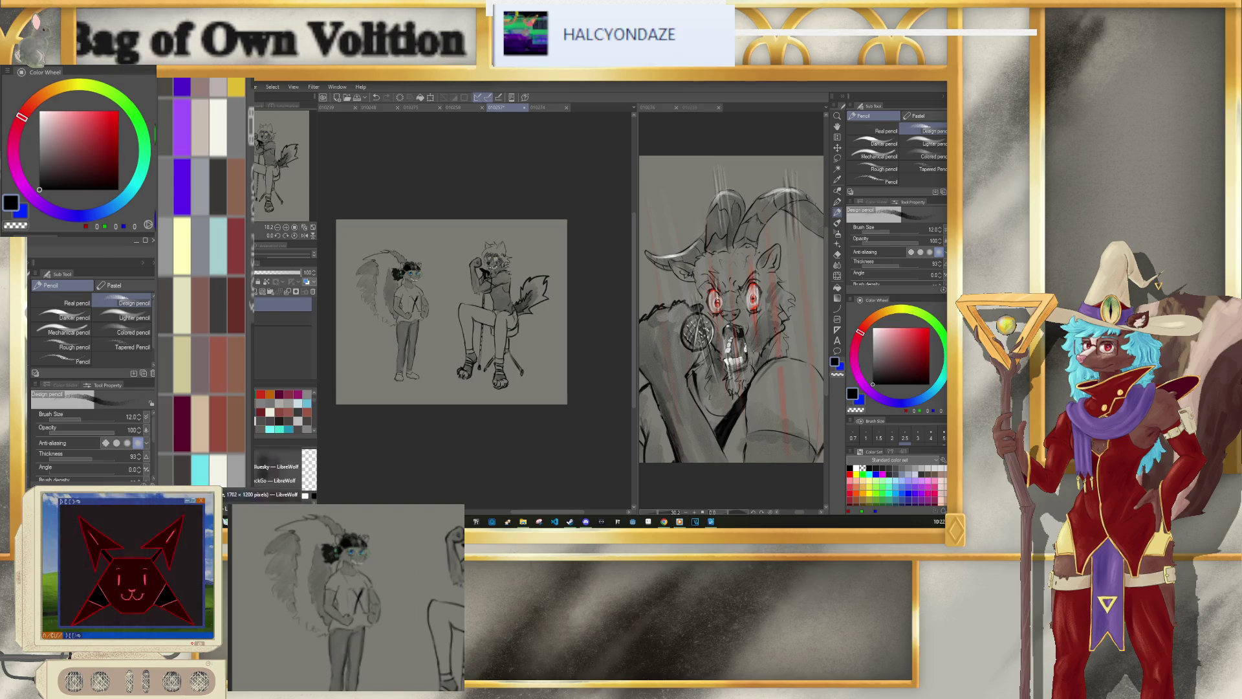
Step: Read through the script document in Google Docs, then return to the drawing app
left_click(269, 473)
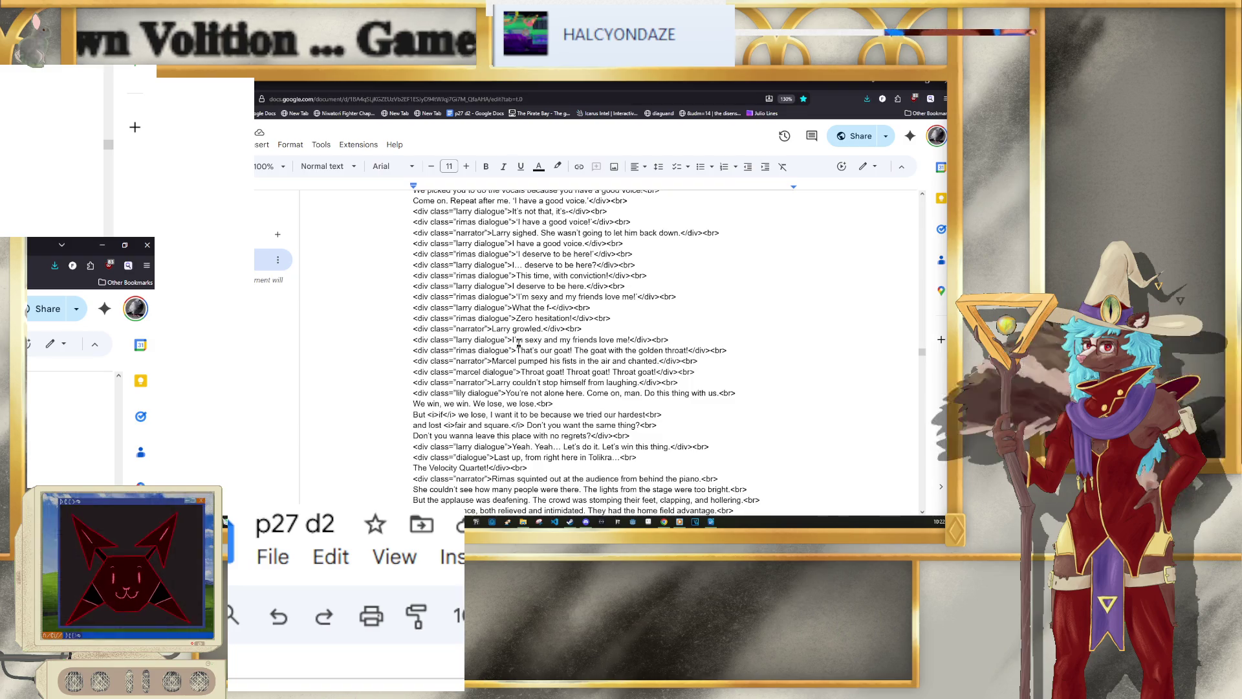
scroll(522, 340, "down", 2)
scroll(519, 359, "down", 3)
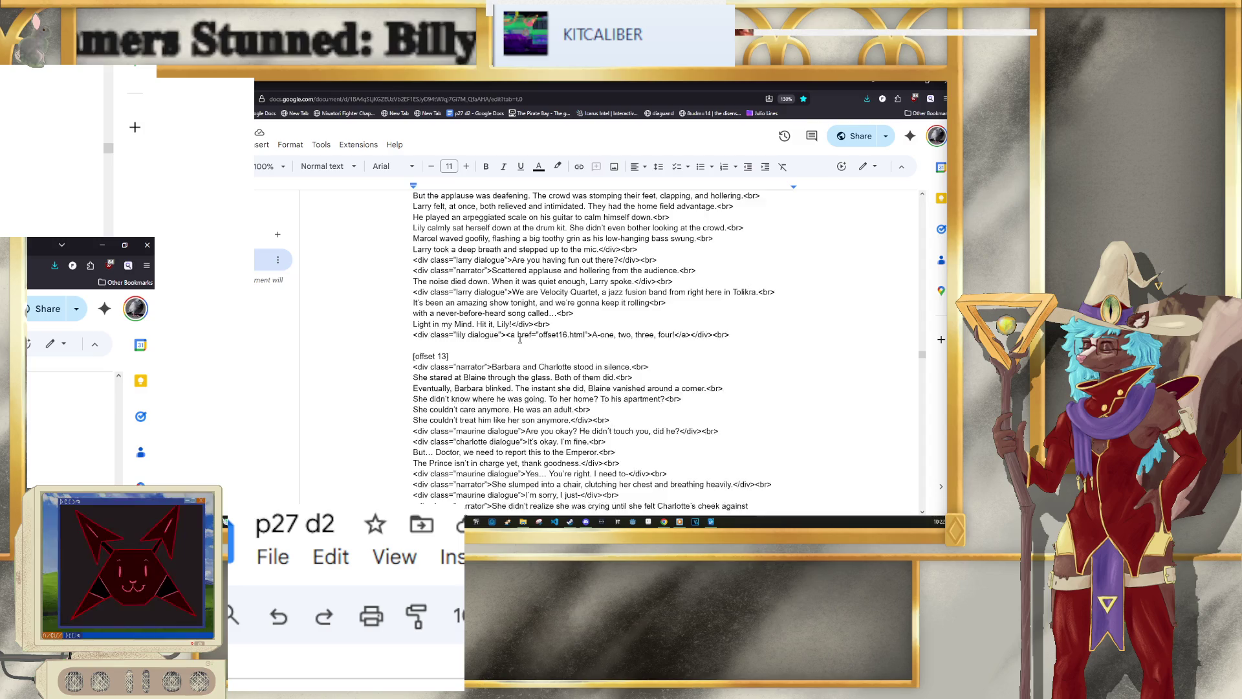
scroll(518, 342, "up", 1)
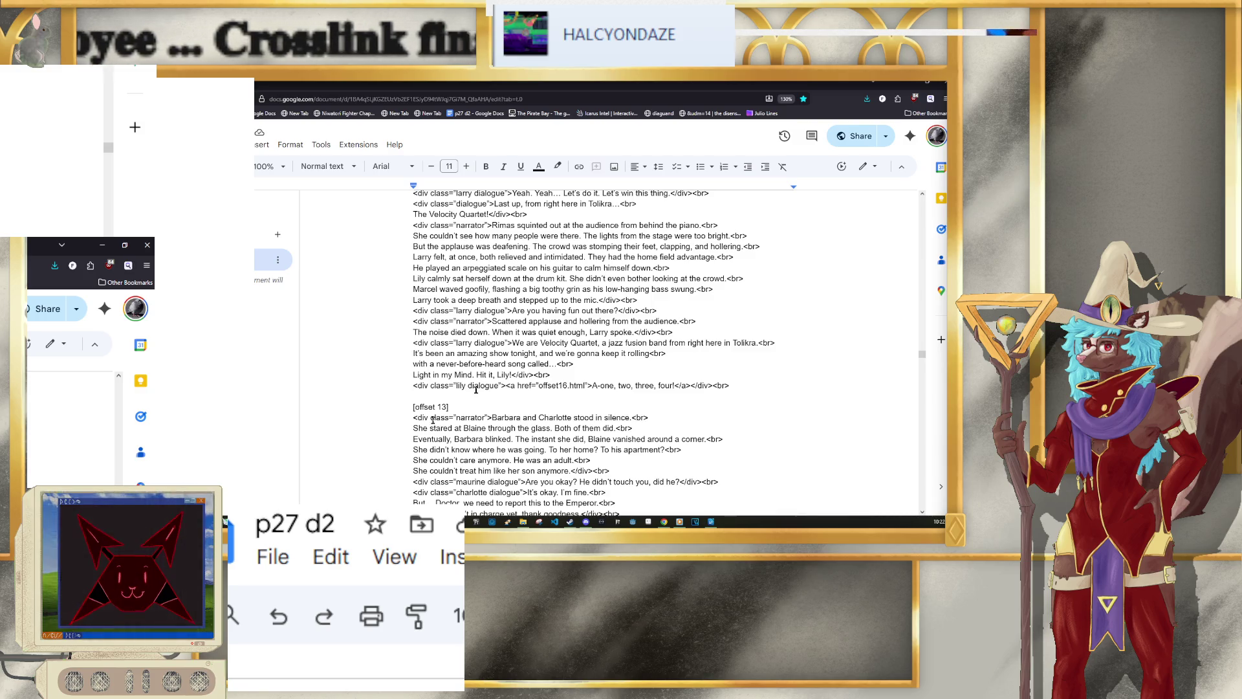
scroll(476, 389, "up", 3)
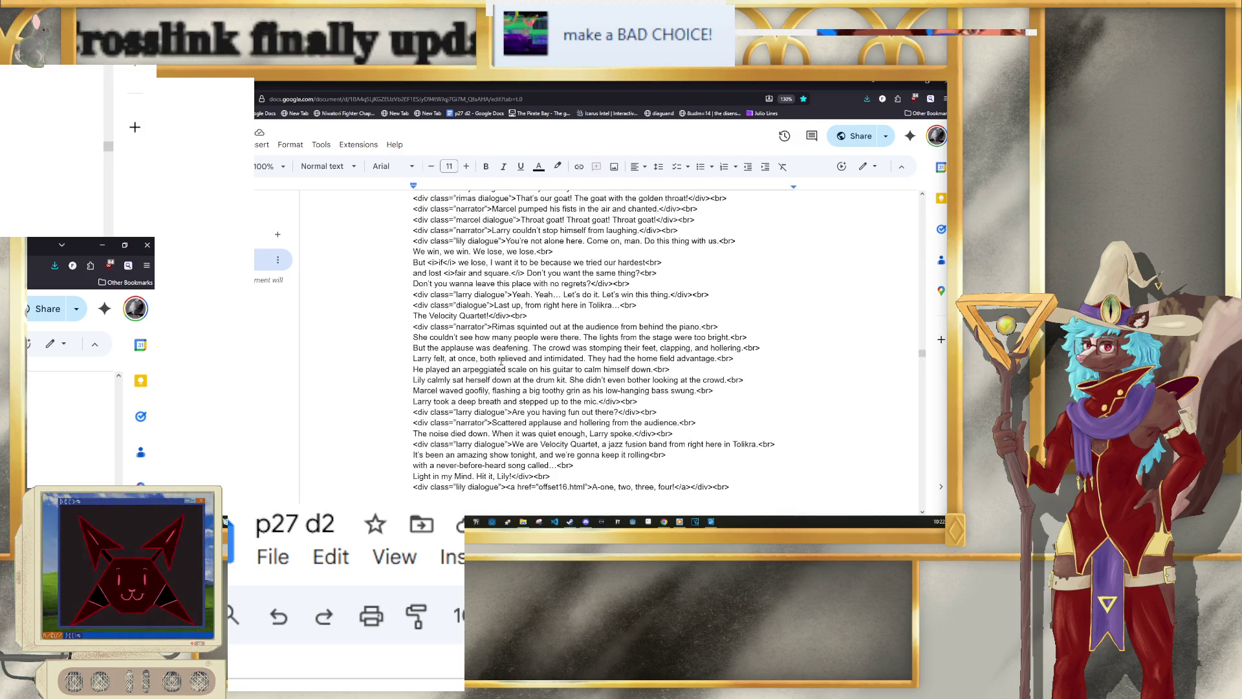
key("alt+Tab")
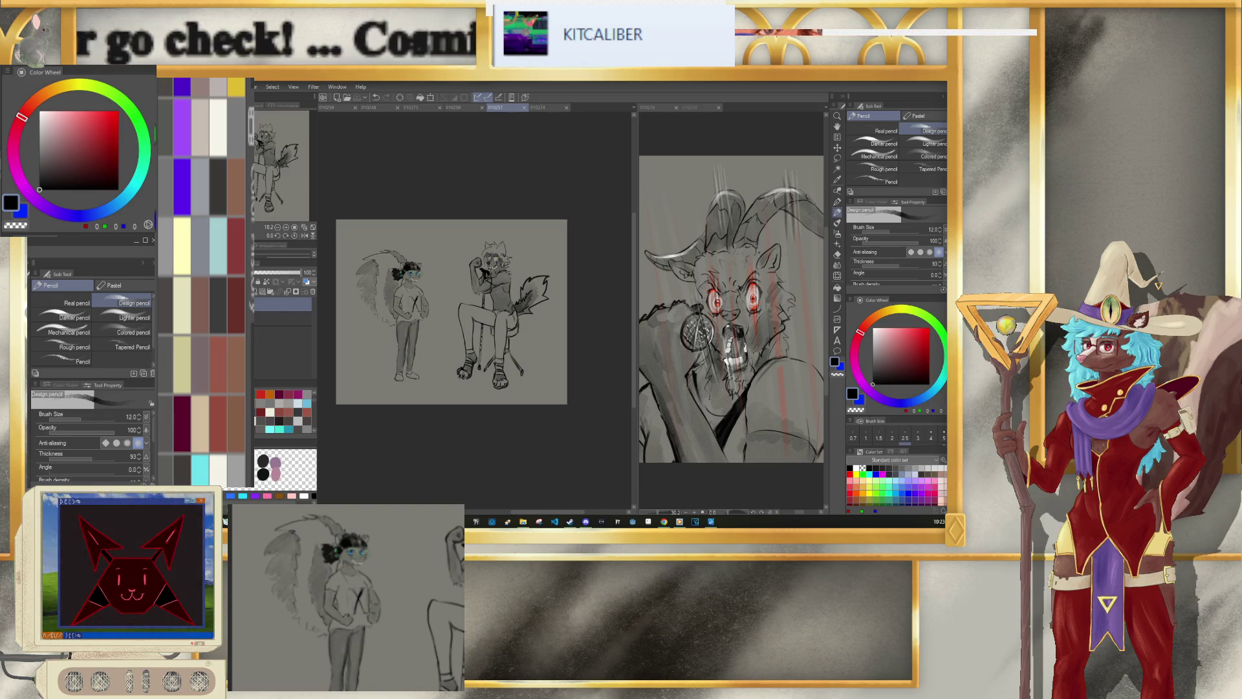
Step: Create a new blank canvas named 010260 and lower the pencil size to 8
key("alt+f")
key("n")
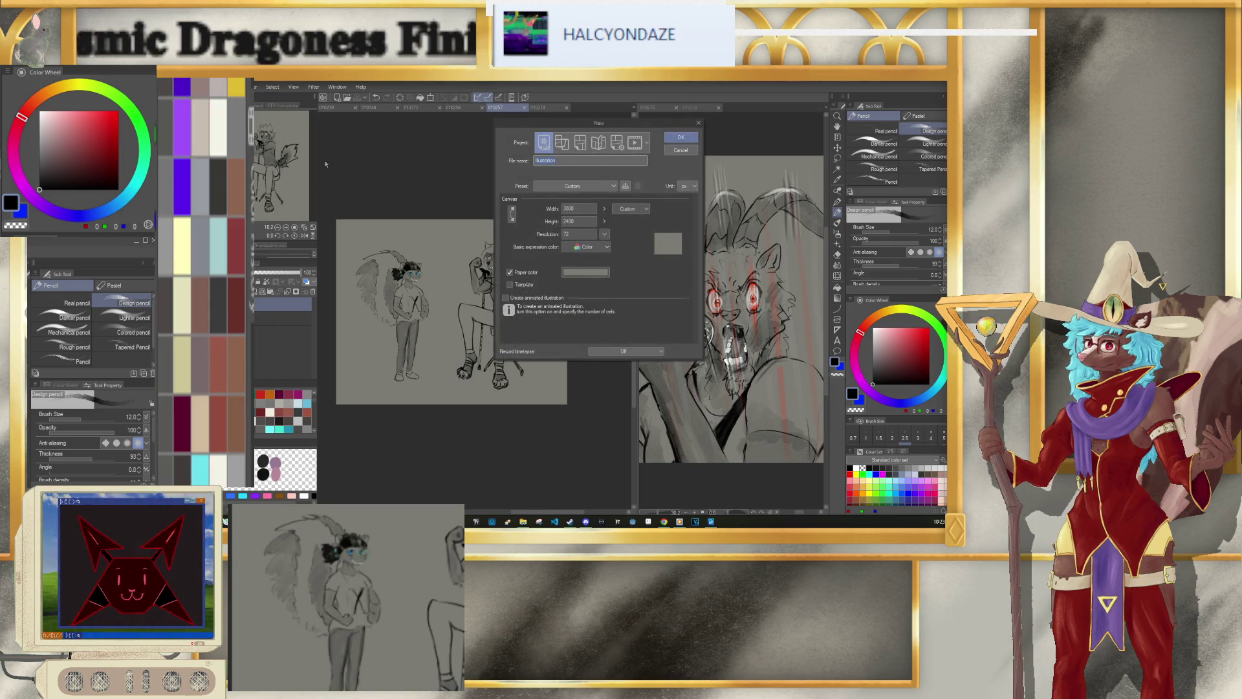
type("010260")
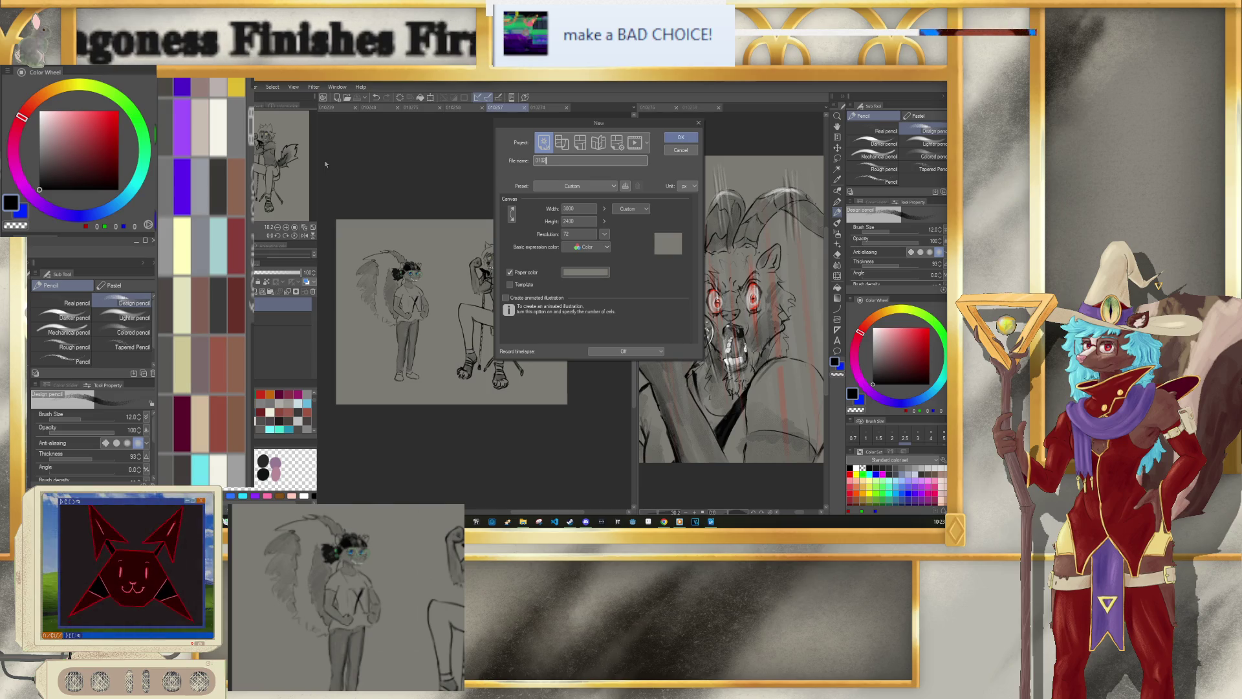
left_click(685, 135)
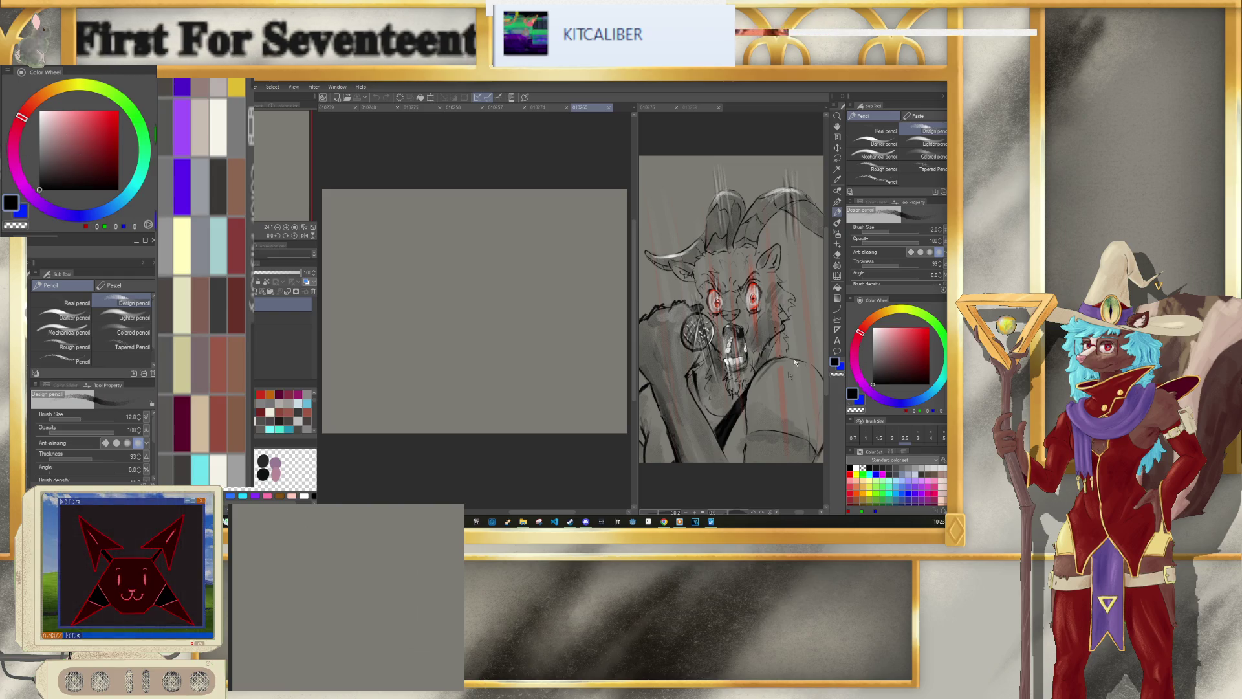
key("bracketleft")
key("bracketleft")
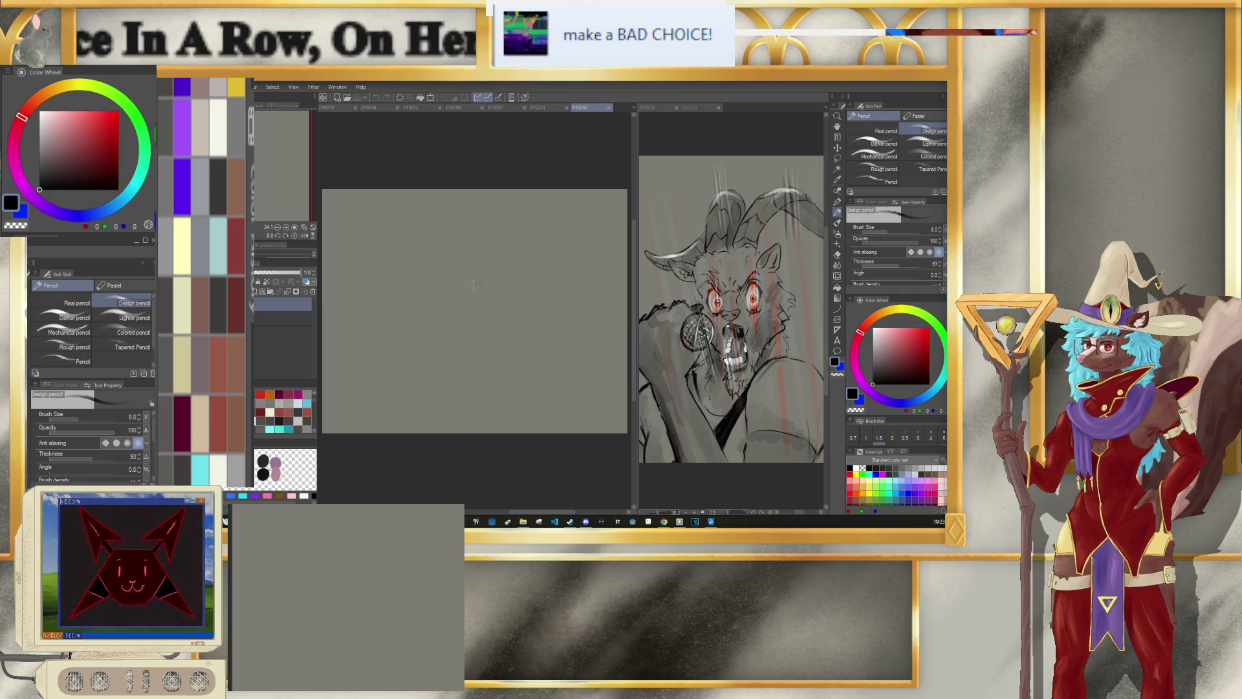
Step: Sketch the goat's horns near the canvas centre, undoing stray marks along the way
left_click(476, 282)
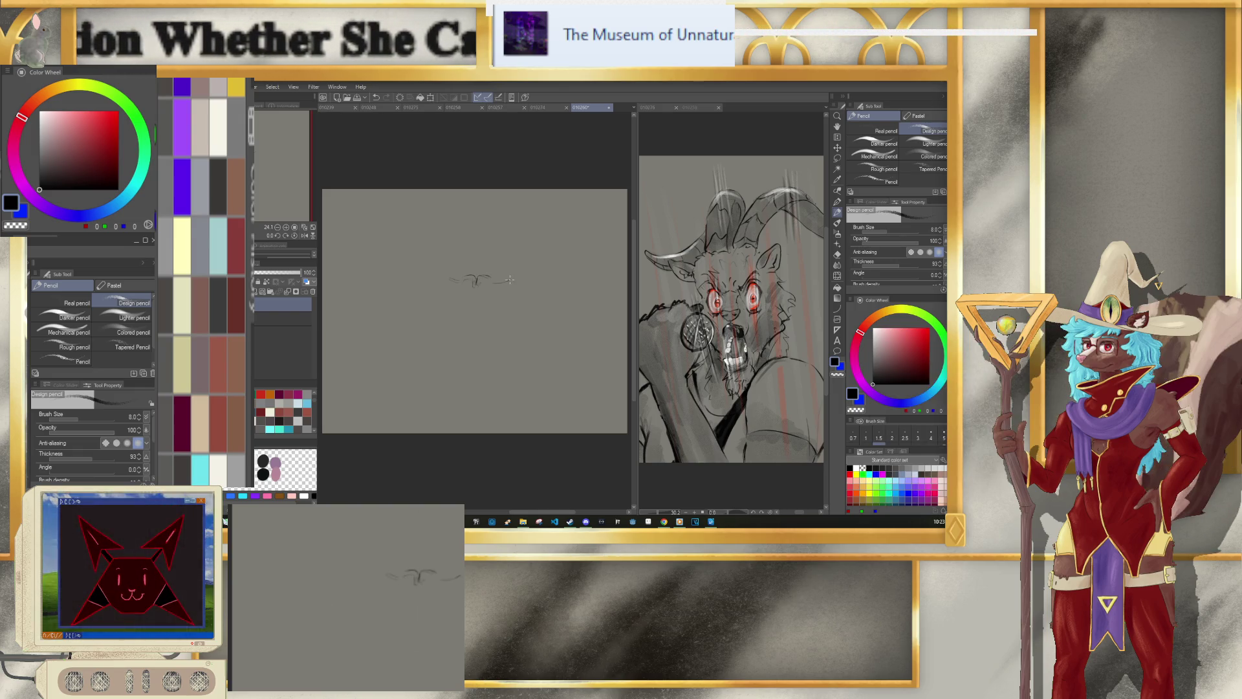
key("ctrl+z")
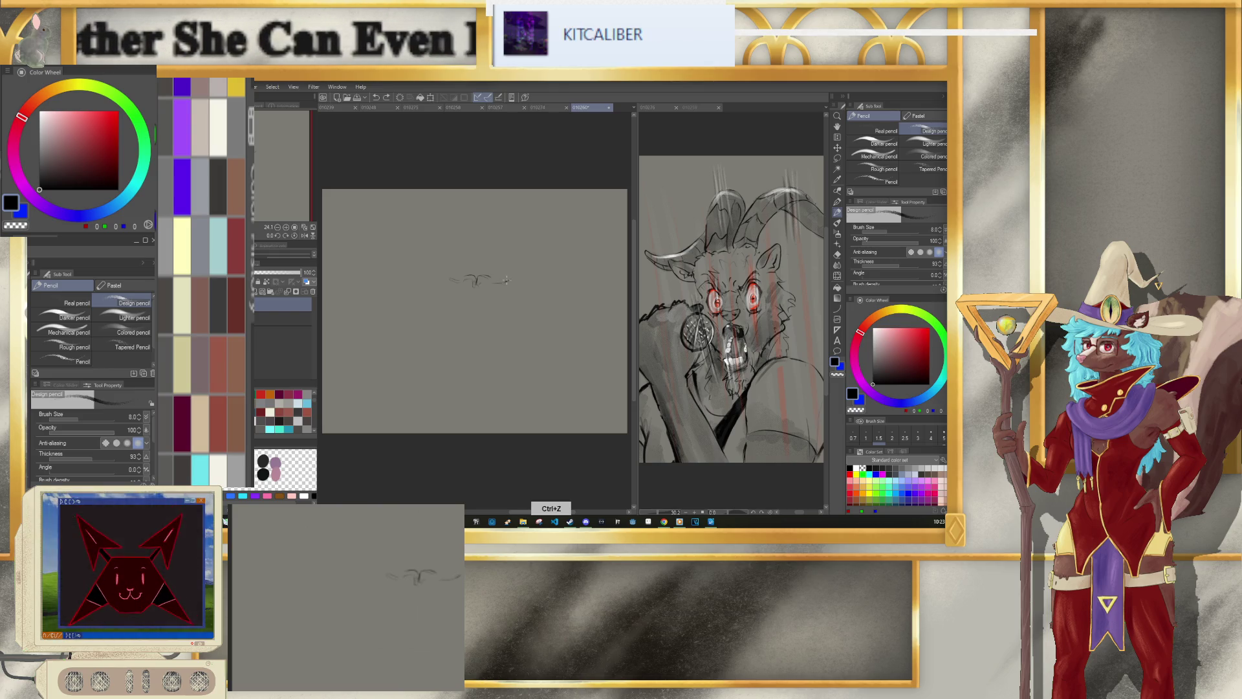
key("p")
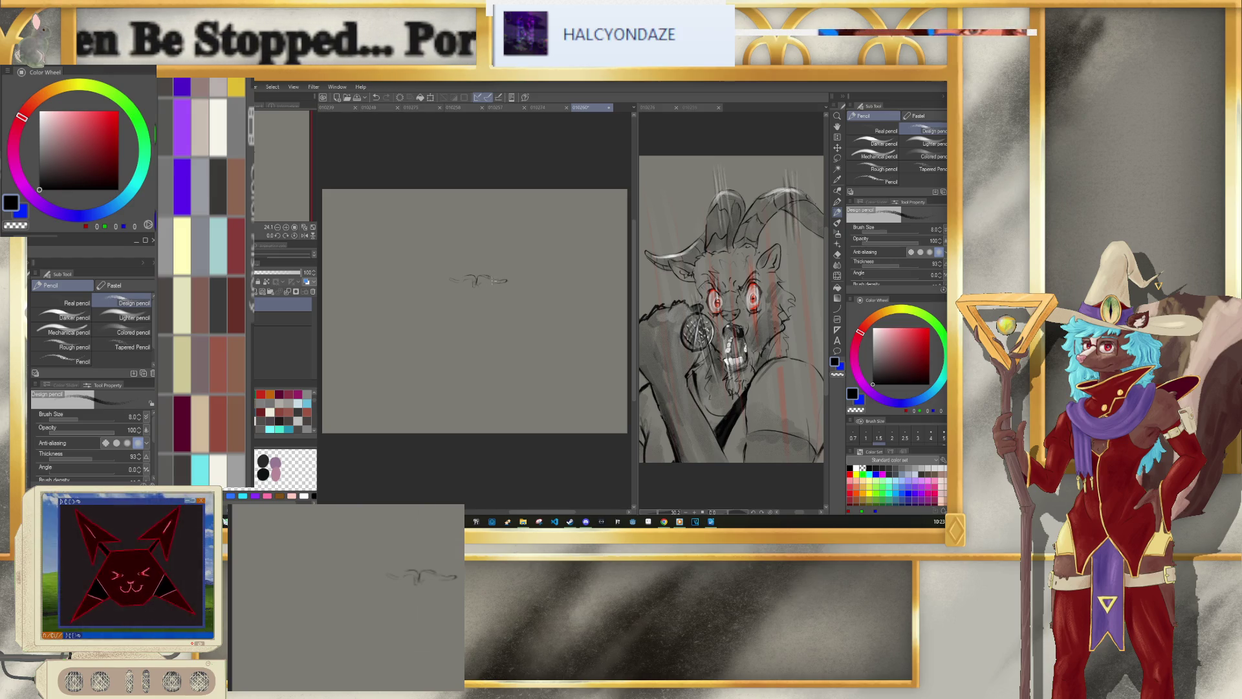
left_click_drag(484, 279, 507, 280)
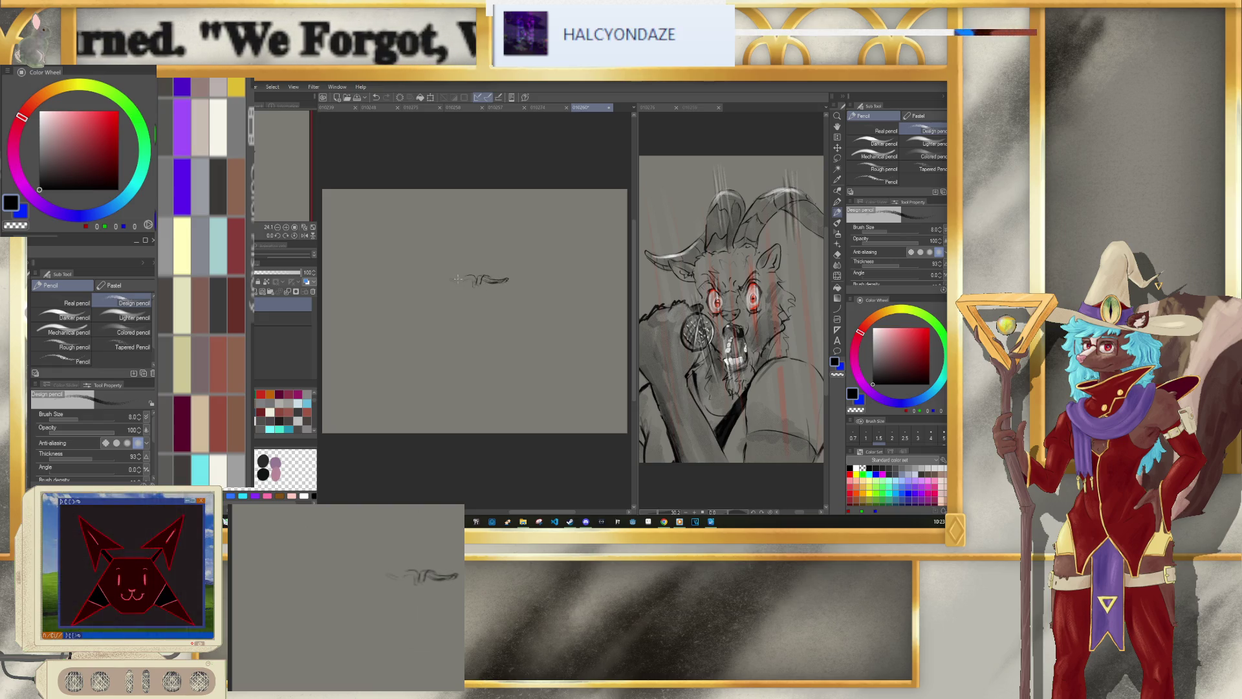
left_click_drag(451, 280, 472, 277)
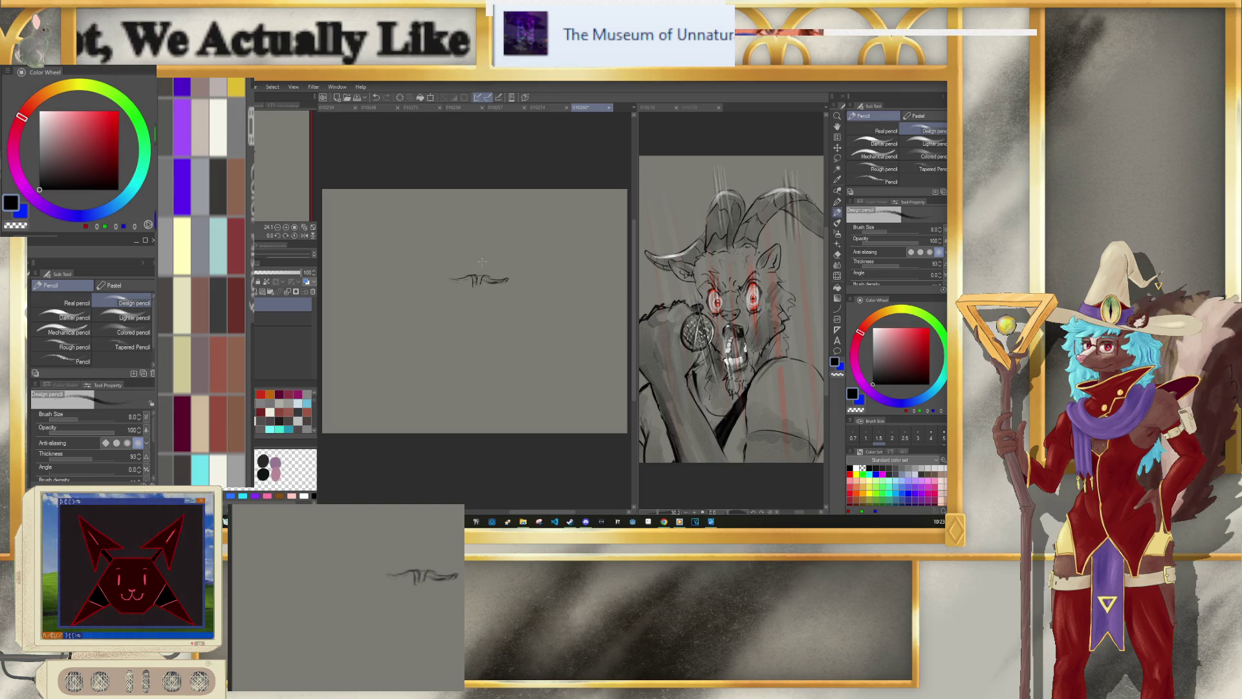
key("e")
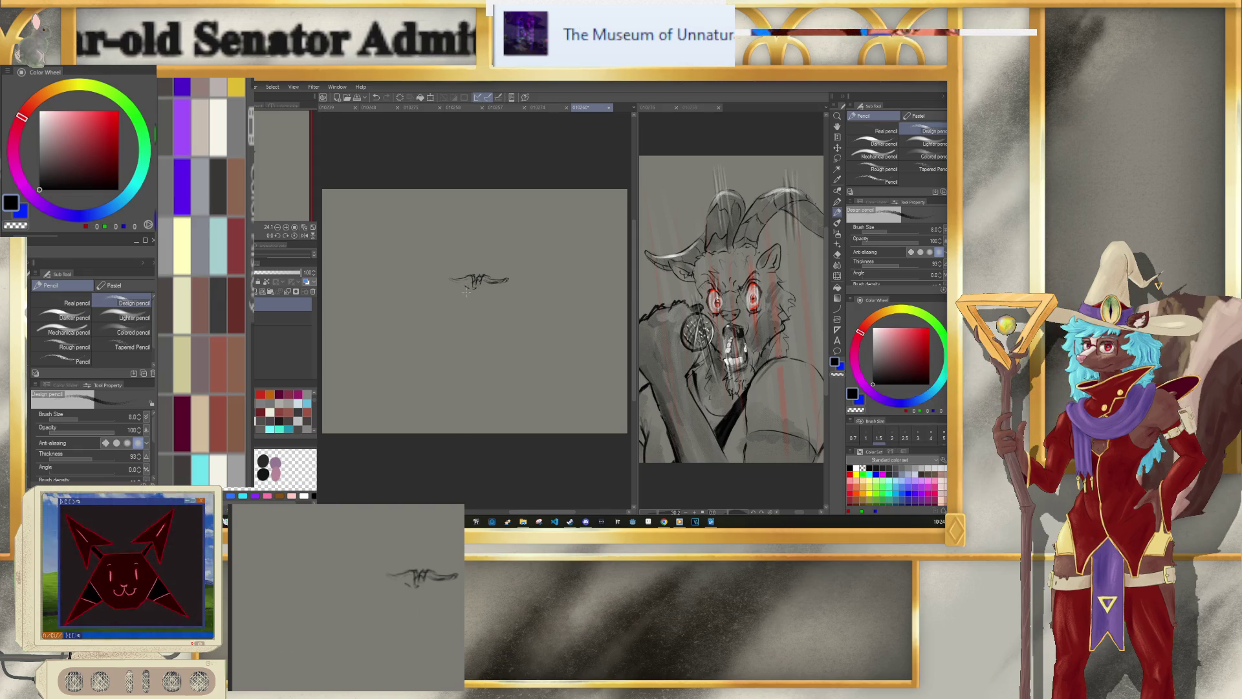
key("ctrl+z")
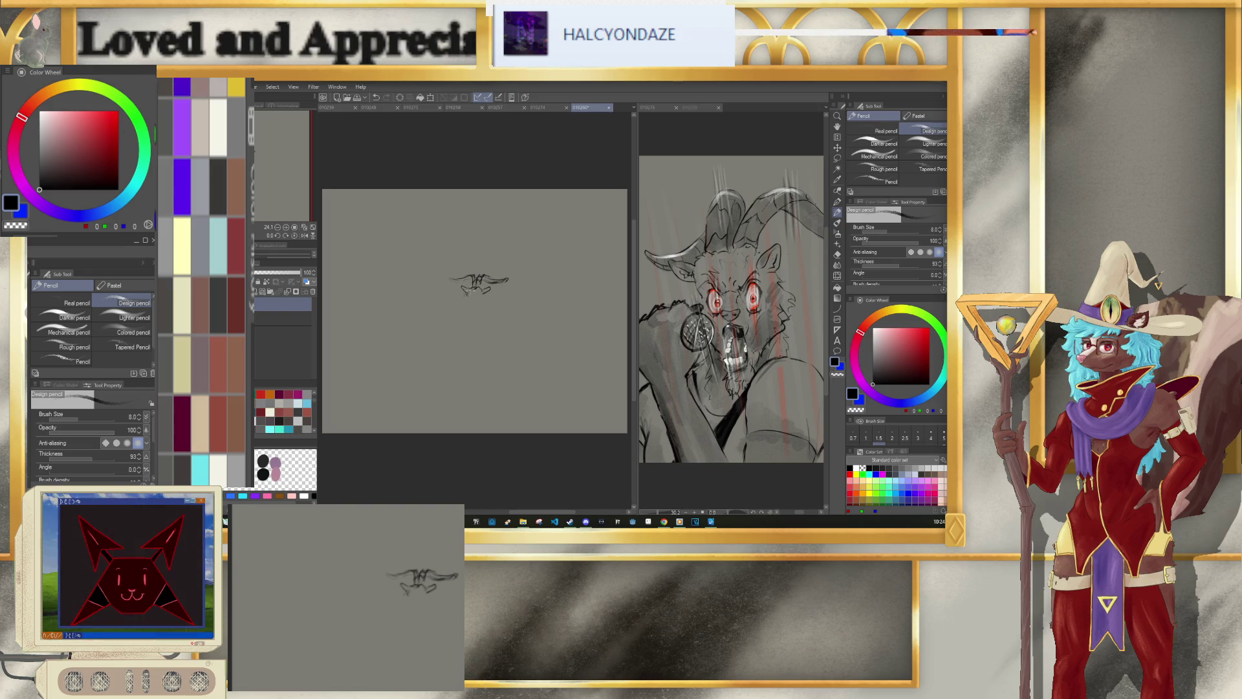
Step: Draw the face, eyes and chin below the horns, then dot the eye in pure red
left_click_drag(467, 290, 468, 310)
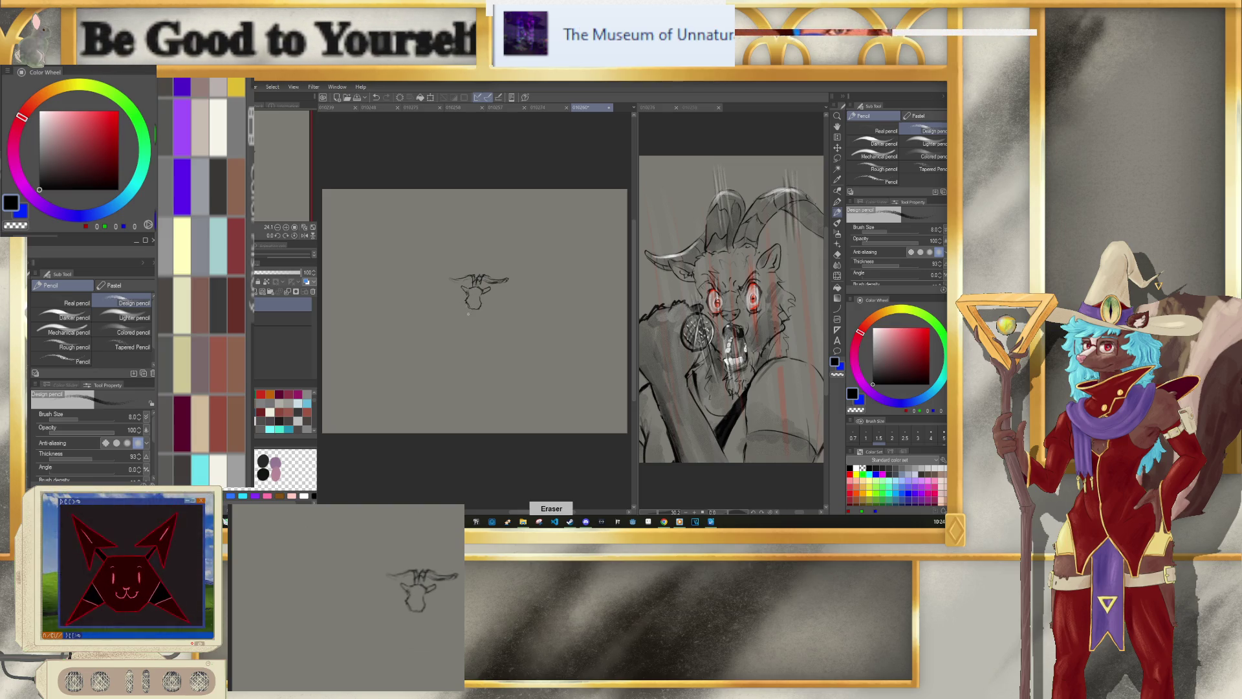
key("p")
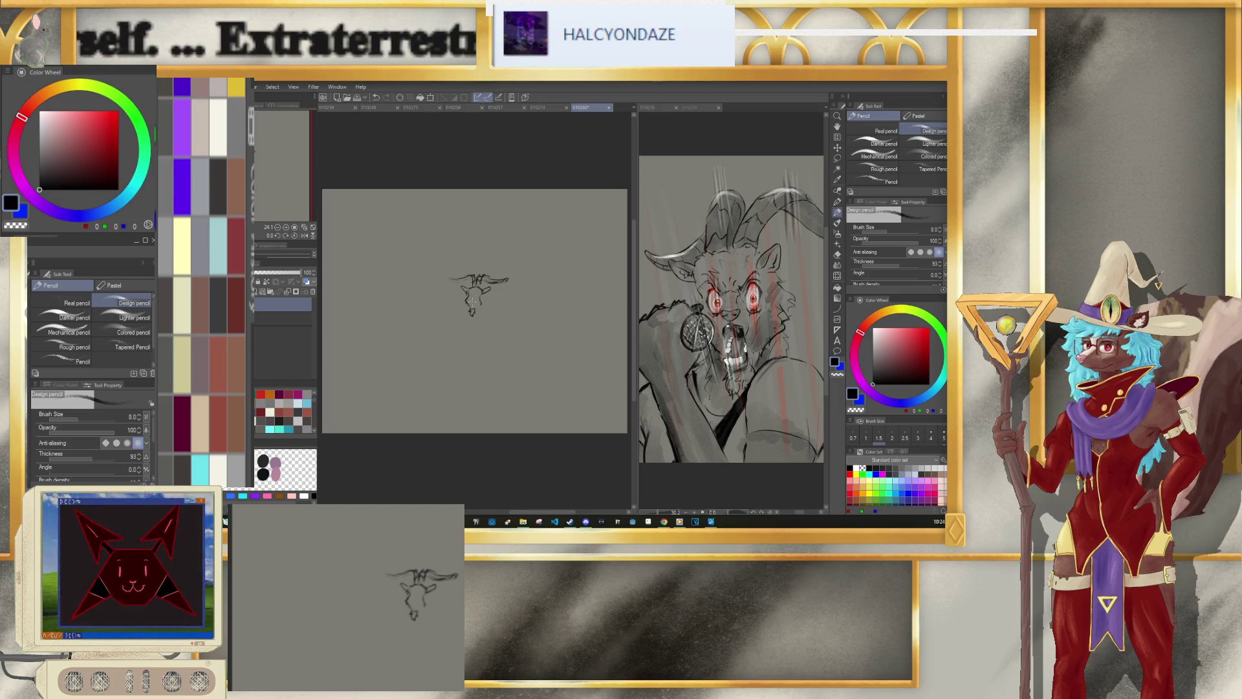
left_click_drag(473, 311, 471, 302)
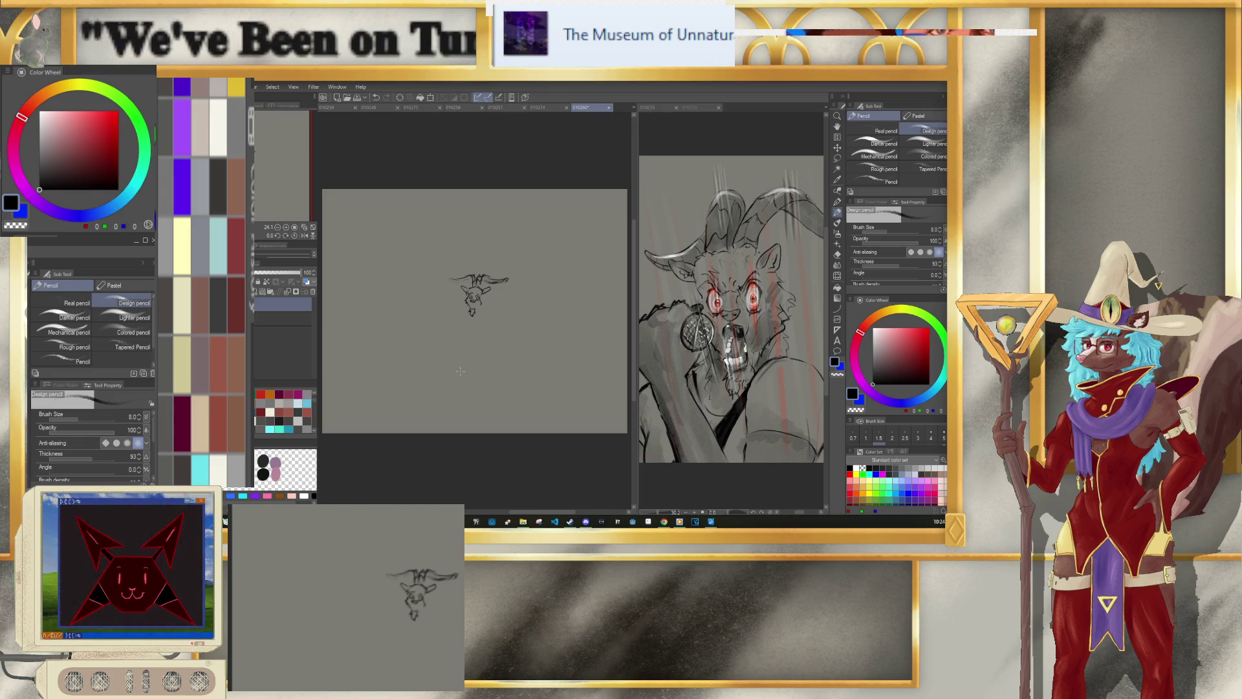
left_click(118, 111)
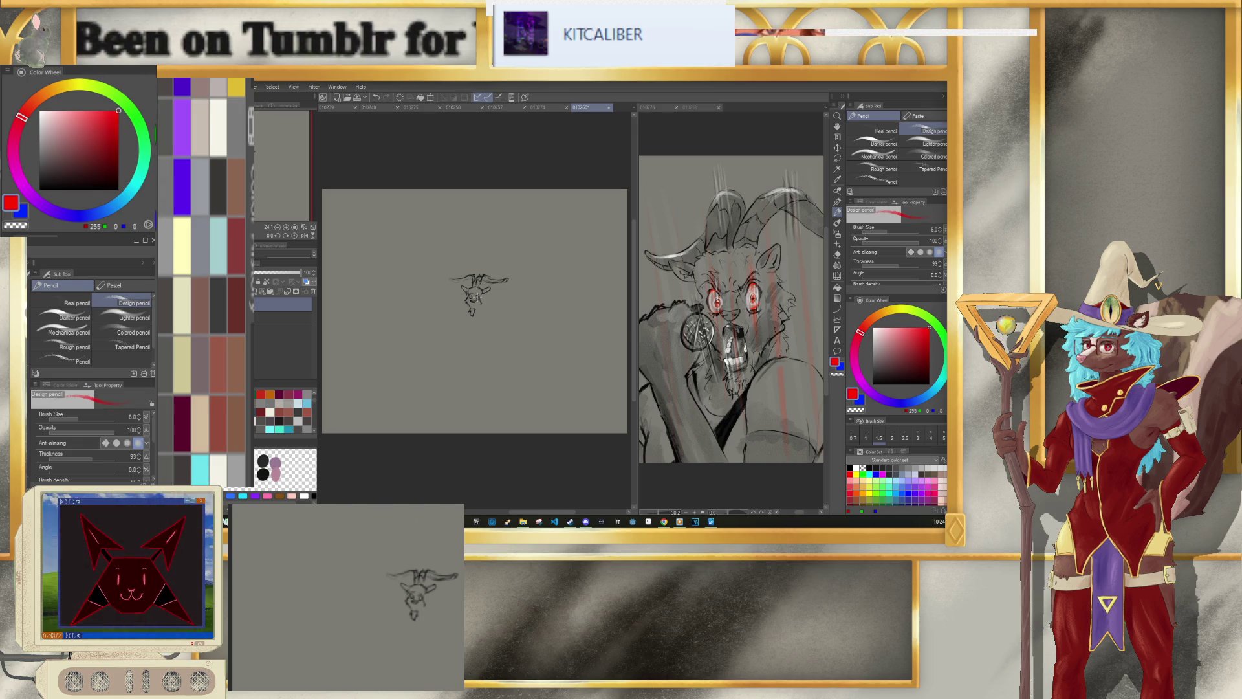
left_click(476, 297)
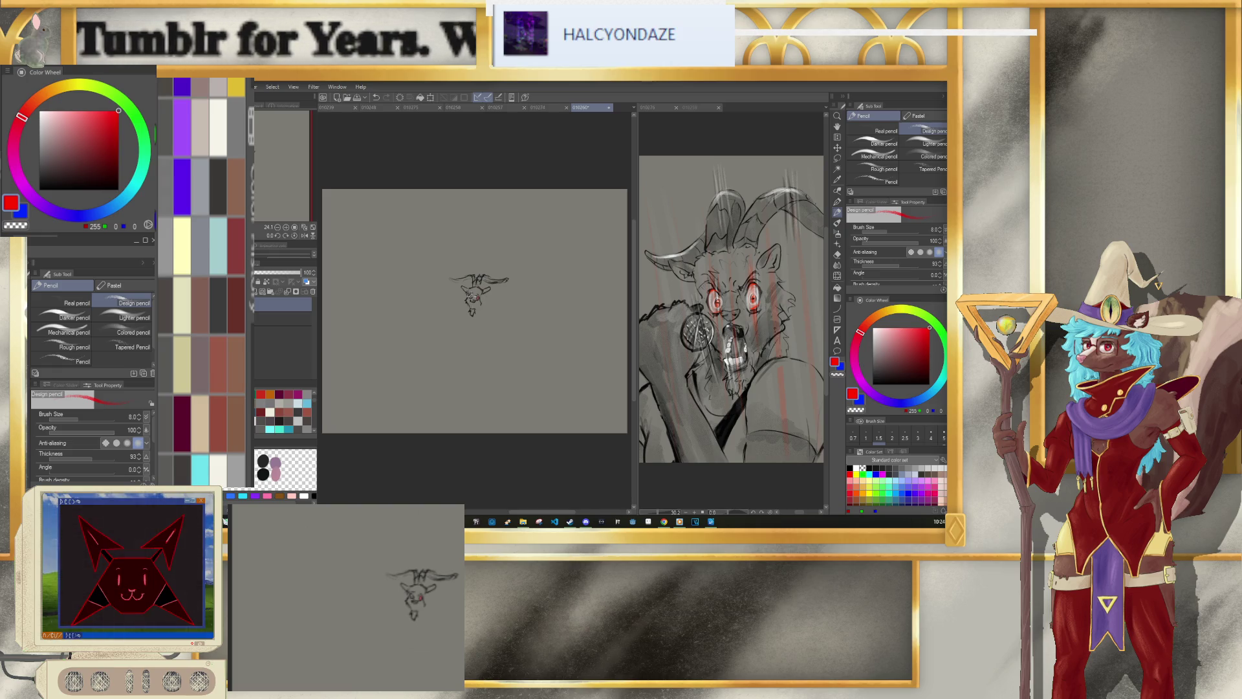
key("alt+f")
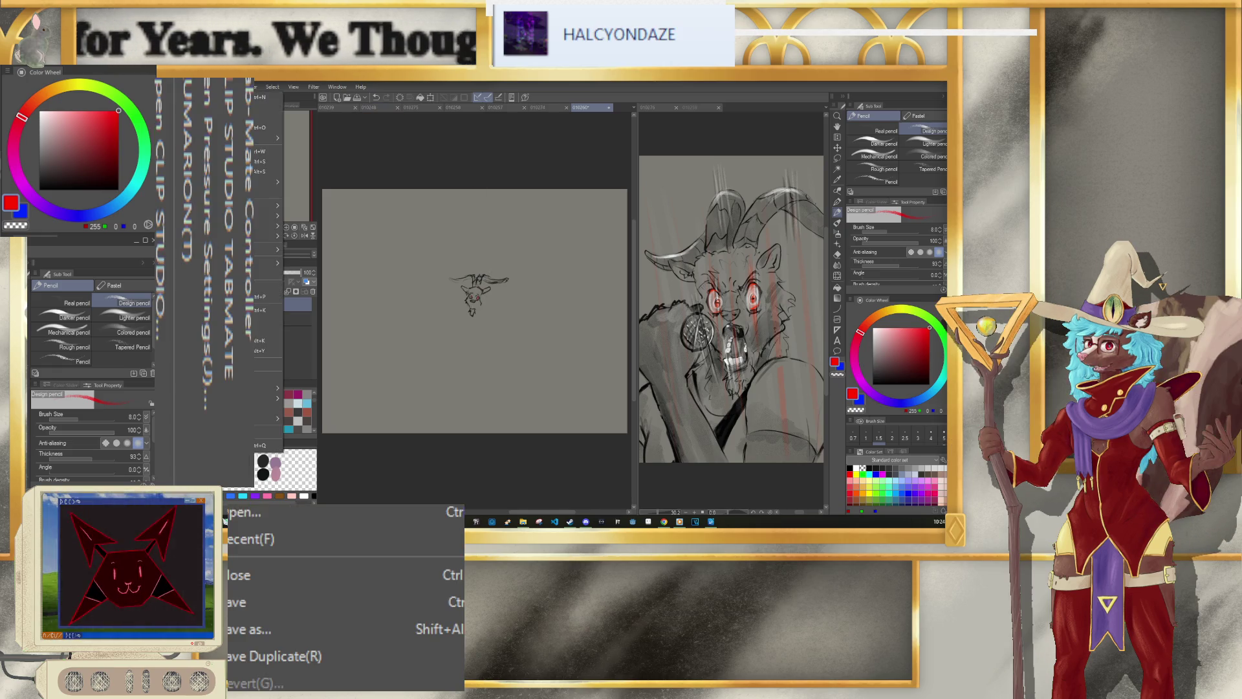
key("o")
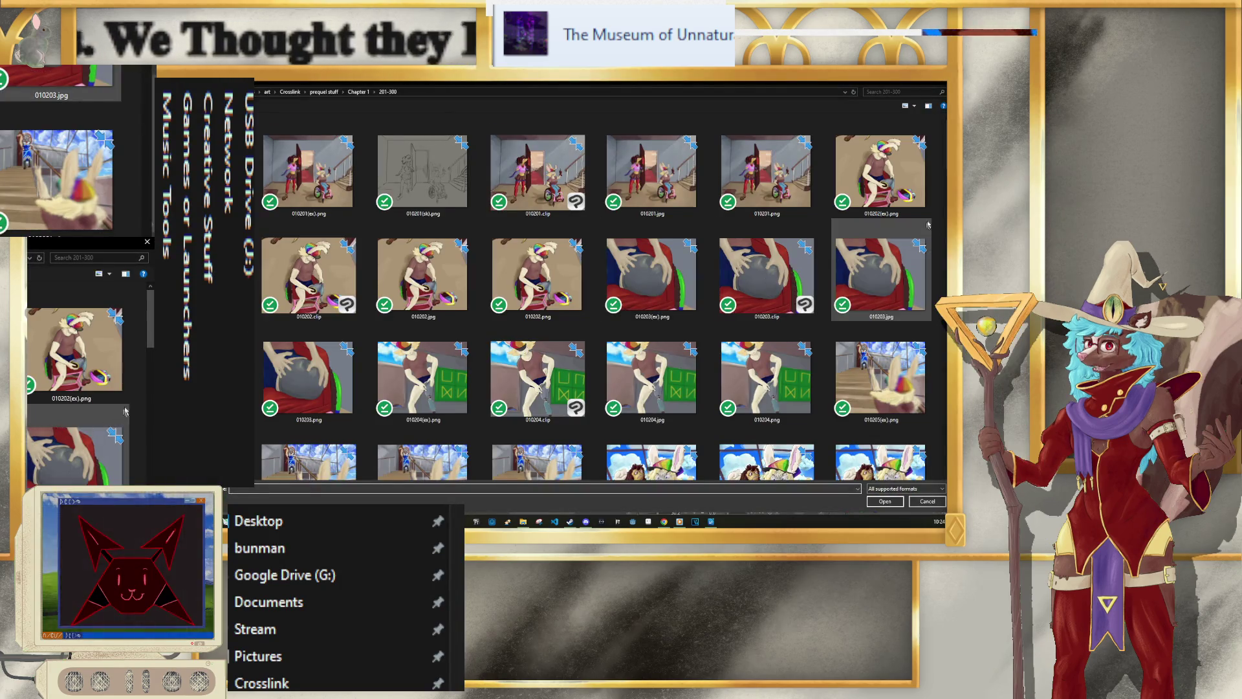
scroll(809, 349, "down", 5)
scroll(920, 418, "down", 5)
scroll(921, 417, "down", 5)
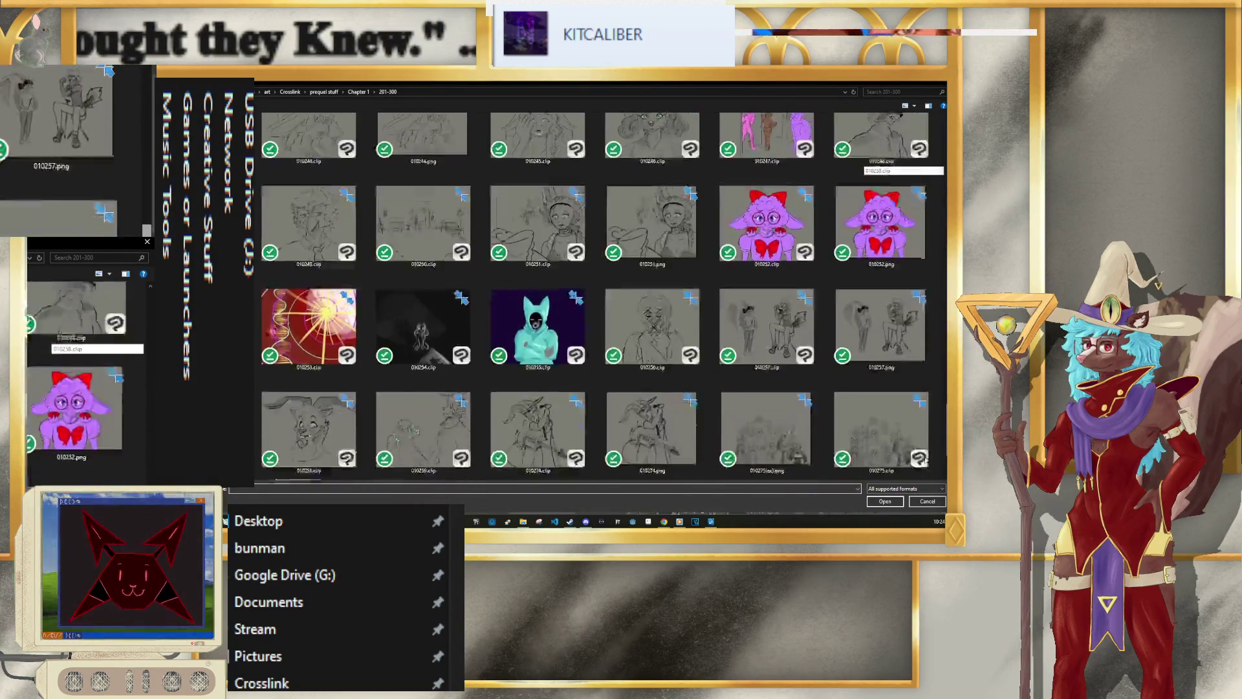
scroll(925, 407, "down", 1)
scroll(932, 398, "up", 5)
scroll(936, 391, "up", 2)
scroll(931, 375, "up", 2)
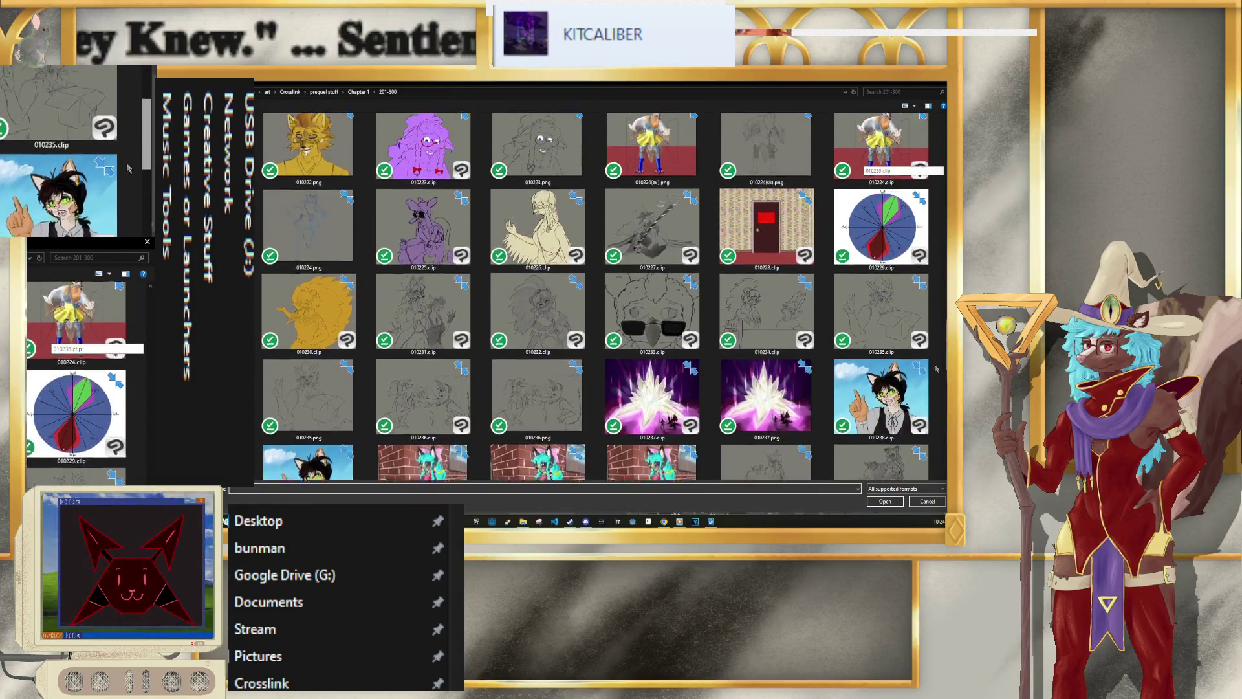
scroll(918, 292, "up", 2)
left_click(907, 237)
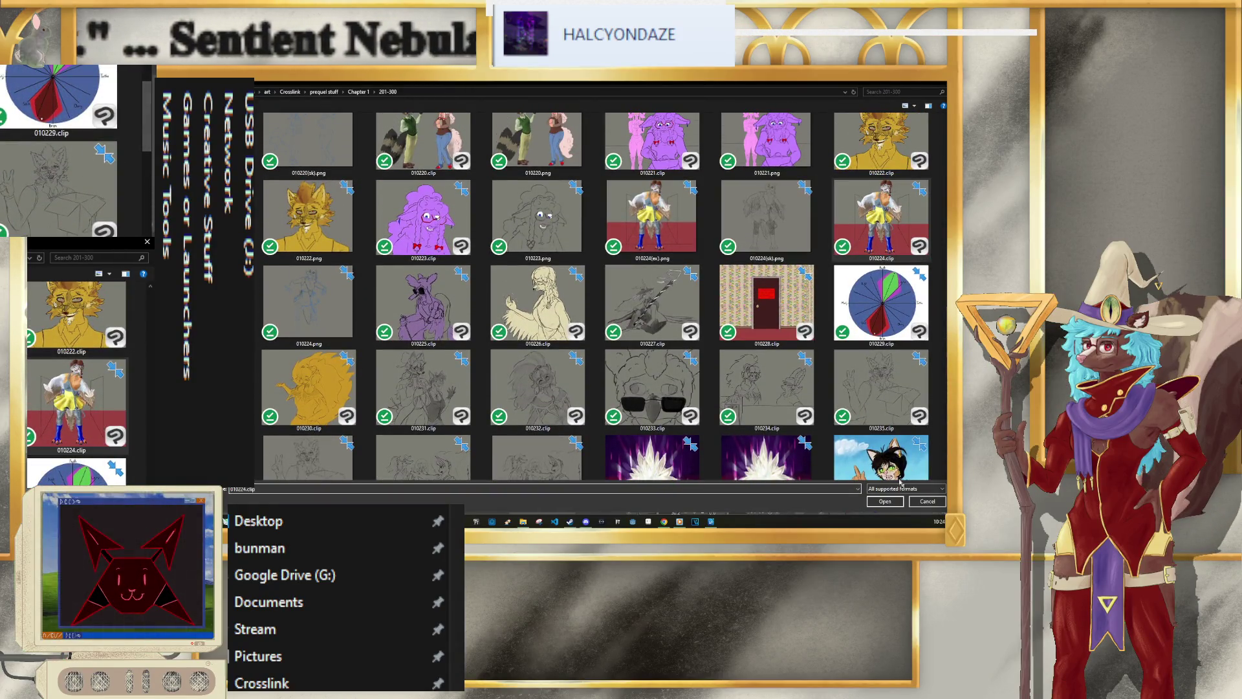
left_click(885, 502)
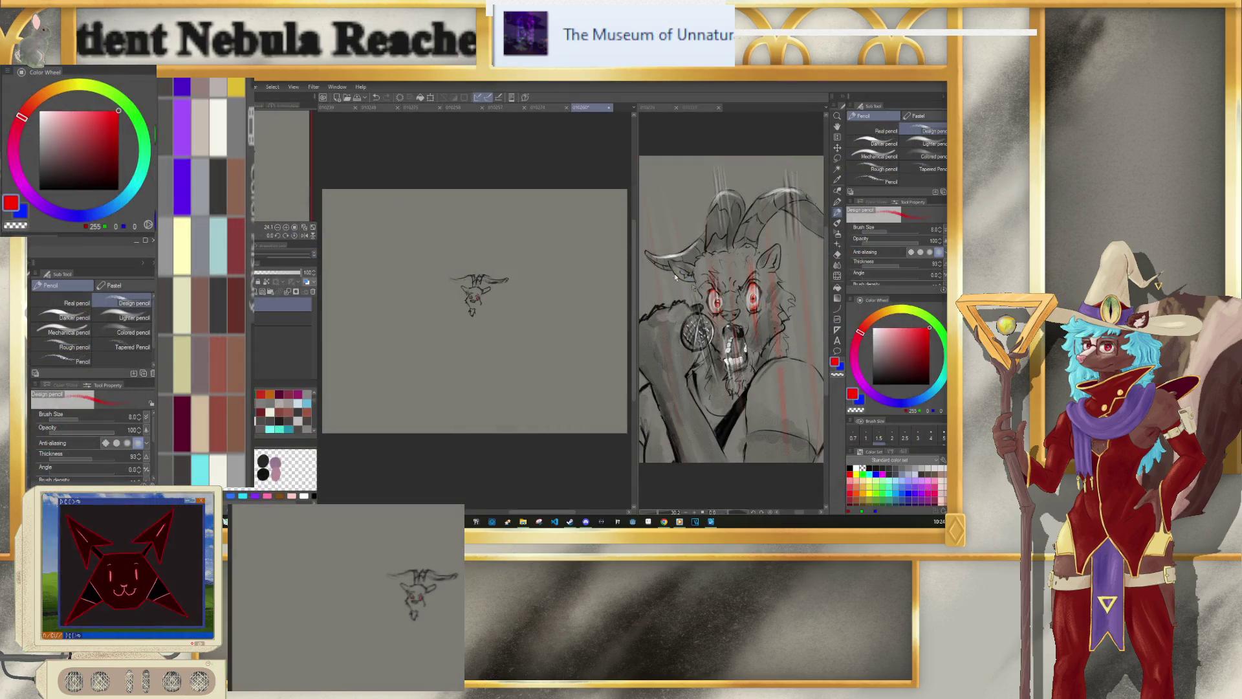
scroll(499, 256, "up", 1)
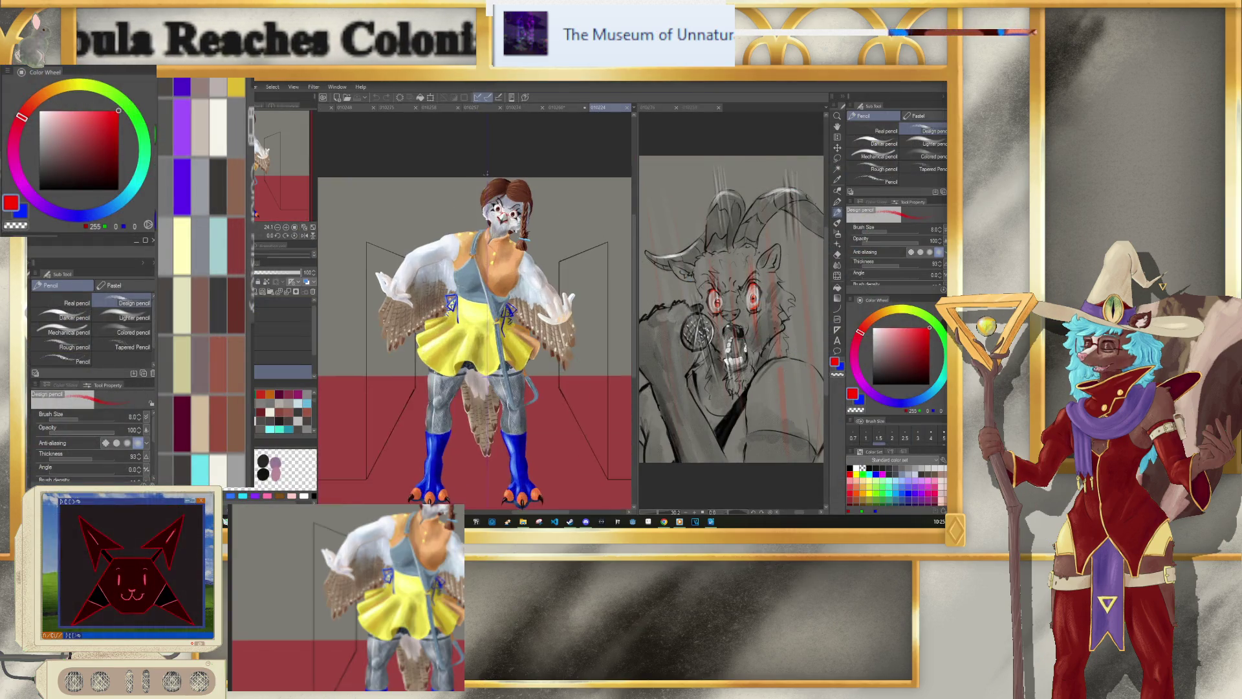
scroll(518, 213, "up", 2)
scroll(546, 160, "up", 2)
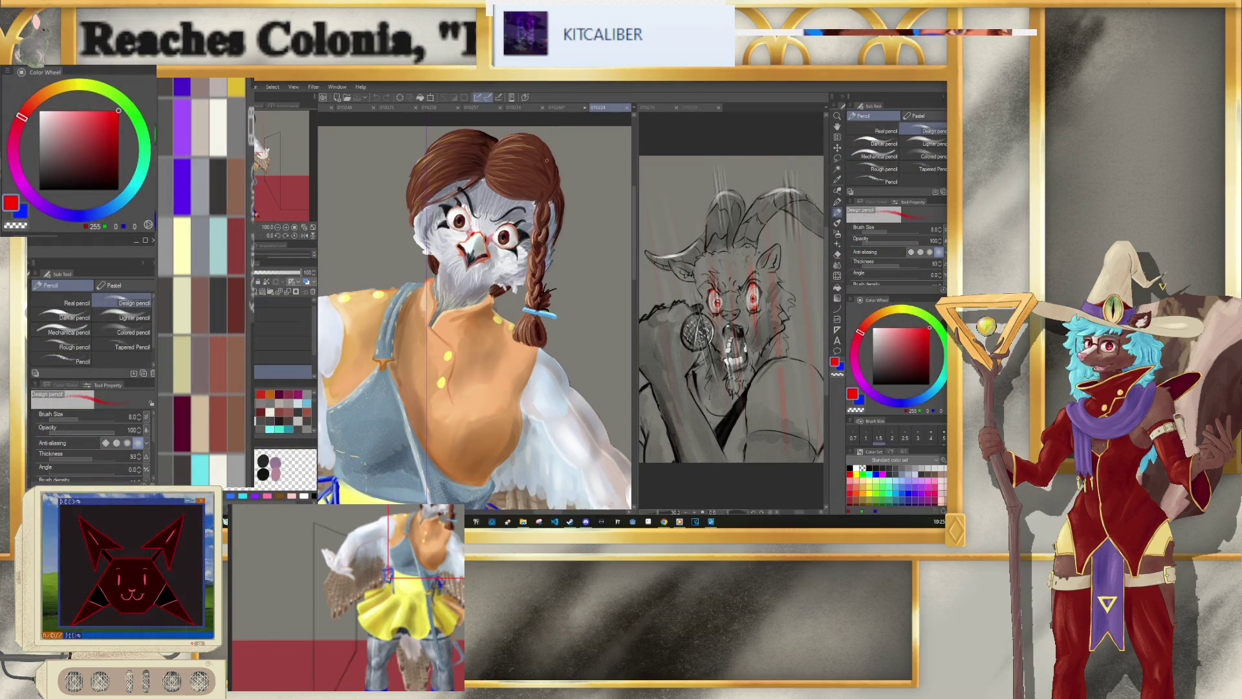
left_click(627, 107)
Step: Zoom into the head, undo the stray eye and mouth strokes, and set the eraser to size 2.5
scroll(537, 239, "up", 1)
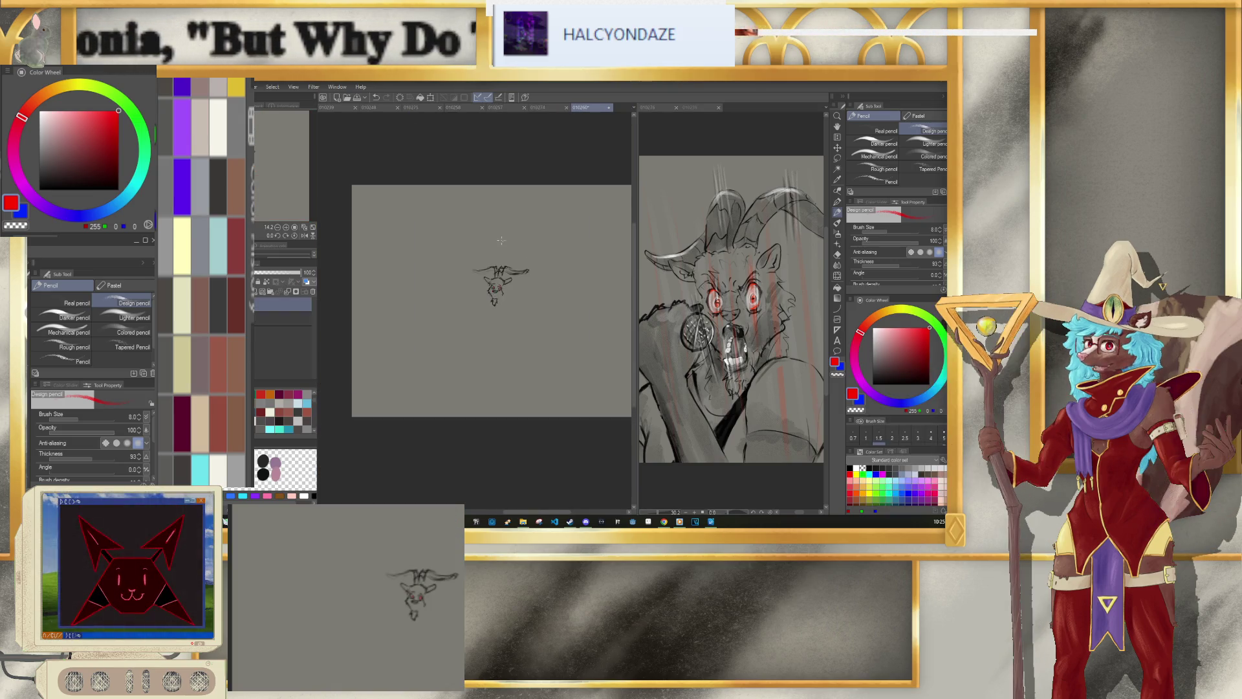
scroll(537, 239, "up", 1)
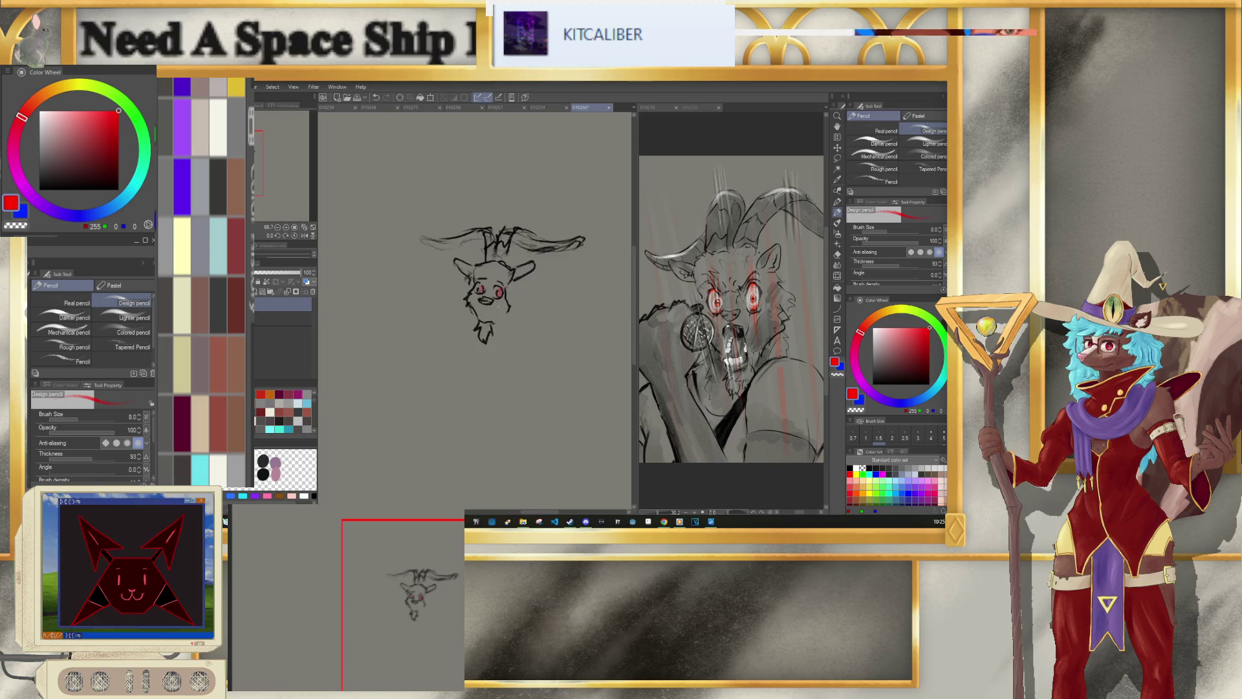
scroll(470, 298, "up", 2)
scroll(470, 298, "up", 3)
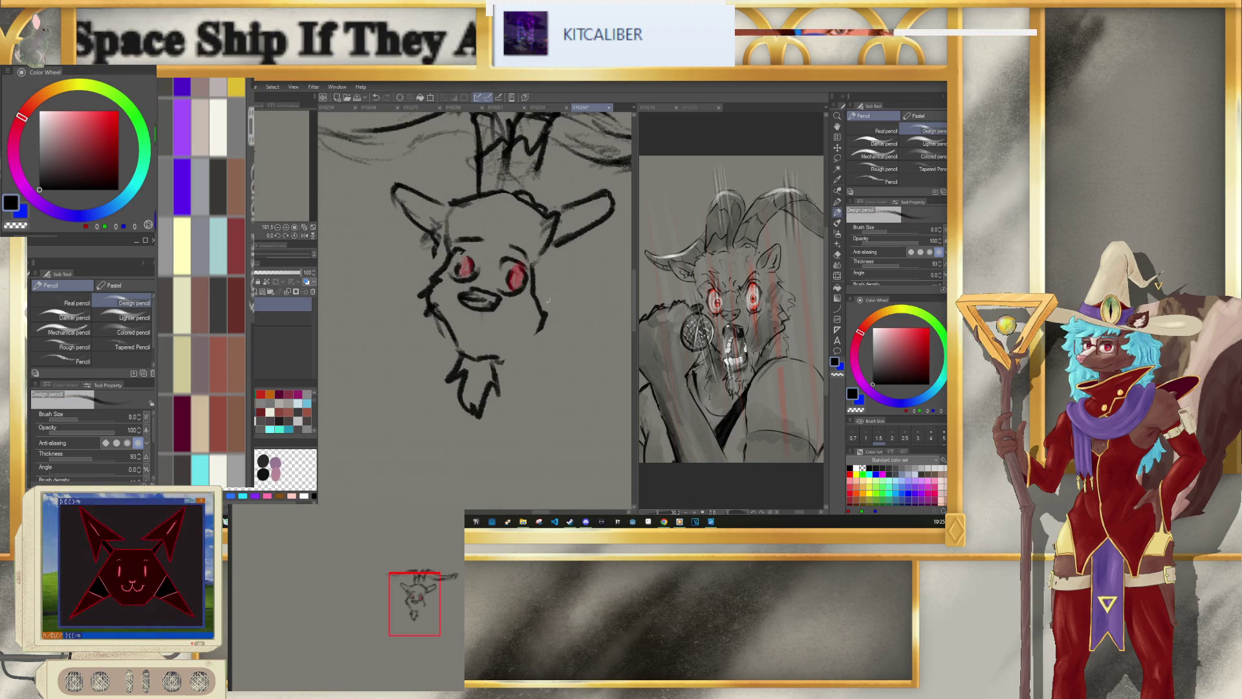
key("ctrl+z")
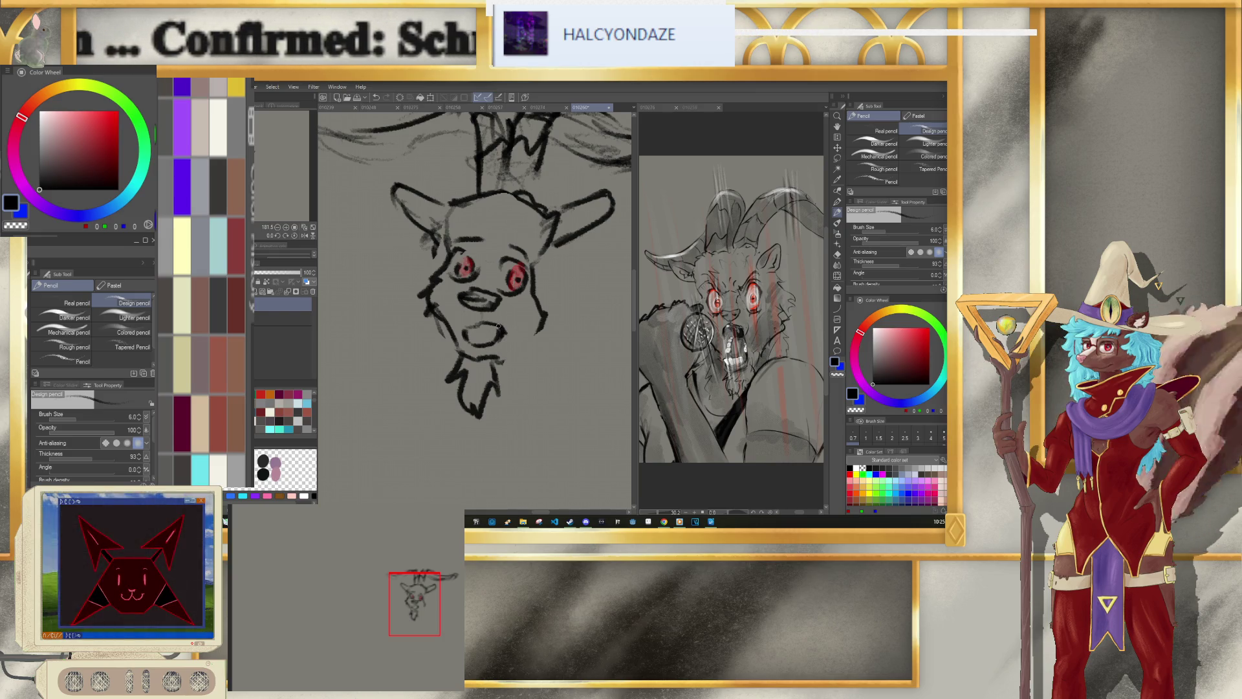
key("e")
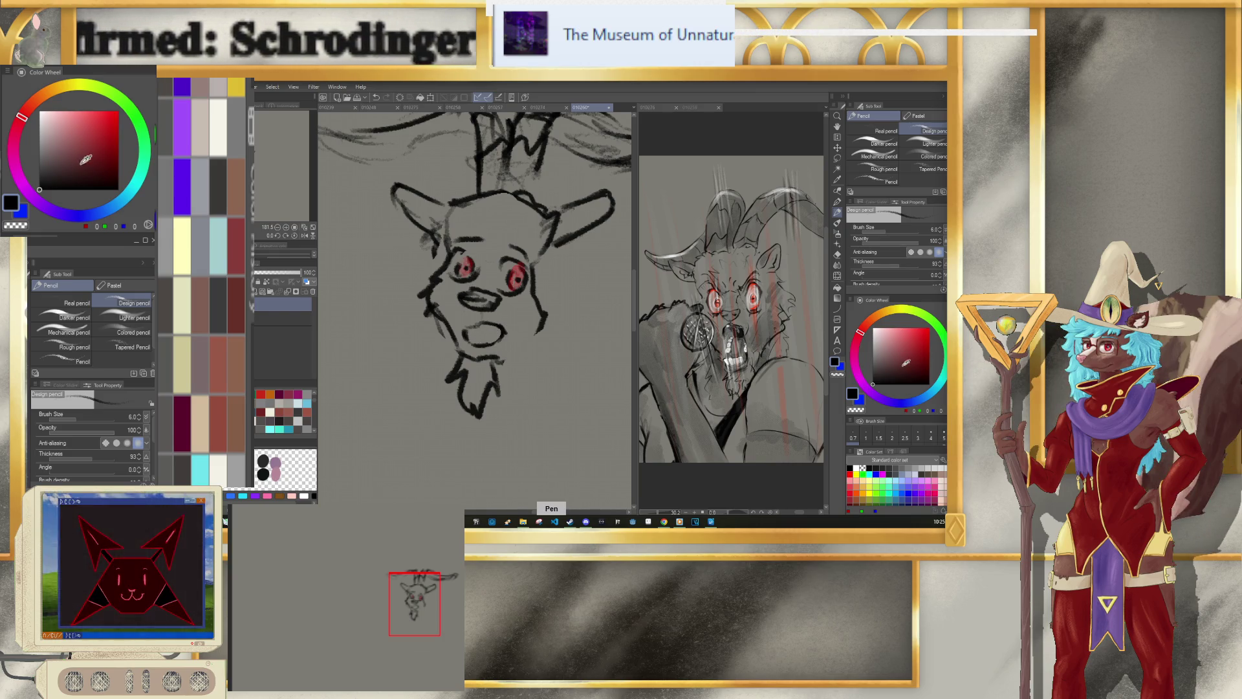
left_click(905, 433)
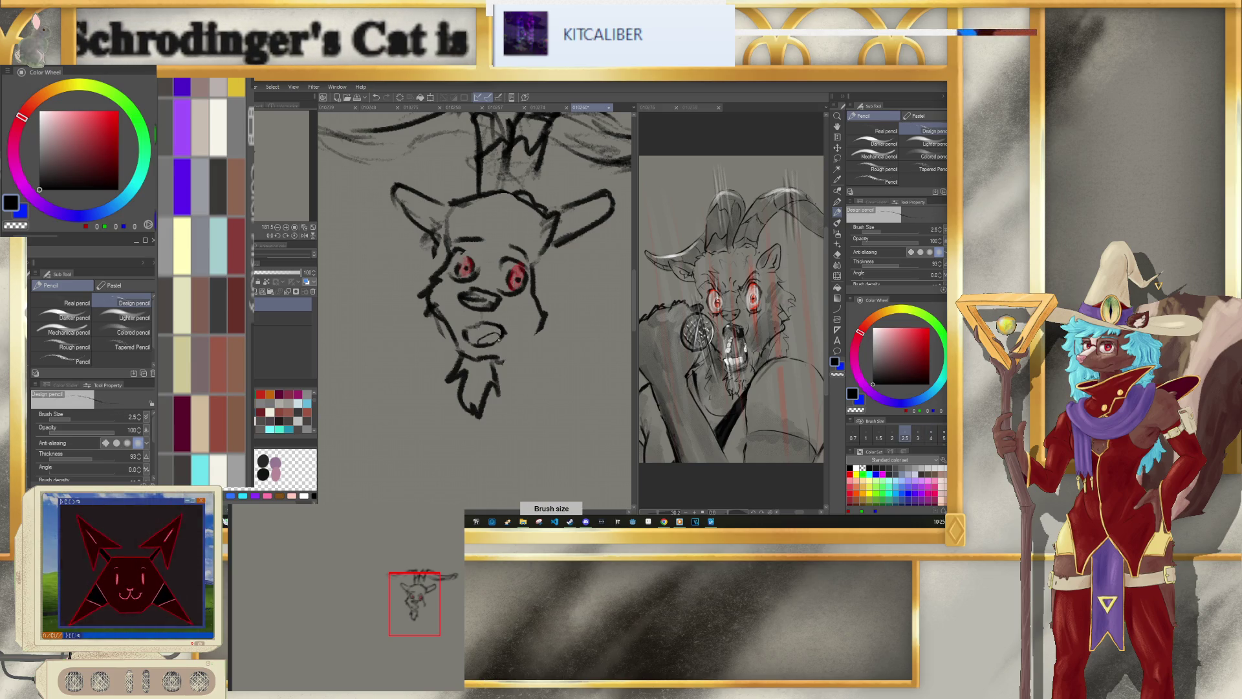
key("ctrl+z")
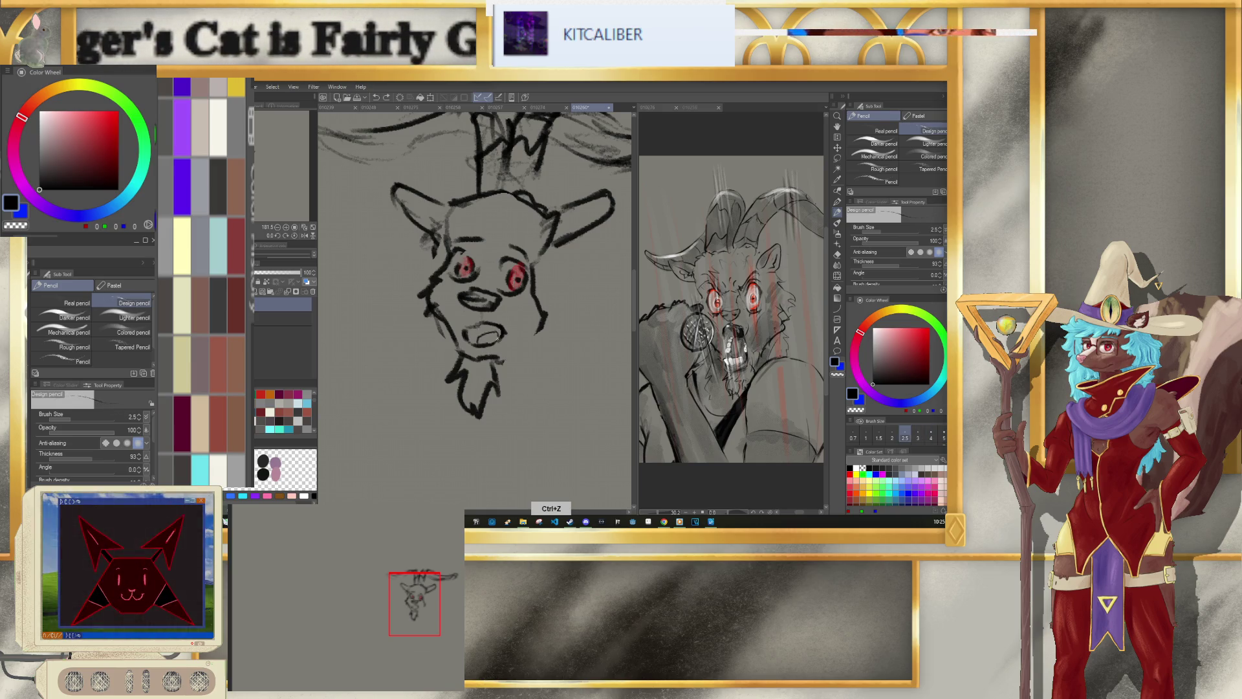
Step: Draw teeth in the mouth, add a white highlight around the right eye, and shade the cheek grey
left_click_drag(475, 332, 493, 337)
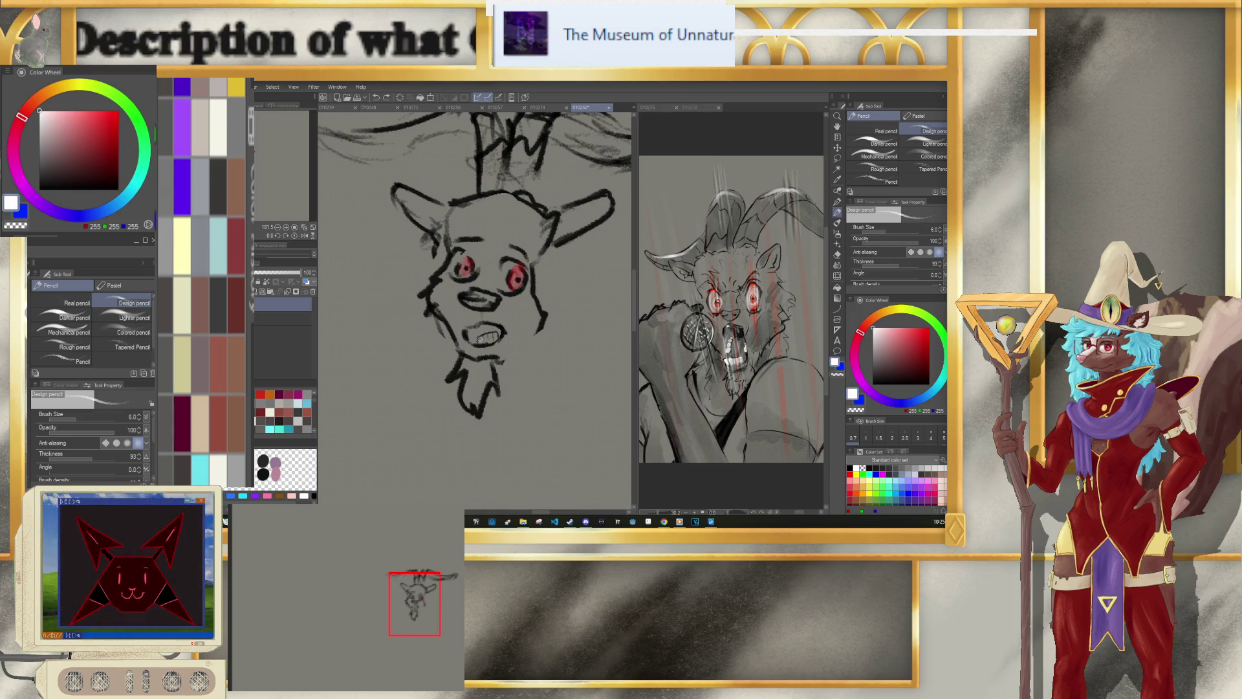
left_click_drag(480, 338, 489, 340)
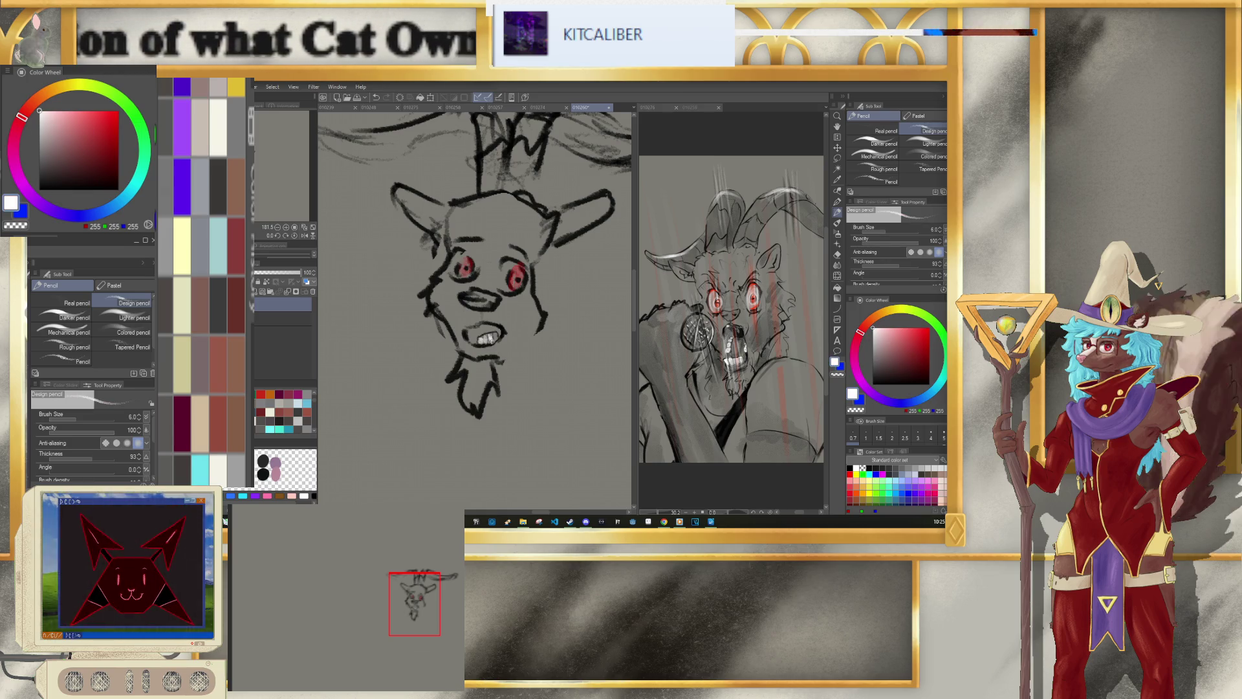
key("bracketright")
key("bracketright")
key("bracketright")
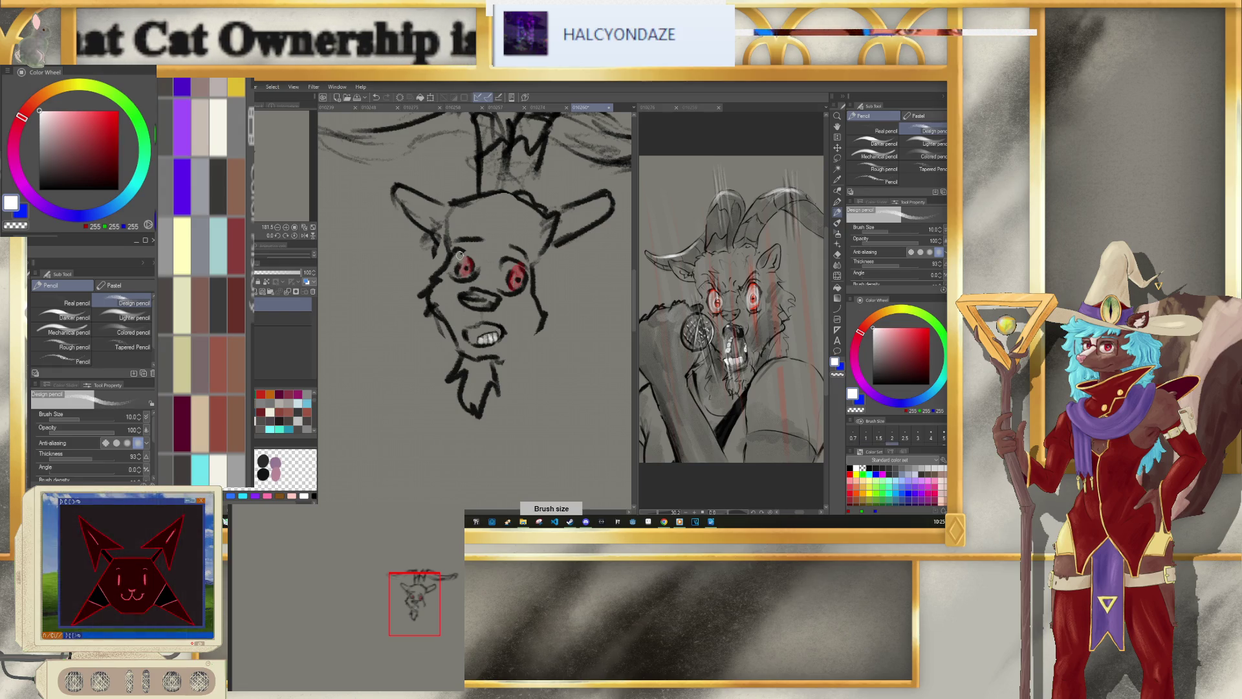
left_click_drag(512, 270, 521, 282)
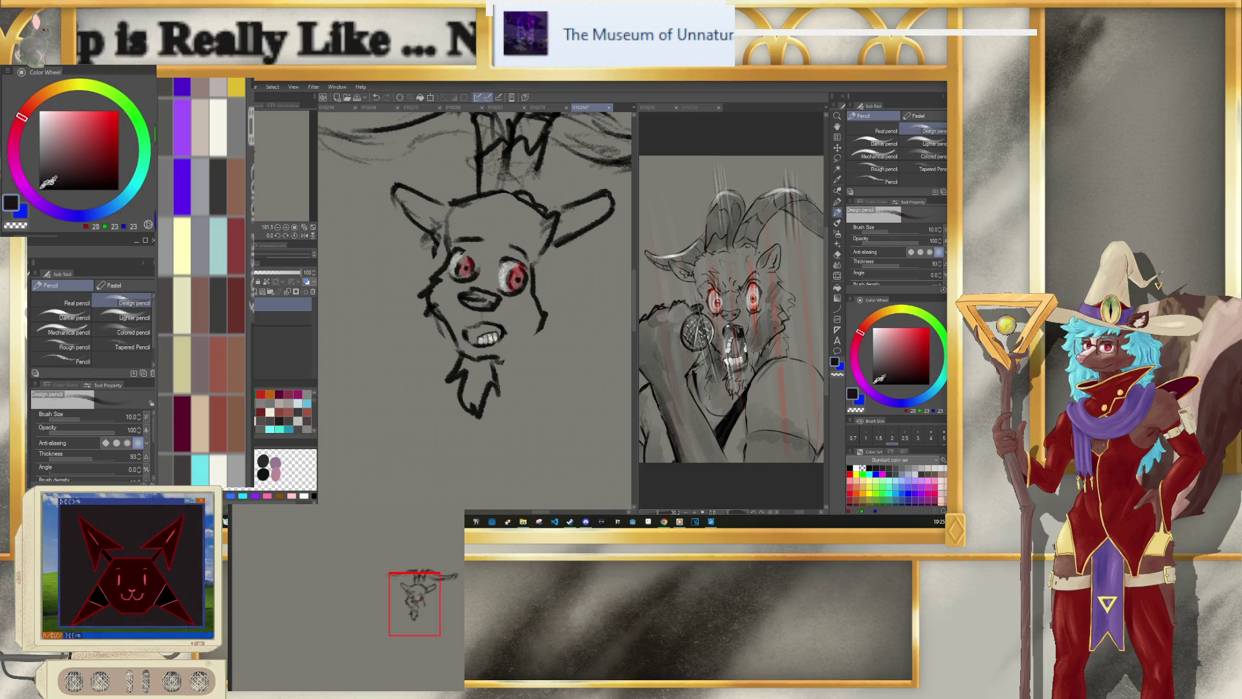
left_click_drag(528, 308, 530, 318)
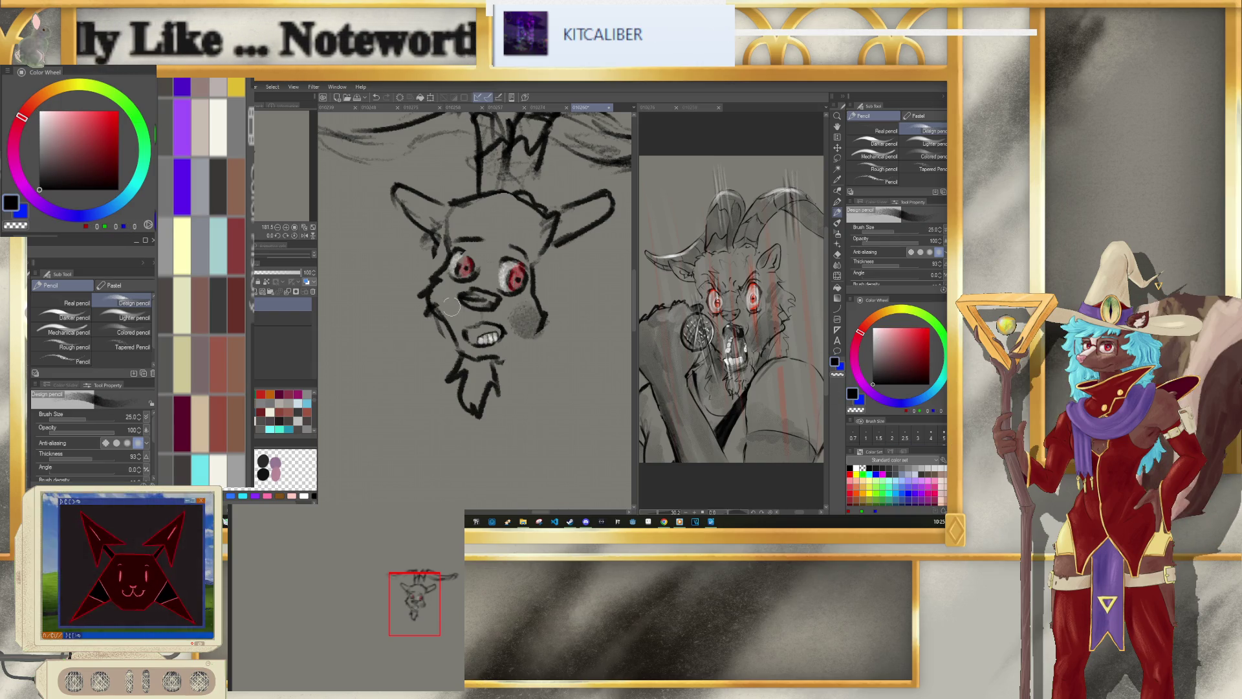
key("bracketleft")
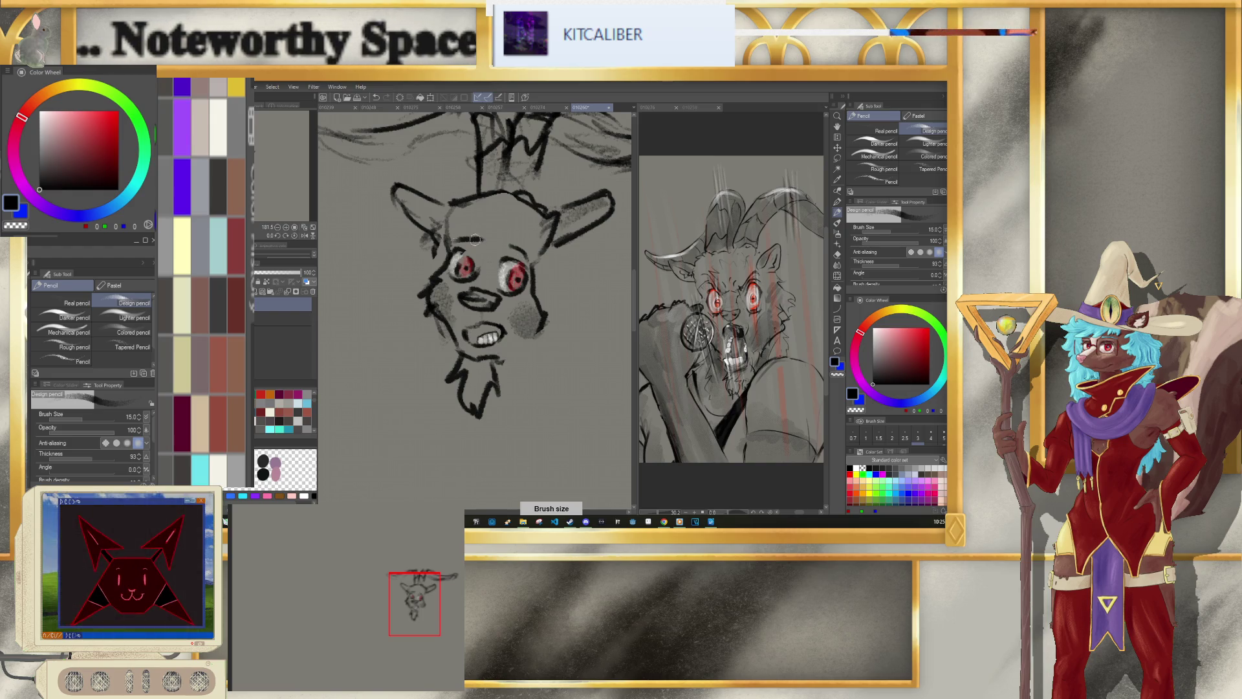
Step: Thin the brush and sketch the left side of the beard, undoing the last stroke
scroll(433, 202, "down", 3)
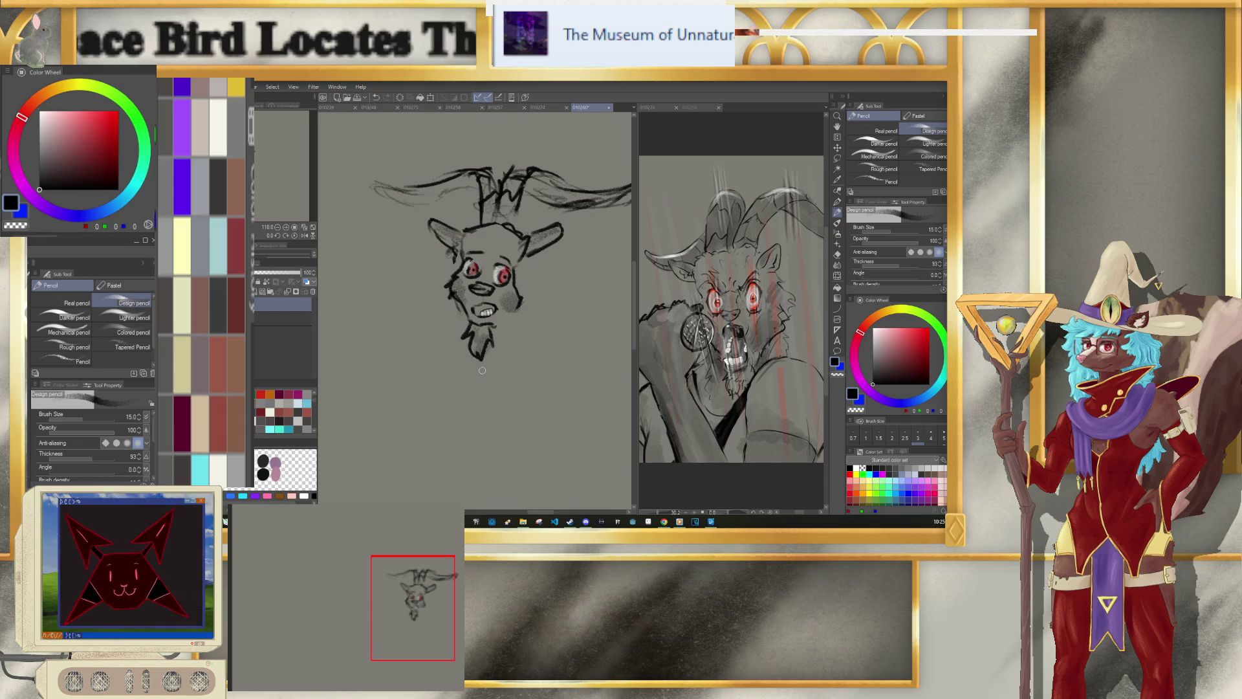
key("bracketleft")
key("bracketleft")
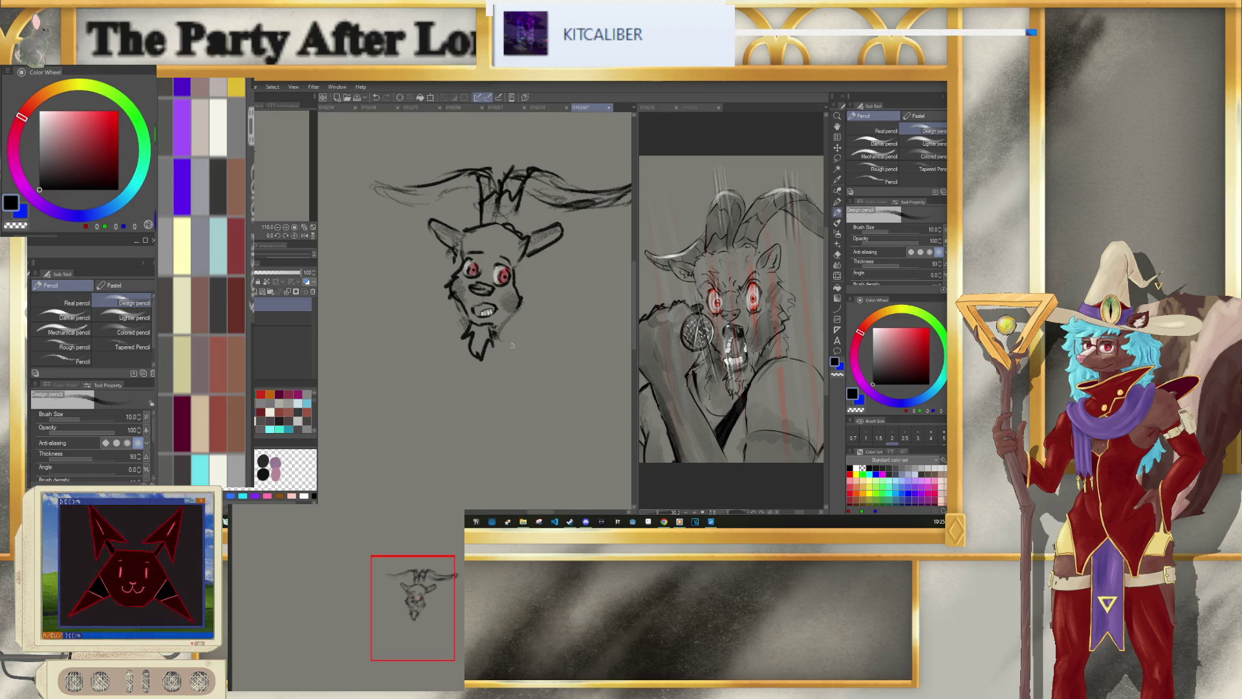
key("bracketleft")
key("bracketleft")
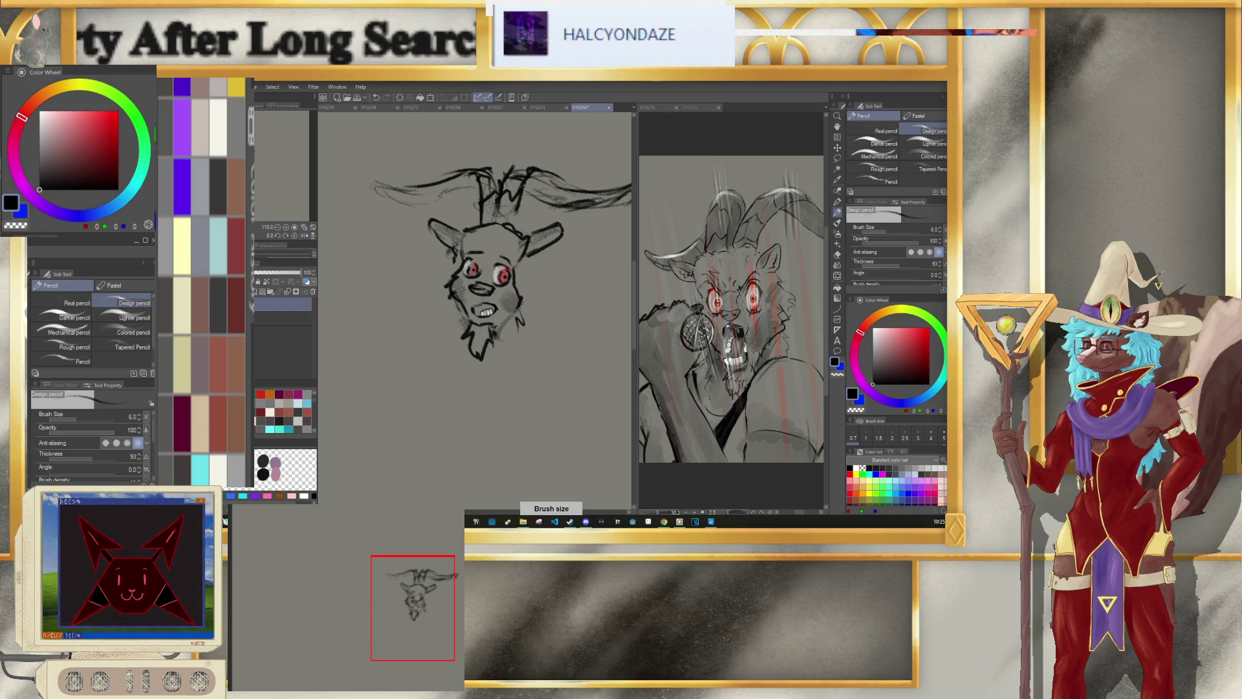
mouse_move(455, 330)
left_mouse_down()
mouse_move(449, 370)
mouse_move(503, 372)
left_mouse_up()
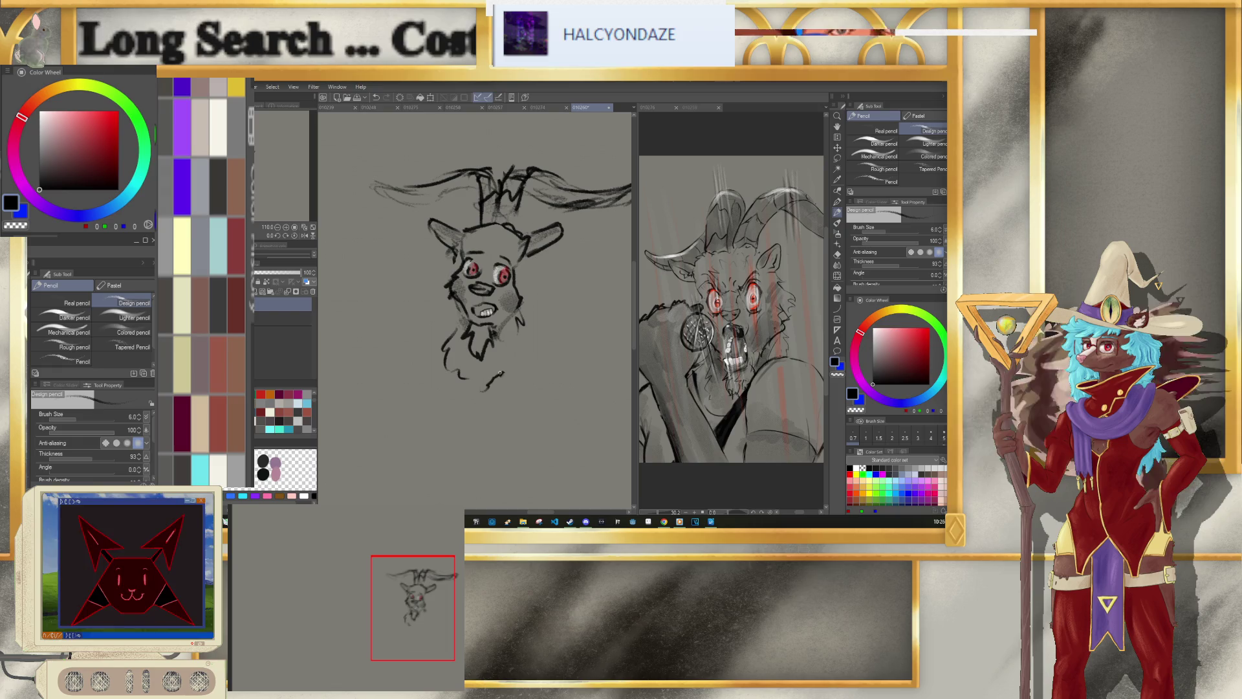
key("bracketleft")
key("bracketleft")
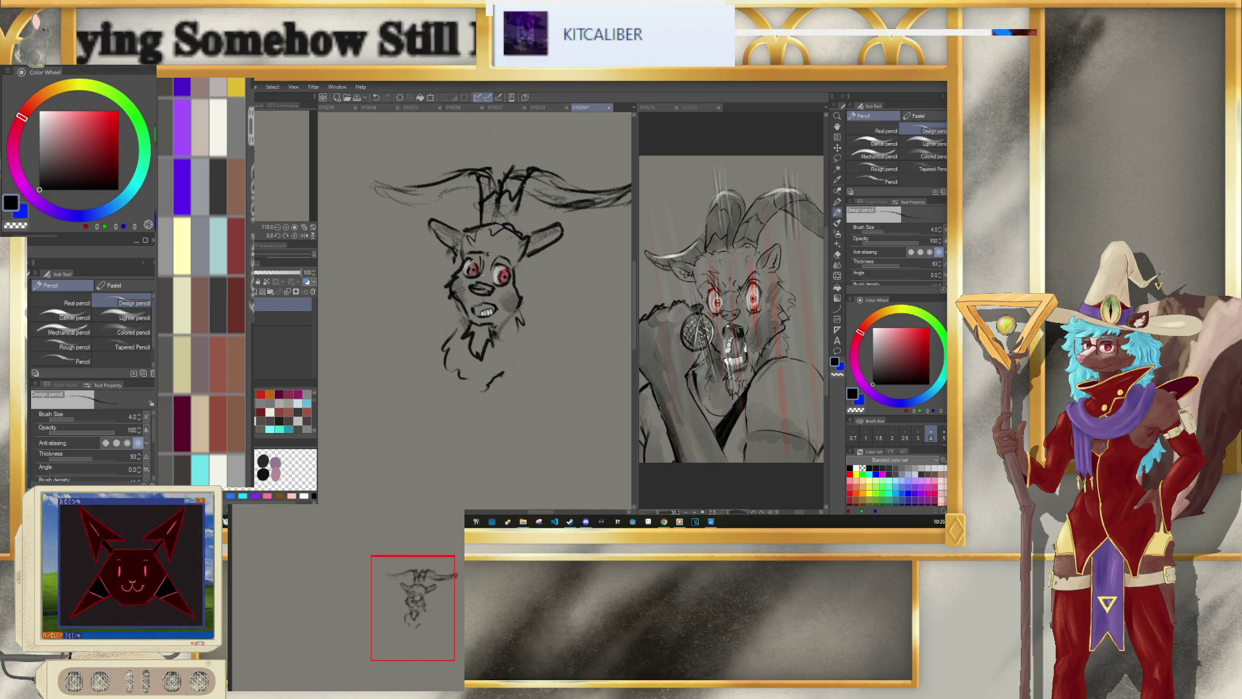
key("ctrl+z")
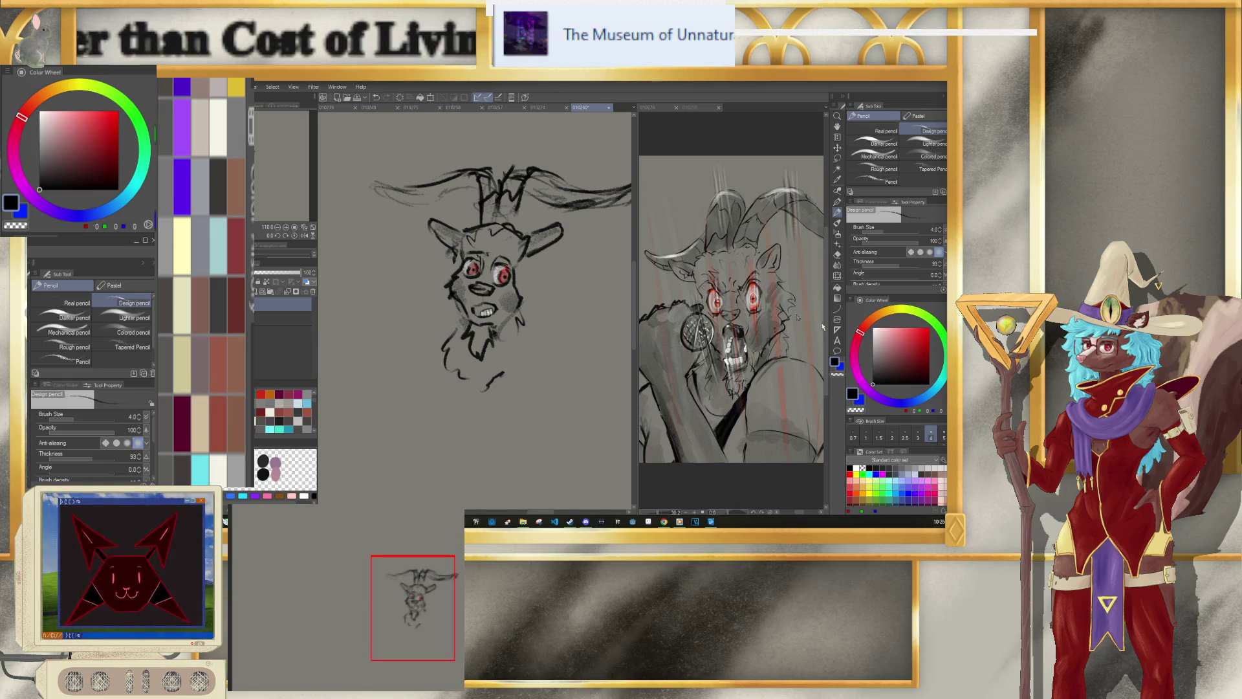
Step: Return the drawing colour to black with brush size 5
key("bracketright")
key("bracketright")
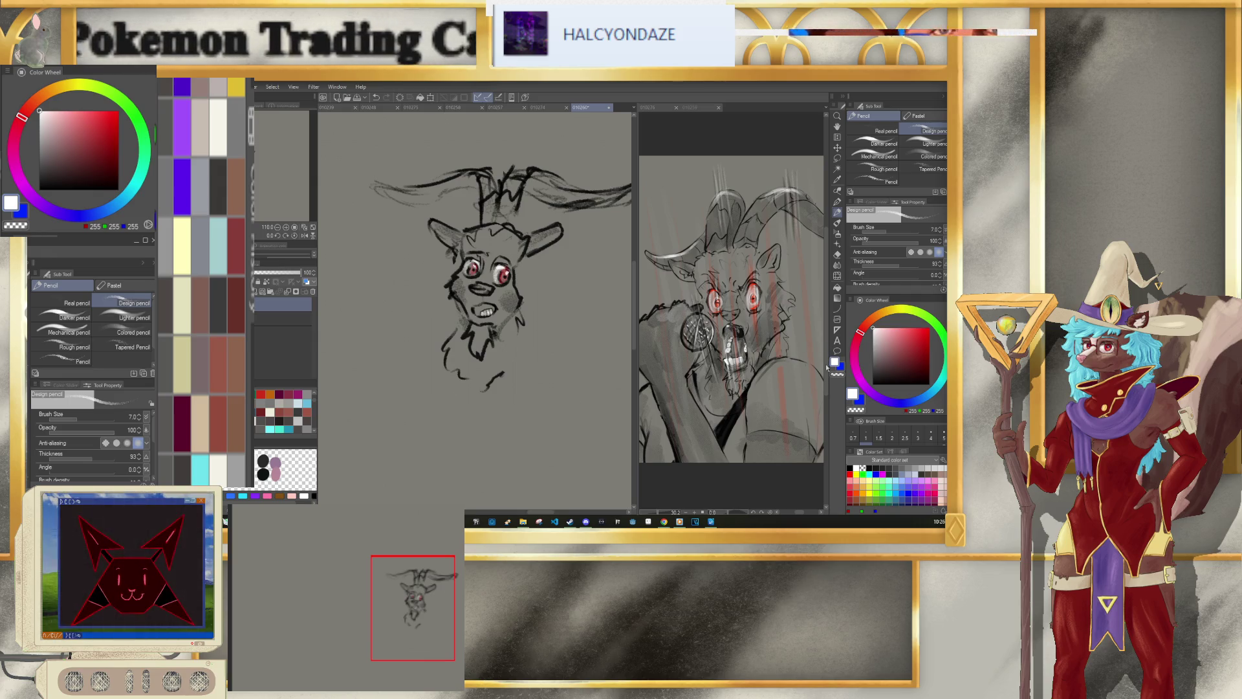
key("bracketright")
key("bracketright")
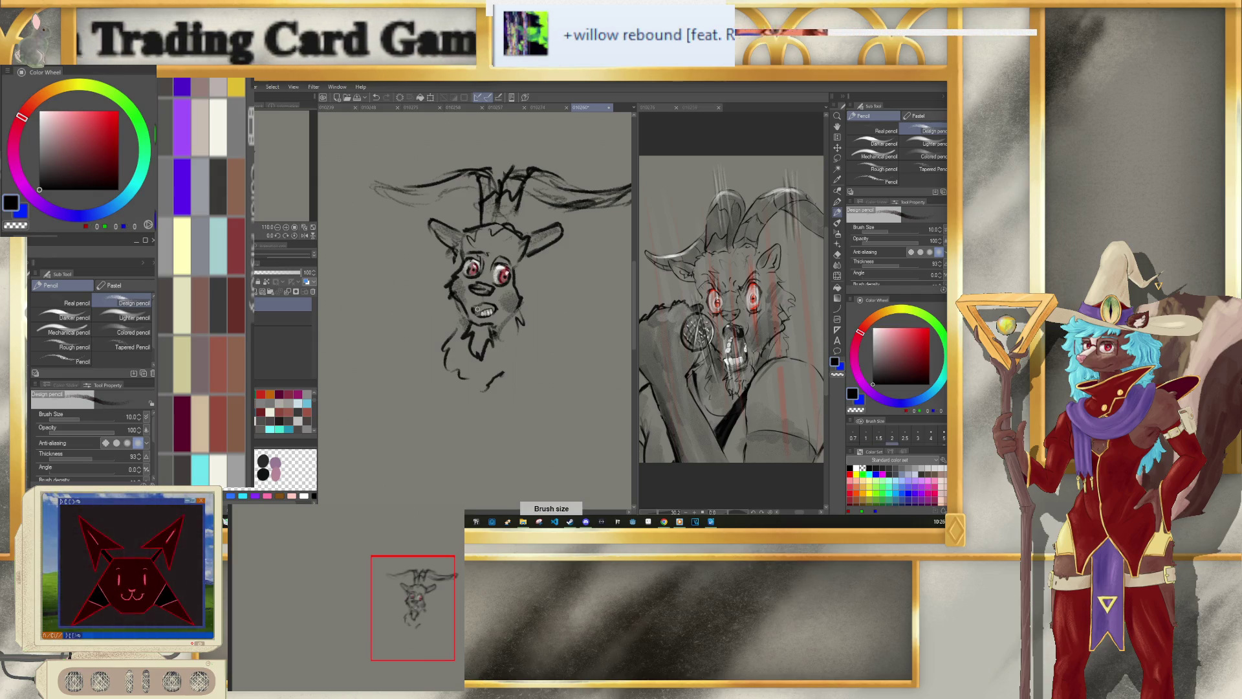
key("bracketleft")
key("bracketleft")
key("bracketleft")
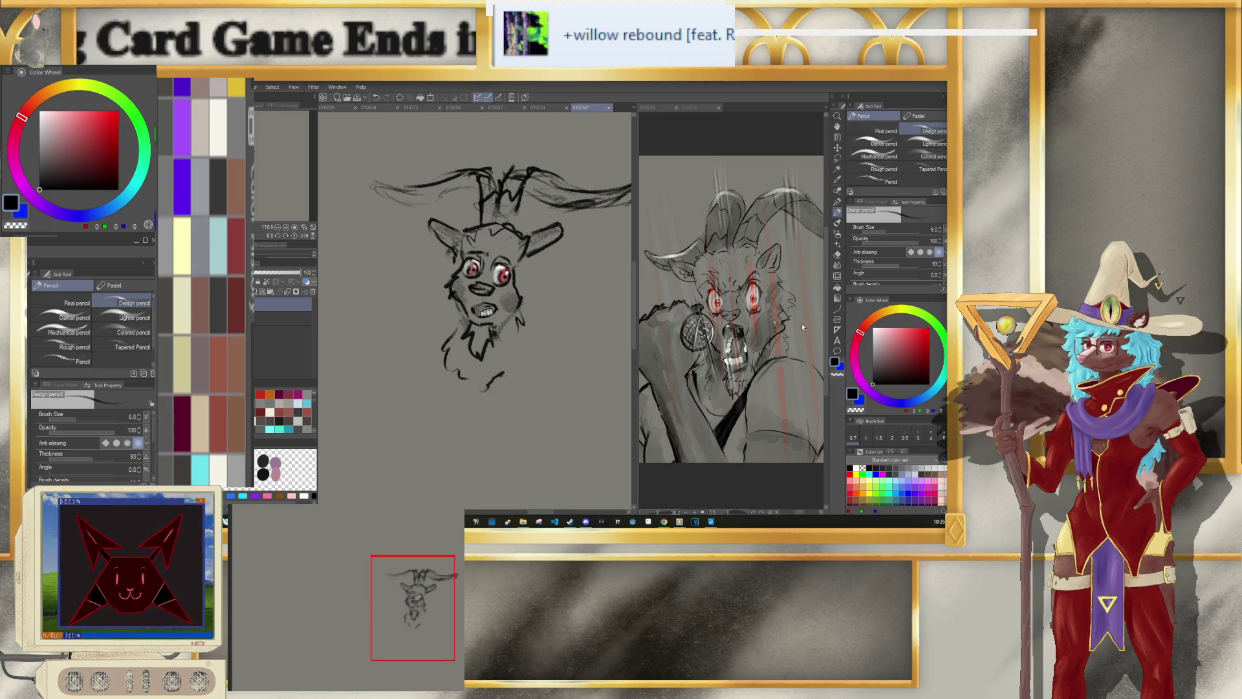
key("d")
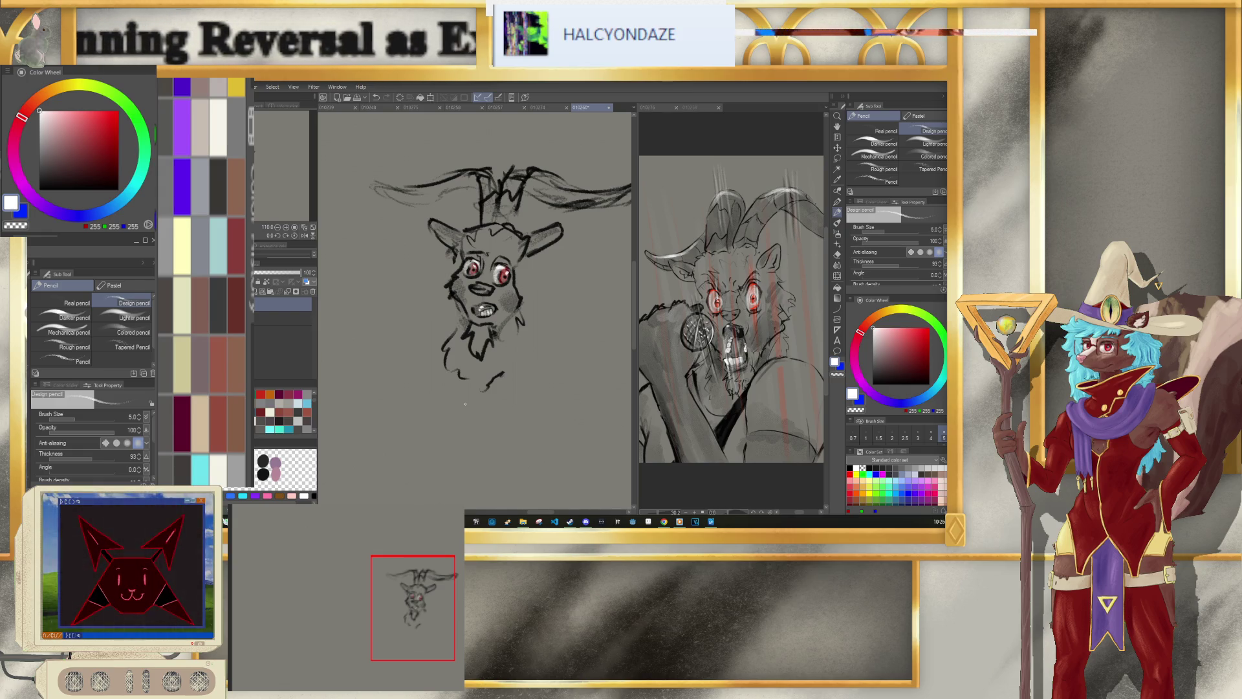
key("x")
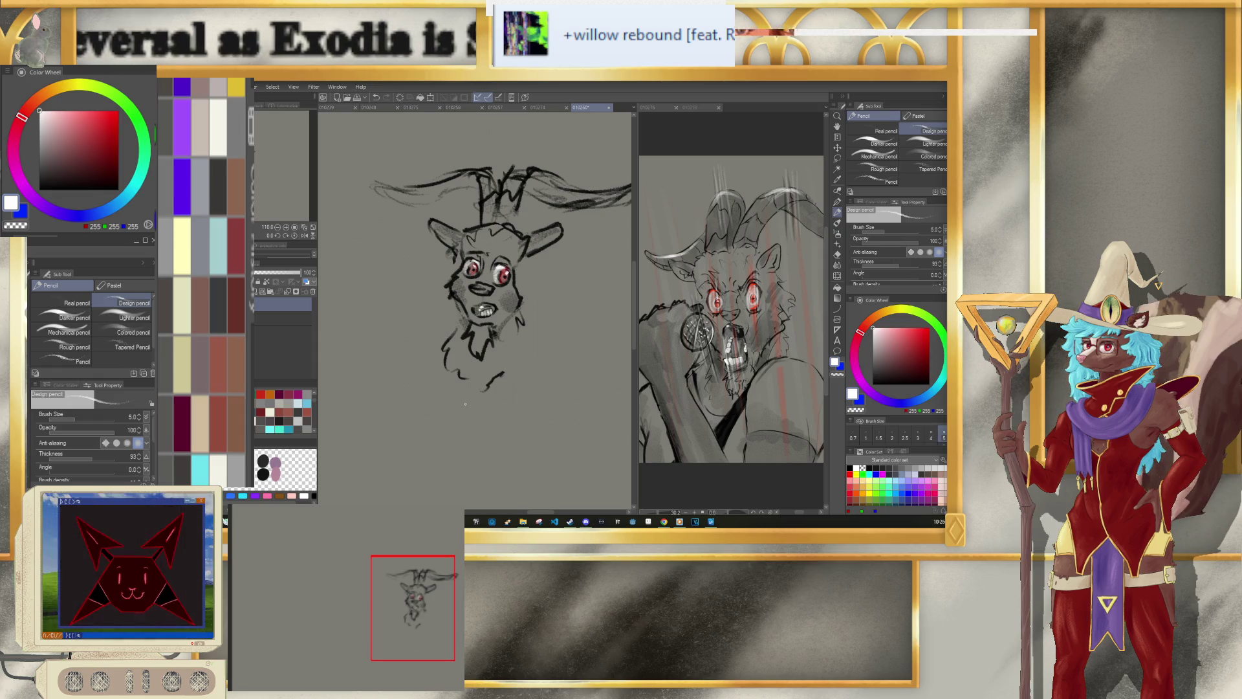
key("bracketleft")
key("bracketleft")
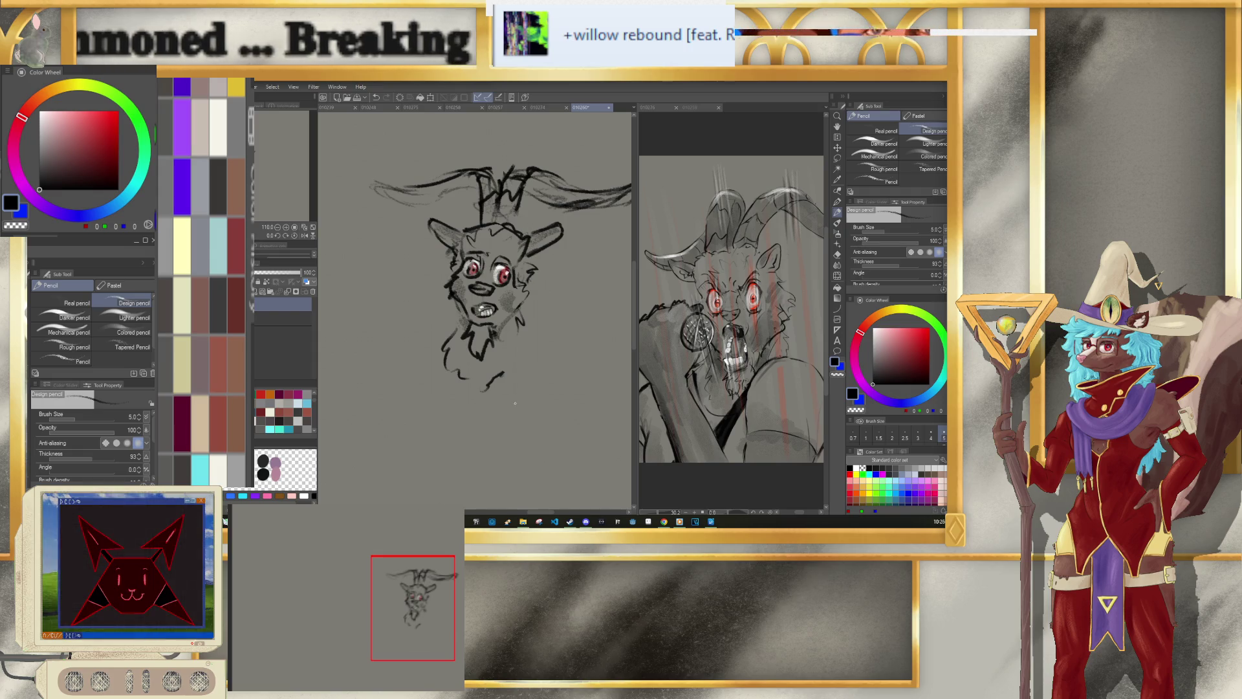
scroll(453, 213, "down", 2)
scroll(453, 213, "down", 4)
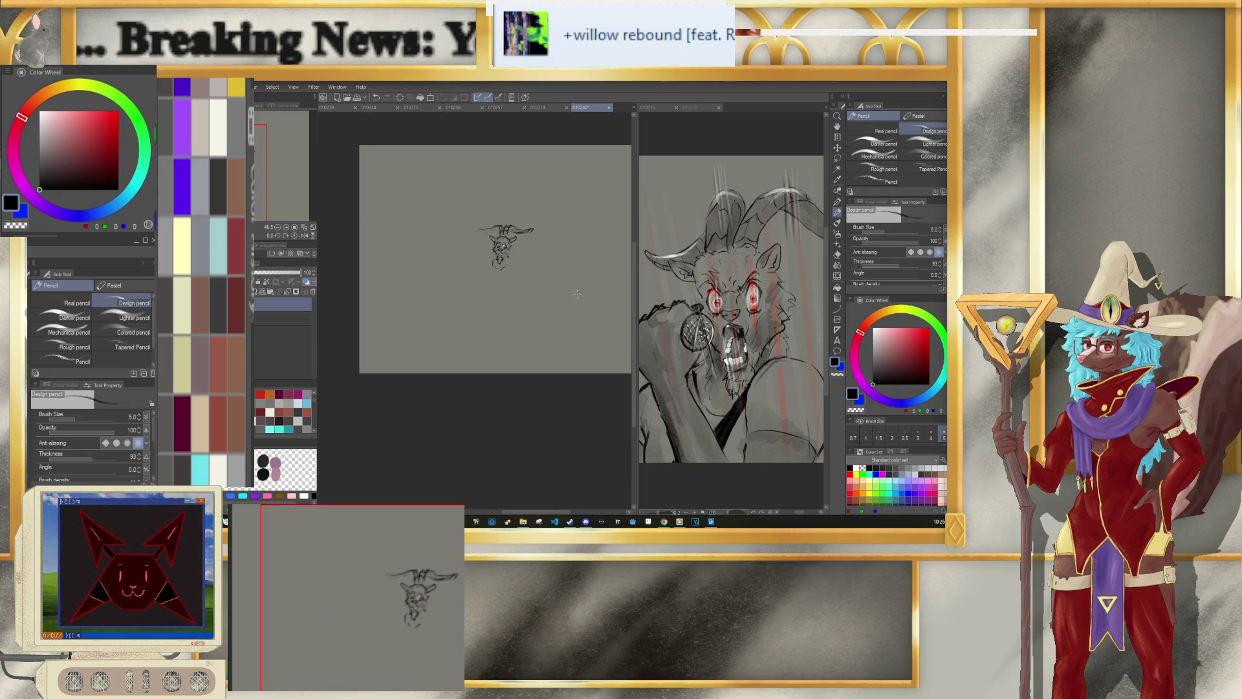
scroll(503, 192, "up", 2)
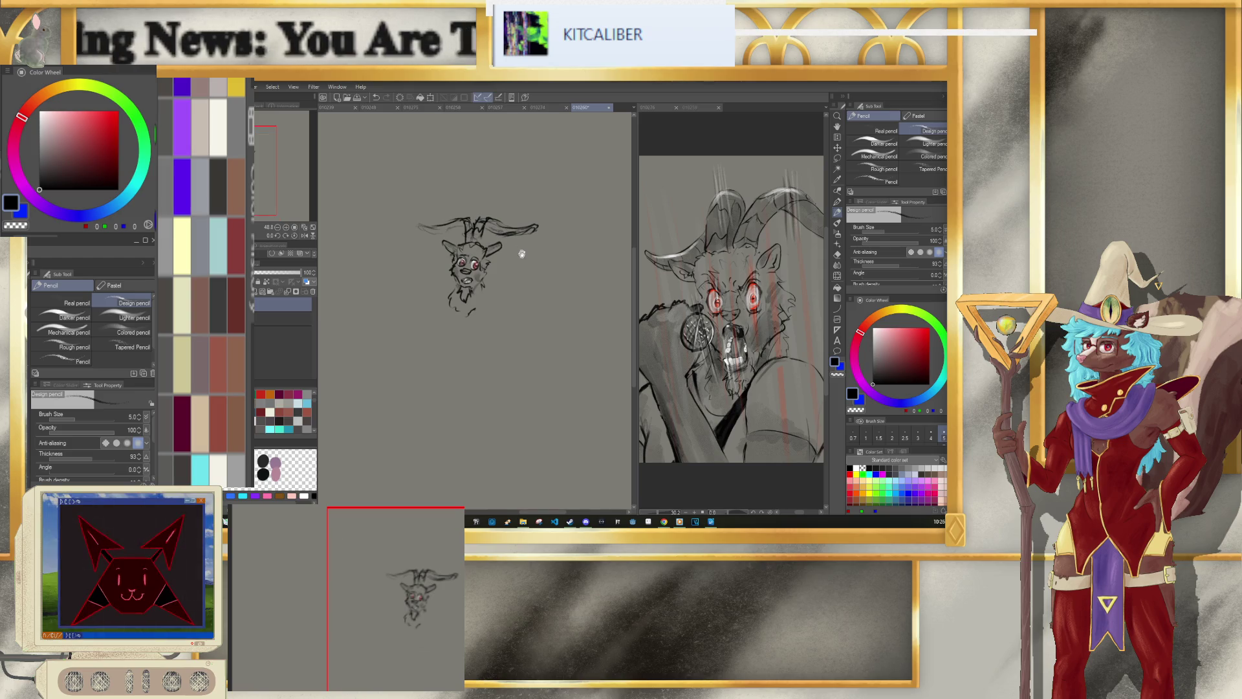
scroll(520, 255, "up", 2)
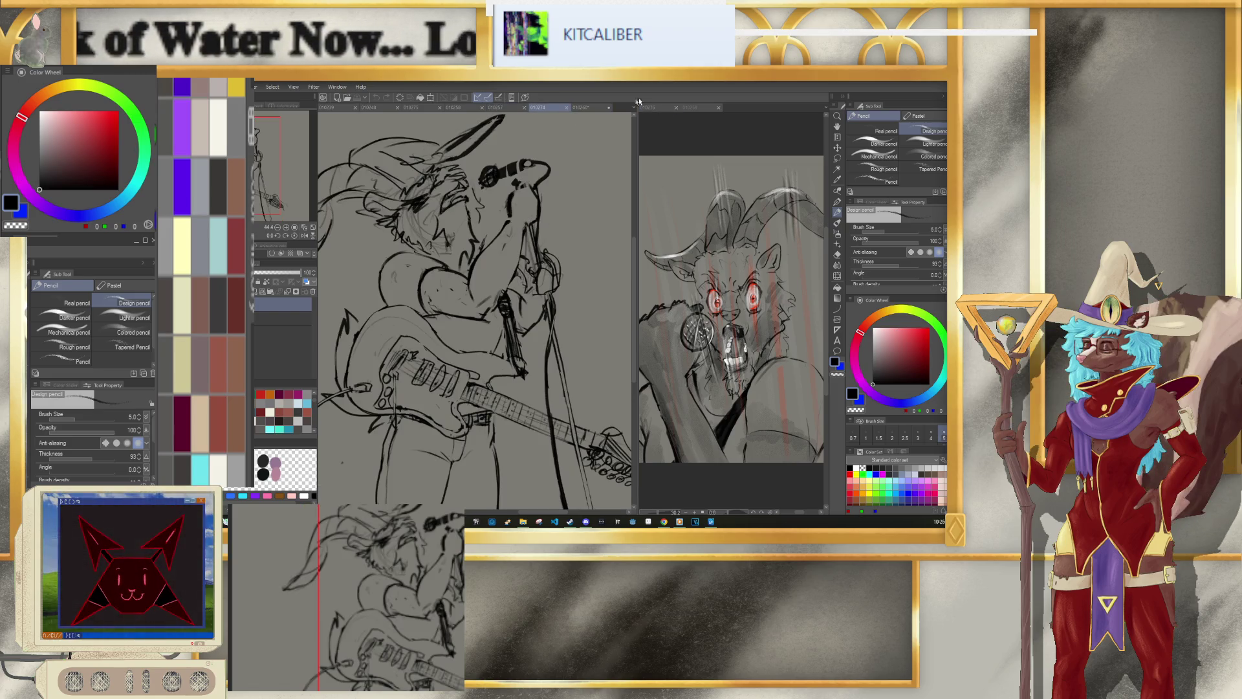
left_click(540, 108)
left_click(593, 108)
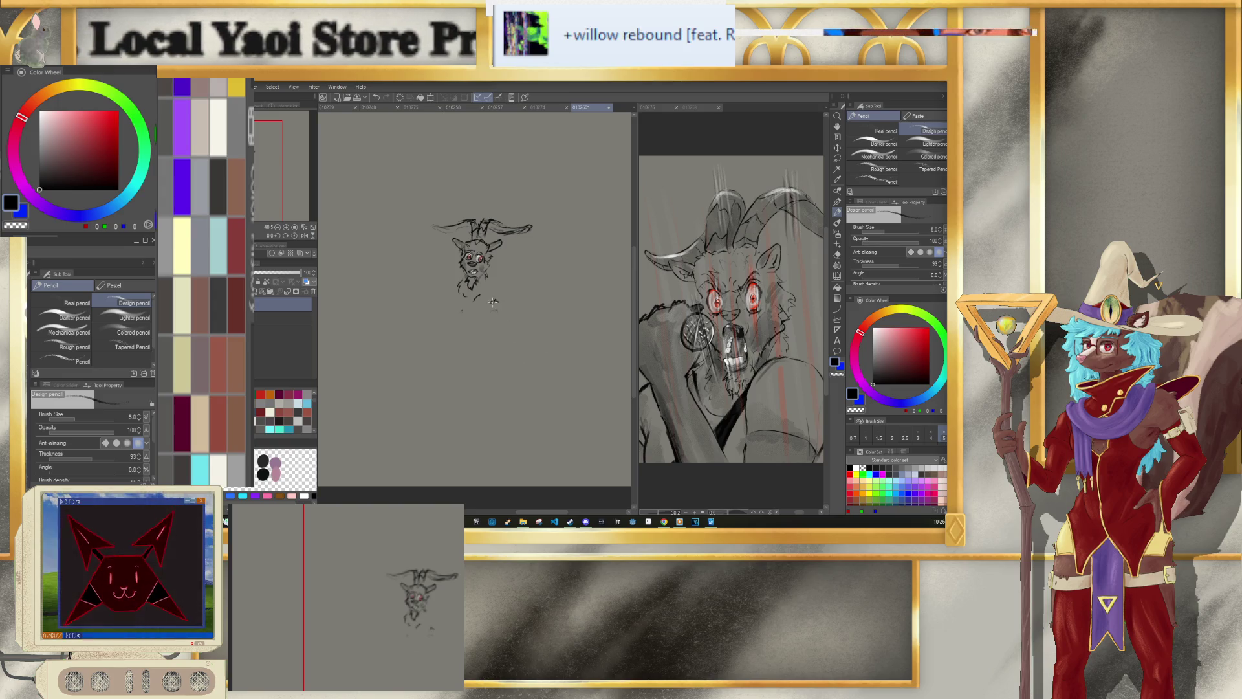
left_click_drag(489, 305, 491, 313)
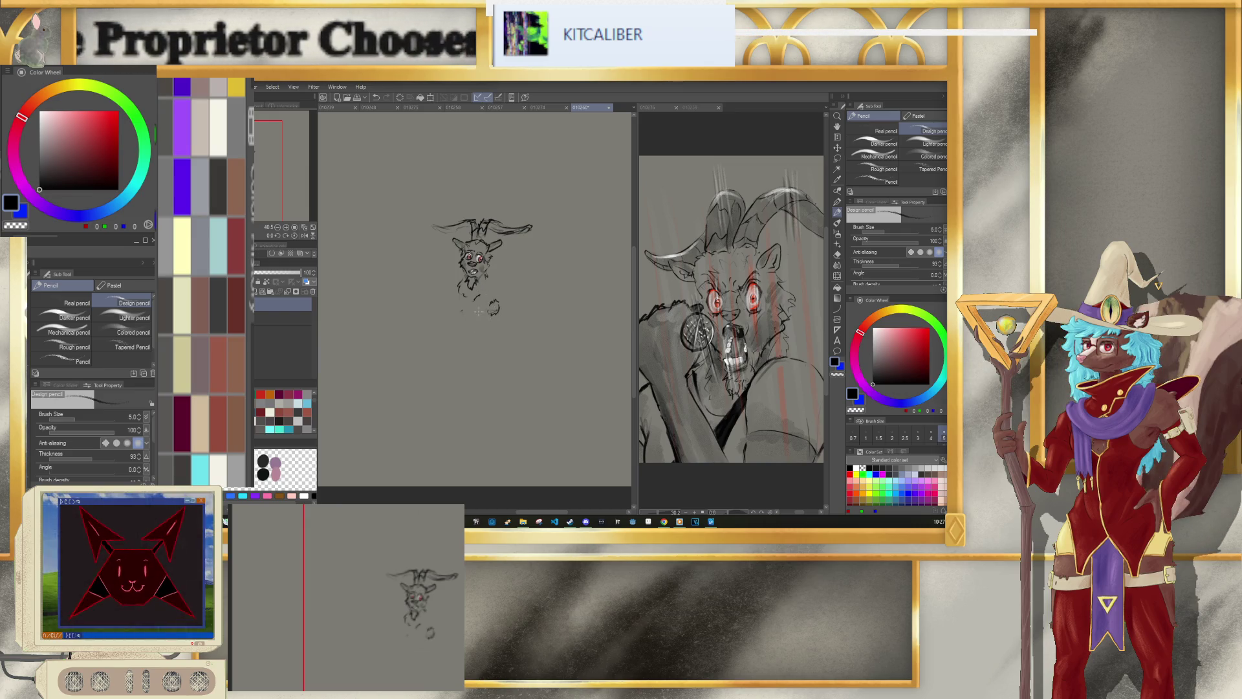
left_click_drag(489, 309, 510, 299)
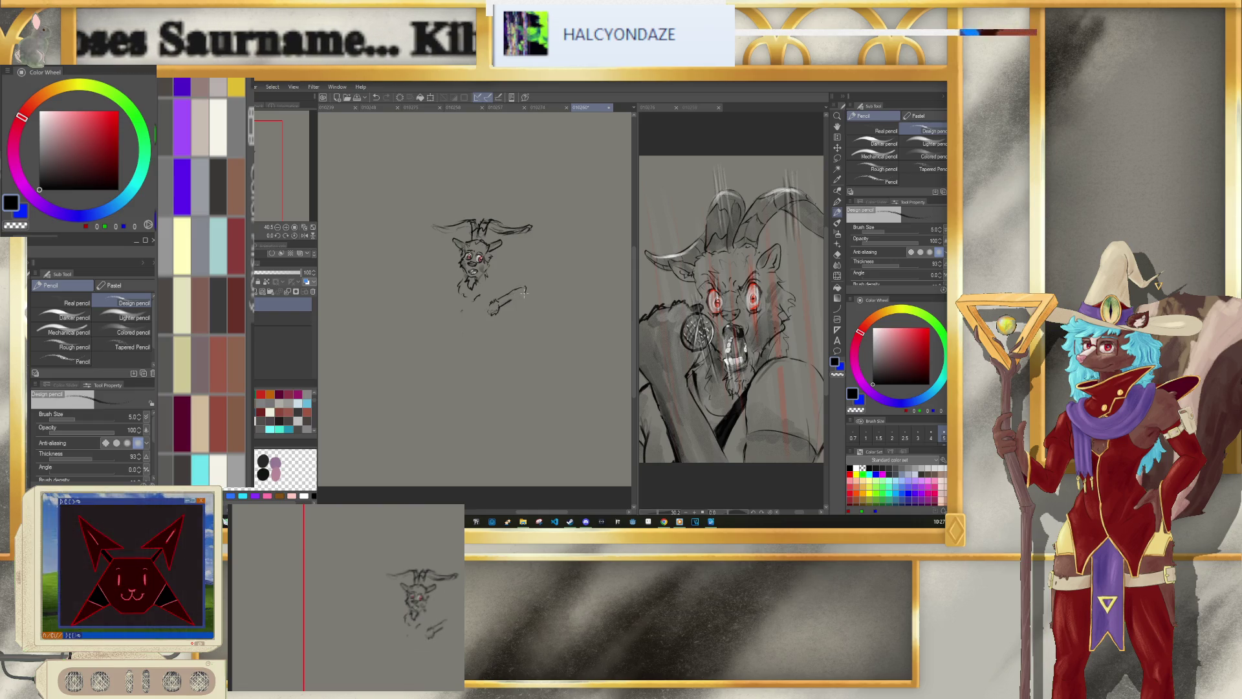
left_click(548, 110)
left_click(592, 110)
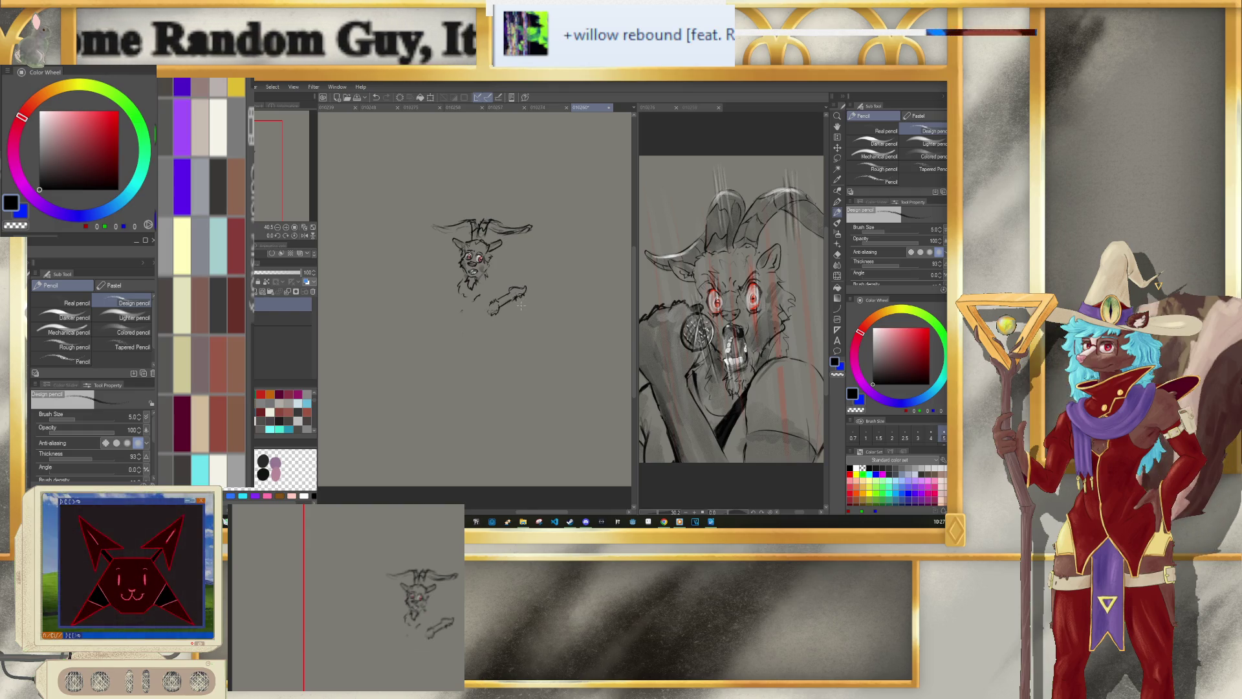
left_click(543, 108)
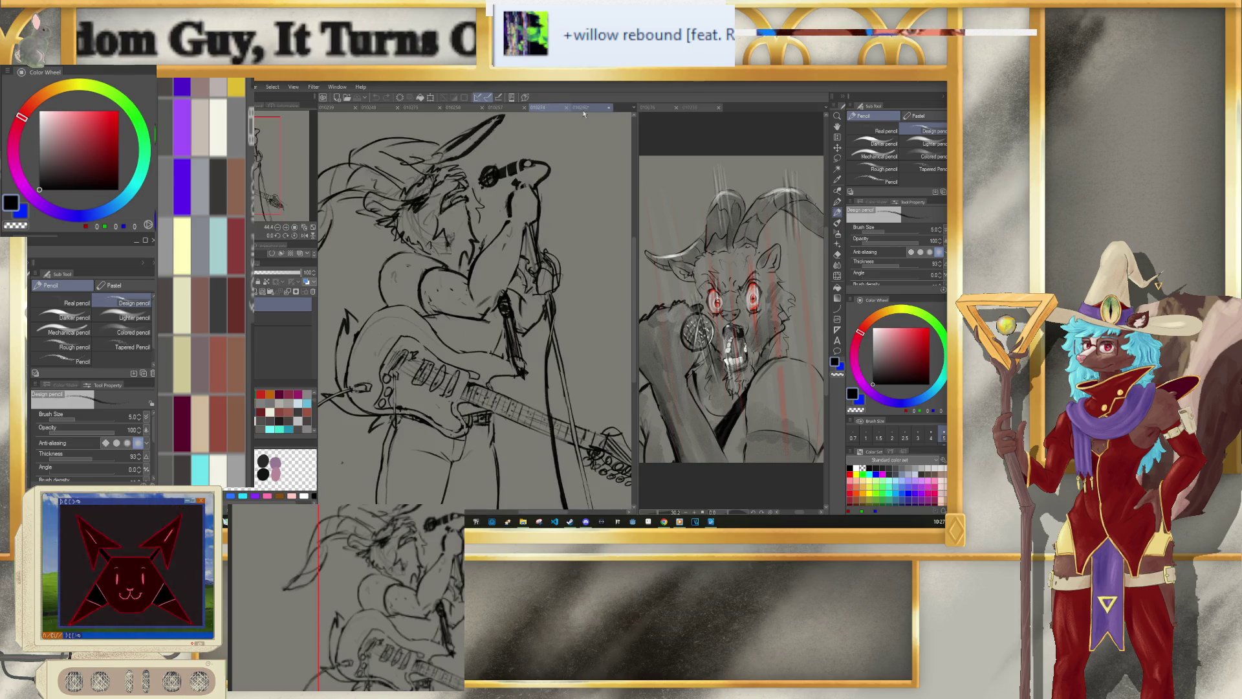
left_click(584, 109)
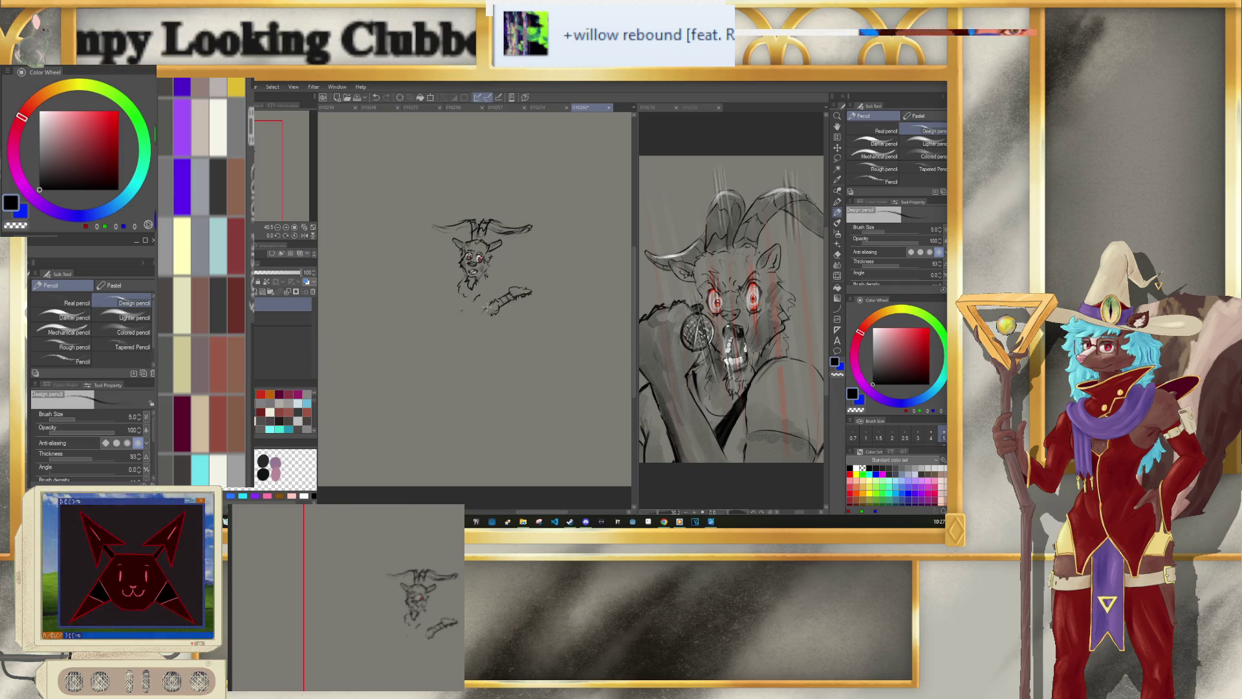
Step: Undo the stray long stroke down-left from the guitar neck and the last erase
key("ctrl+z")
left_click_drag(490, 304, 459, 325)
key("ctrl+z")
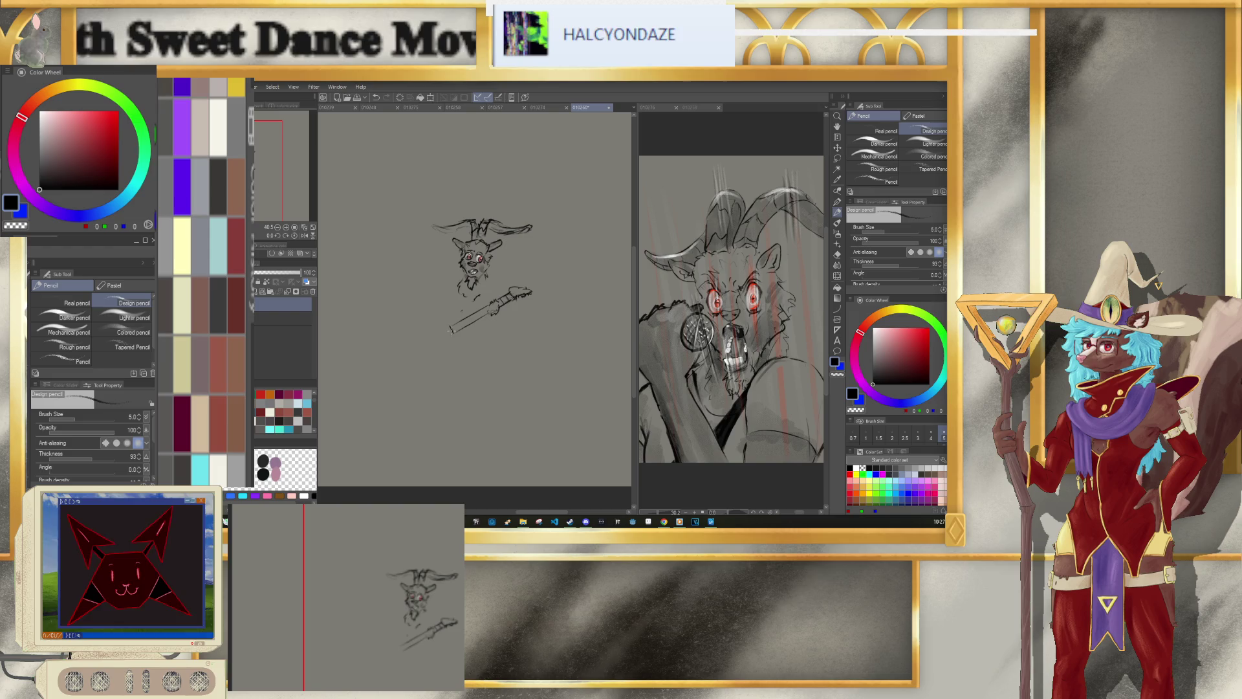
key("e")
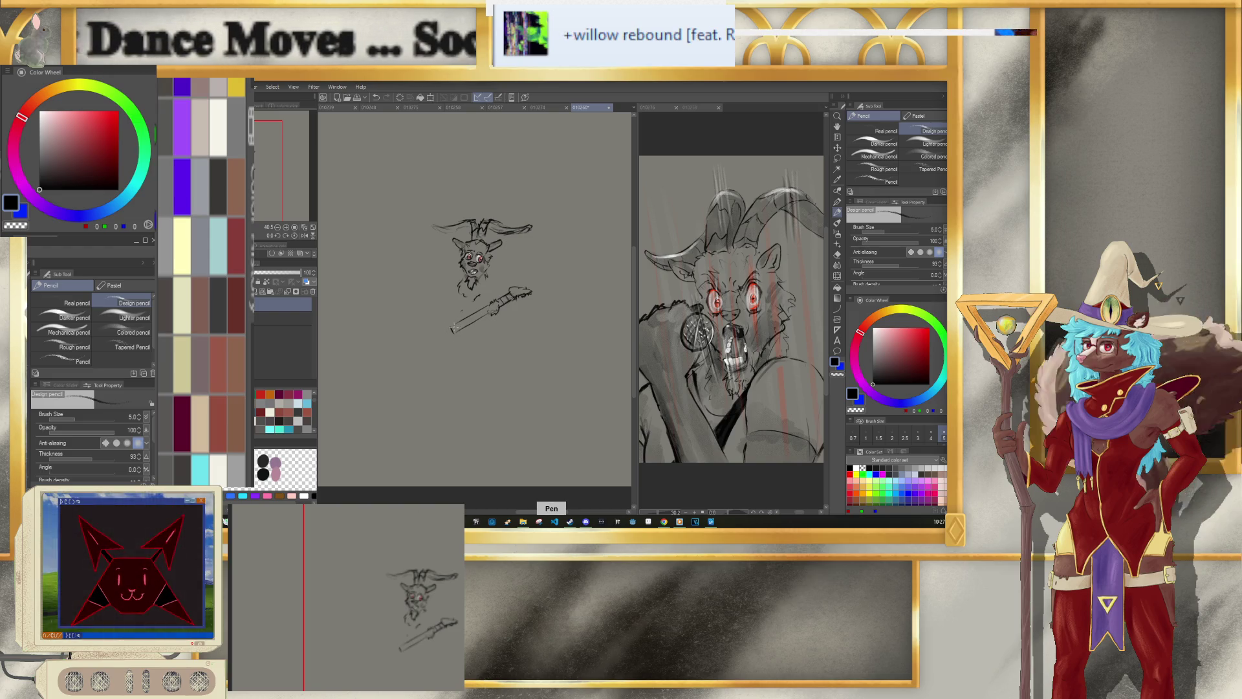
key("ctrl+z")
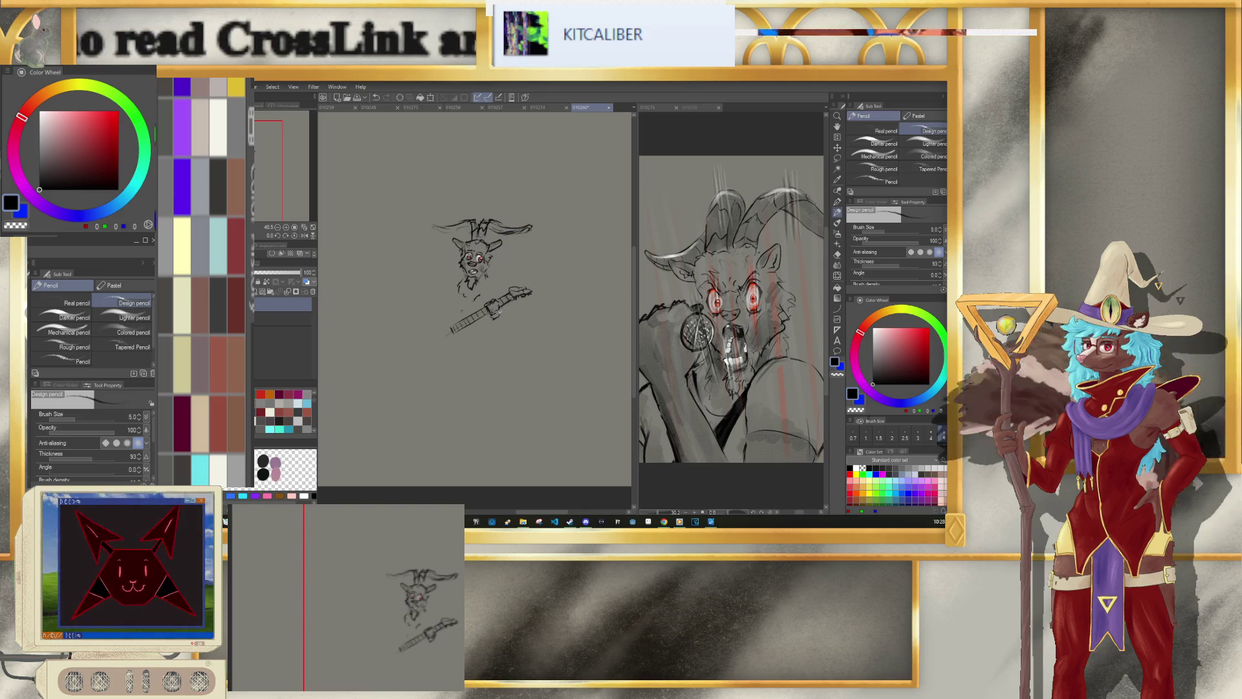
Step: Raise the pencil size to 6 and draw lines around the guitar body and the figure's left side
key("p")
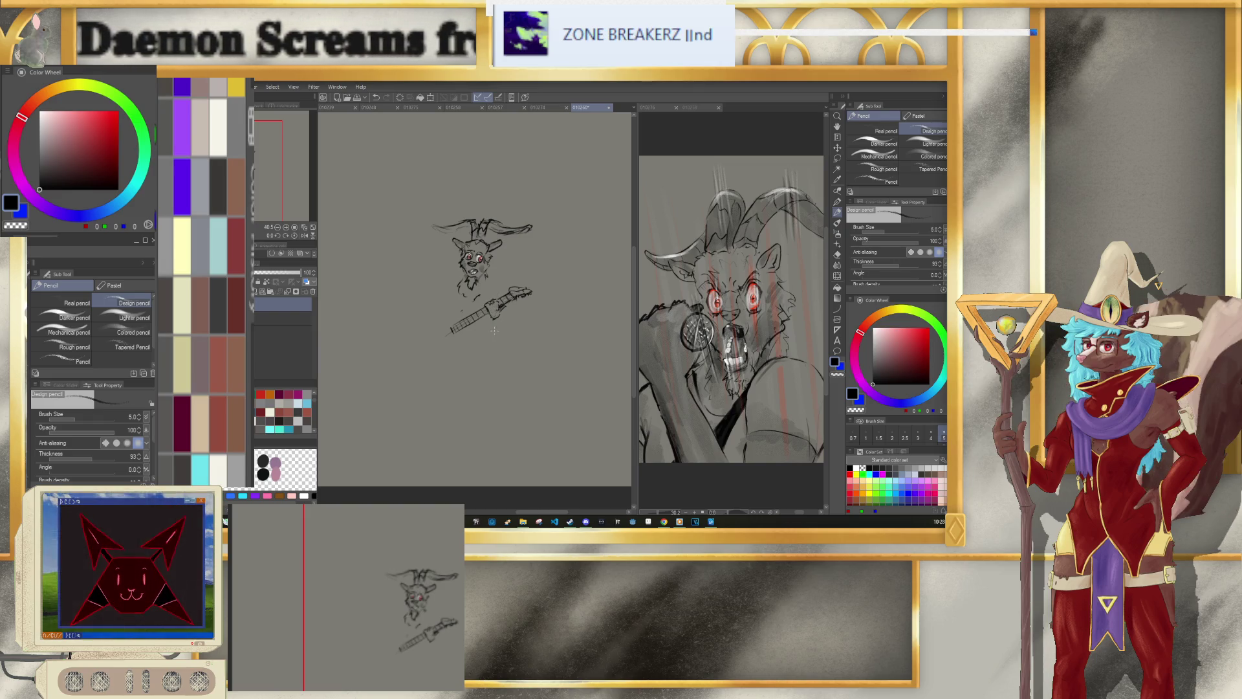
key("bracketright")
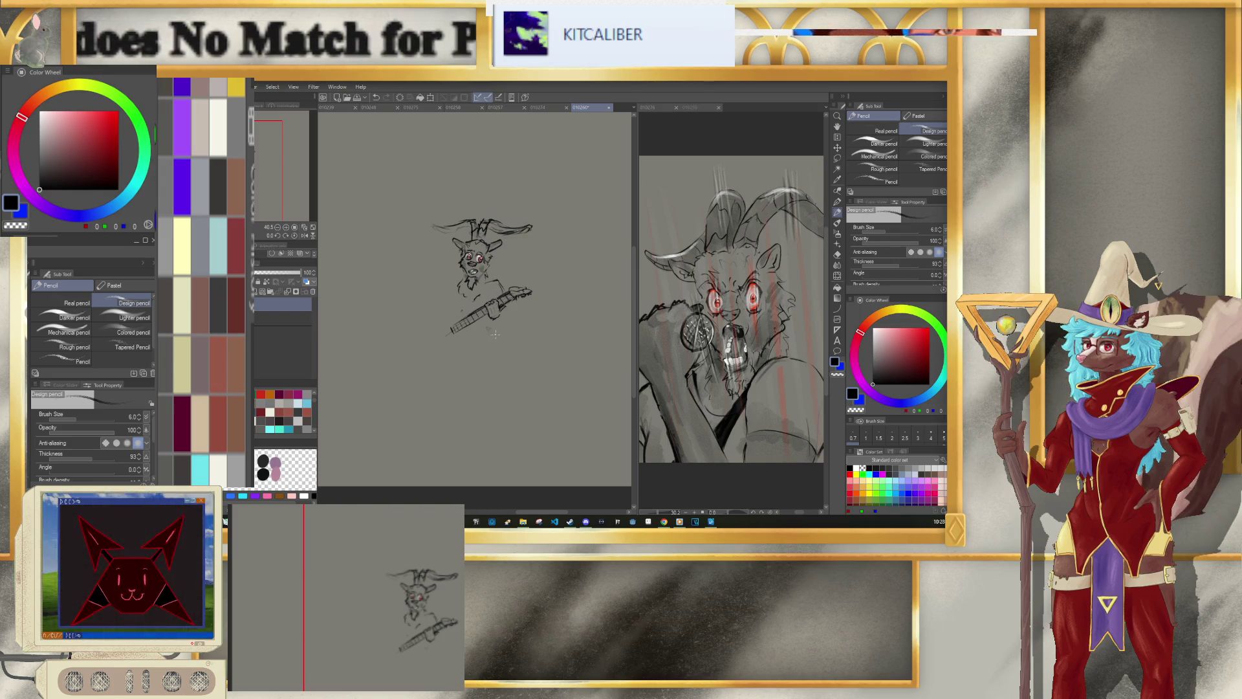
left_click_drag(506, 328, 498, 331)
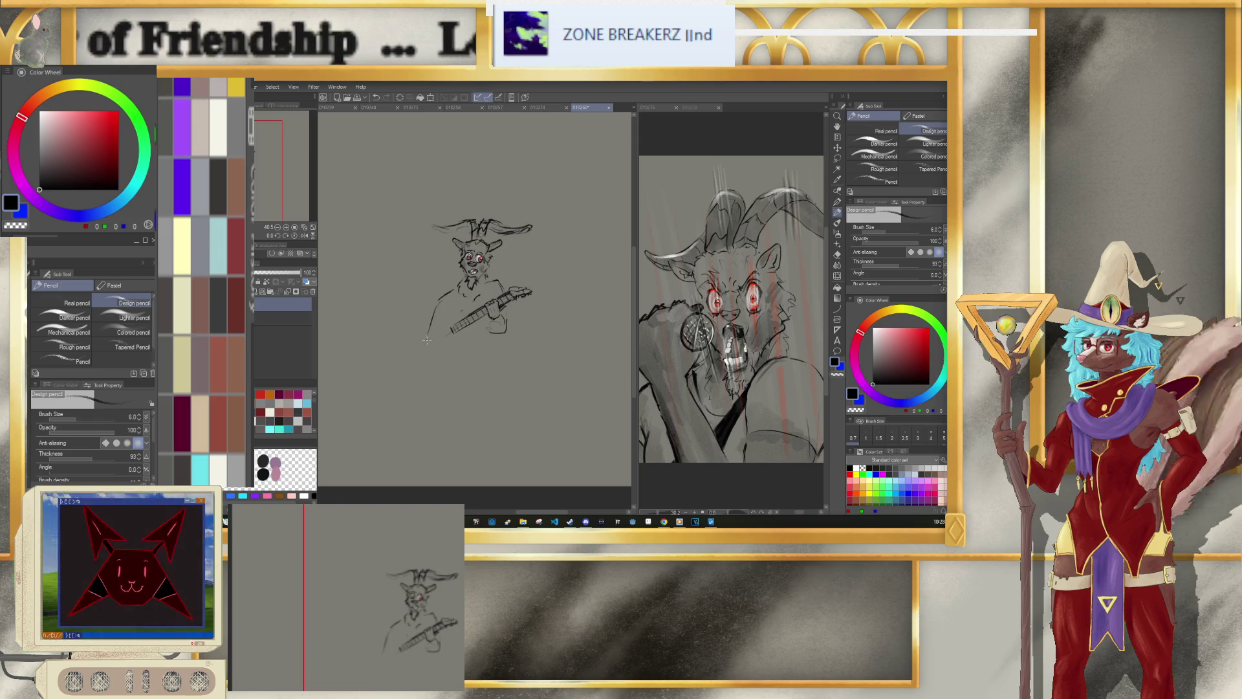
left_click_drag(436, 309, 425, 351)
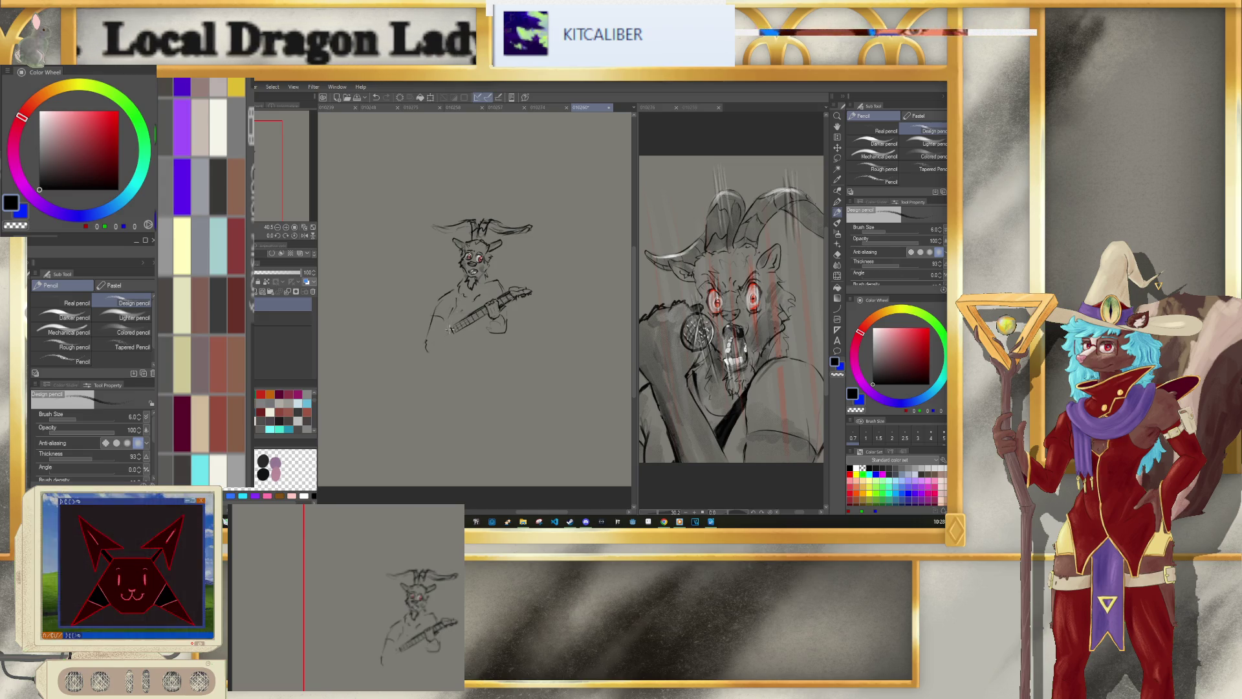
key("m")
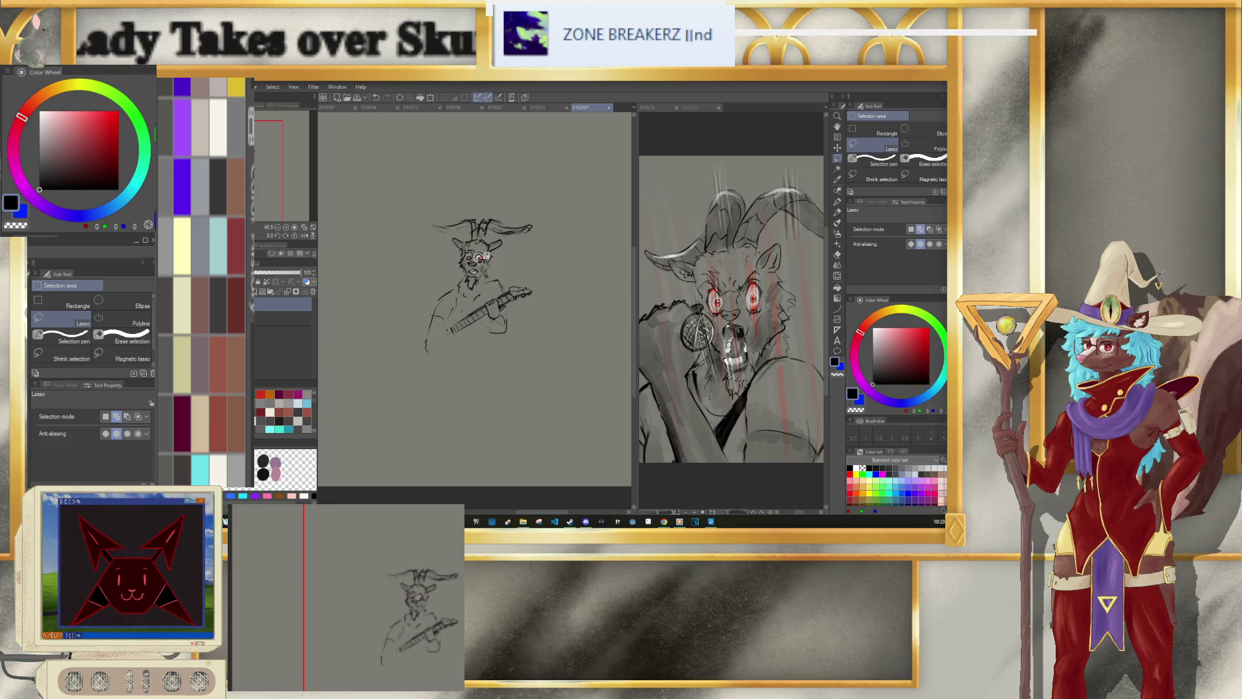
Step: Transform the selected right eye, shifting it slightly right and down, and confirm
left_click(512, 278)
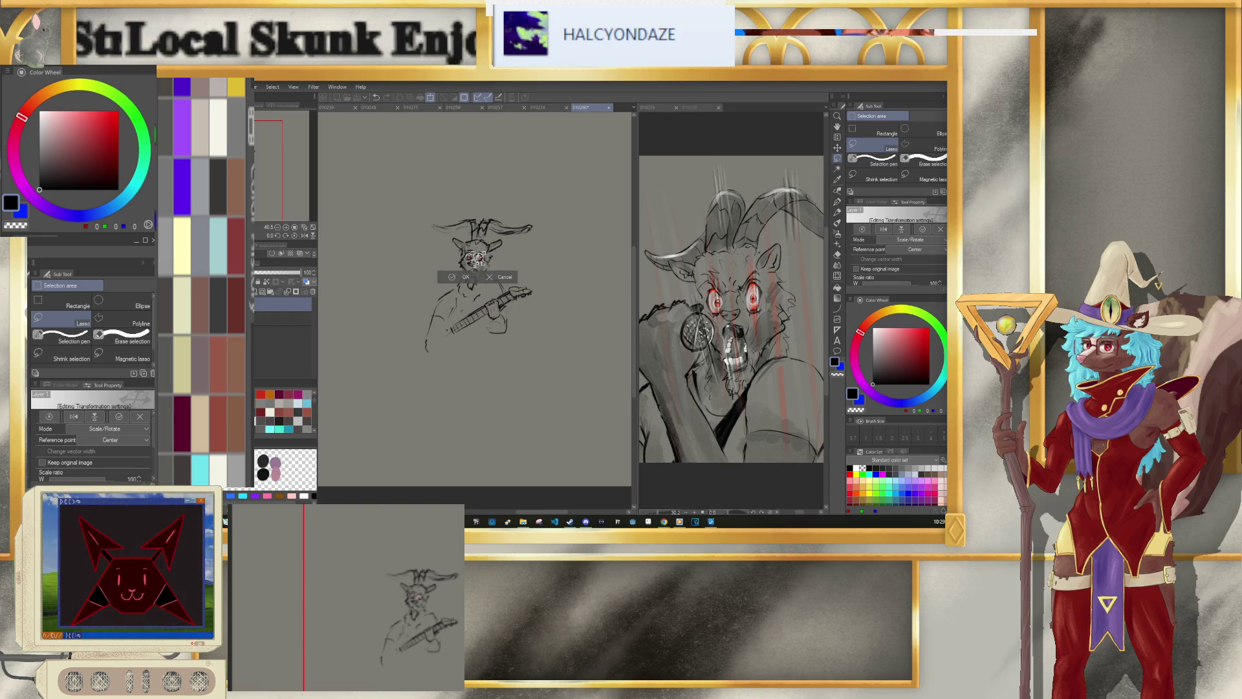
scroll(464, 231, "up", 3)
scroll(464, 231, "up", 5)
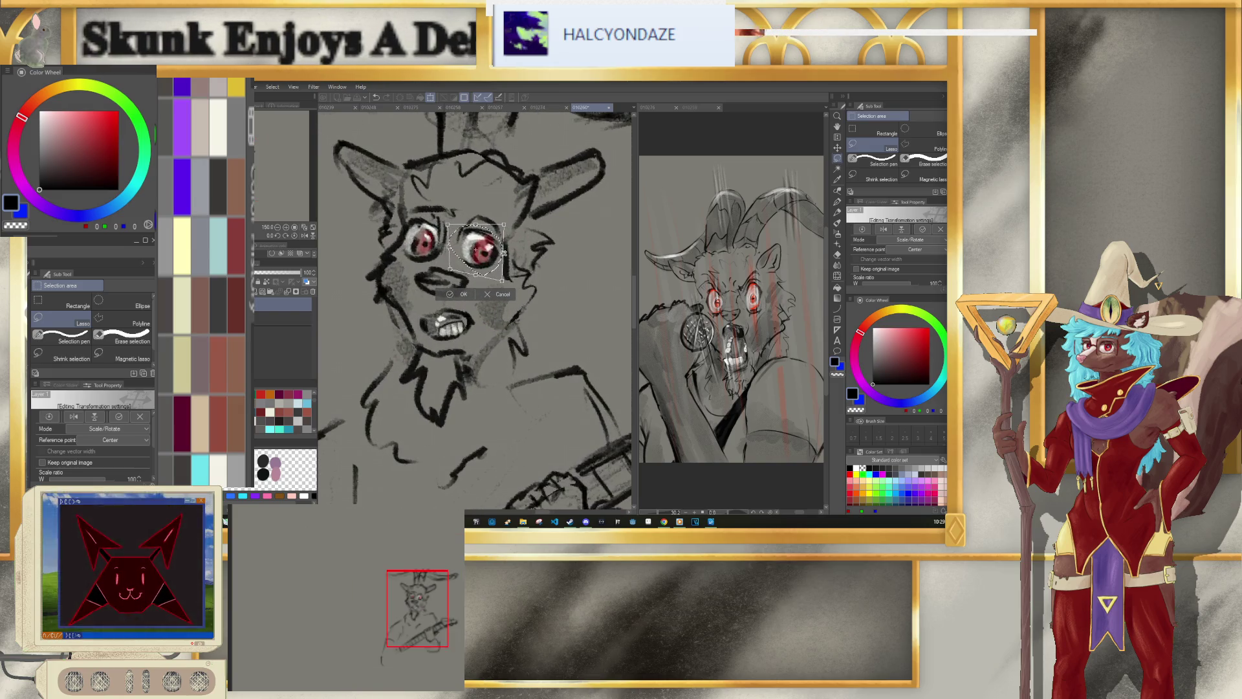
left_click_drag(489, 266, 494, 269)
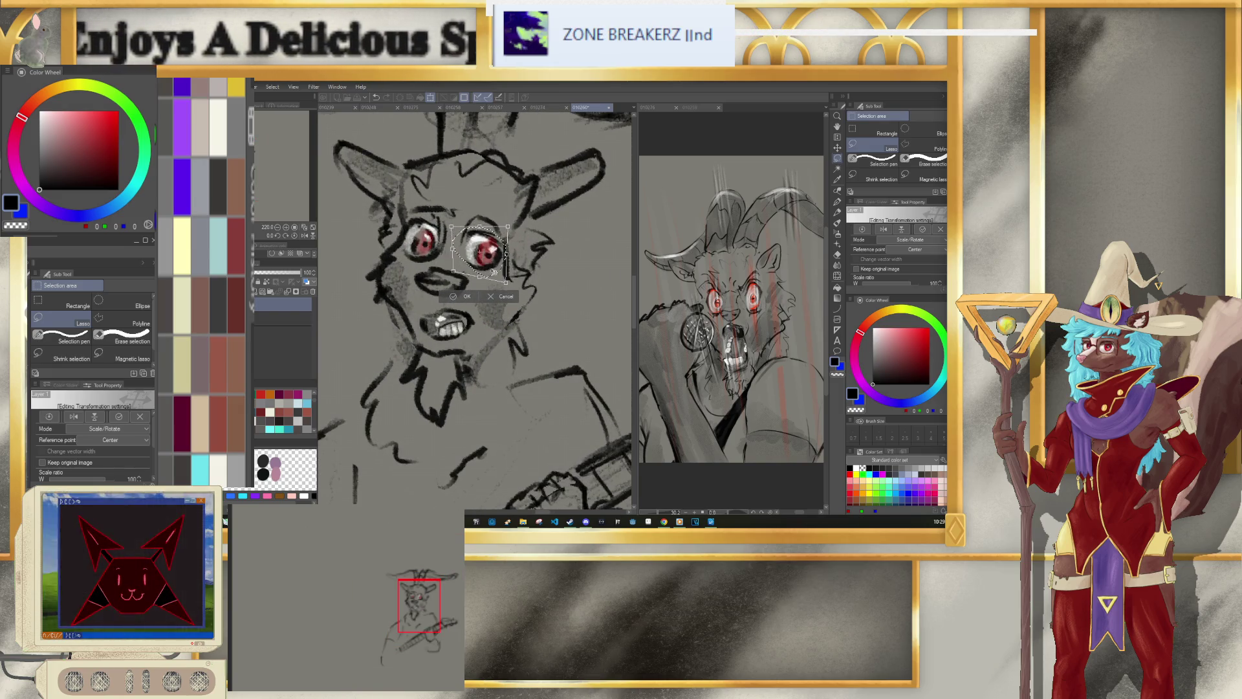
left_click(463, 296)
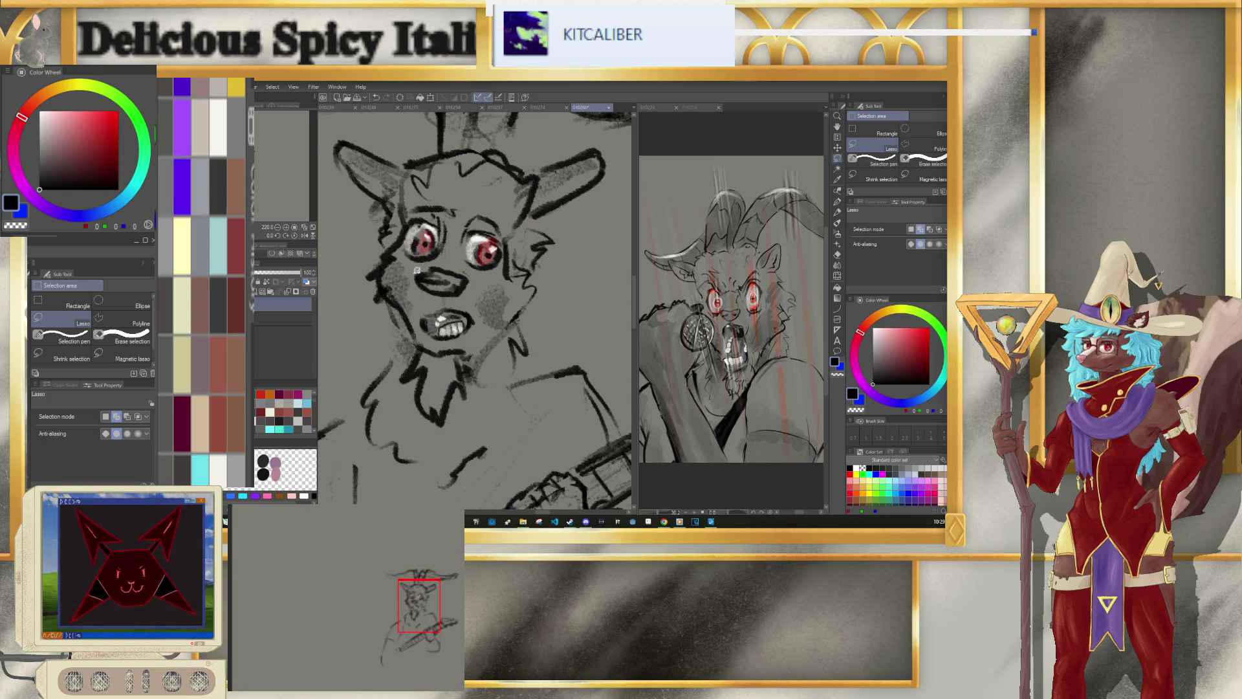
scroll(517, 294, "down", 5)
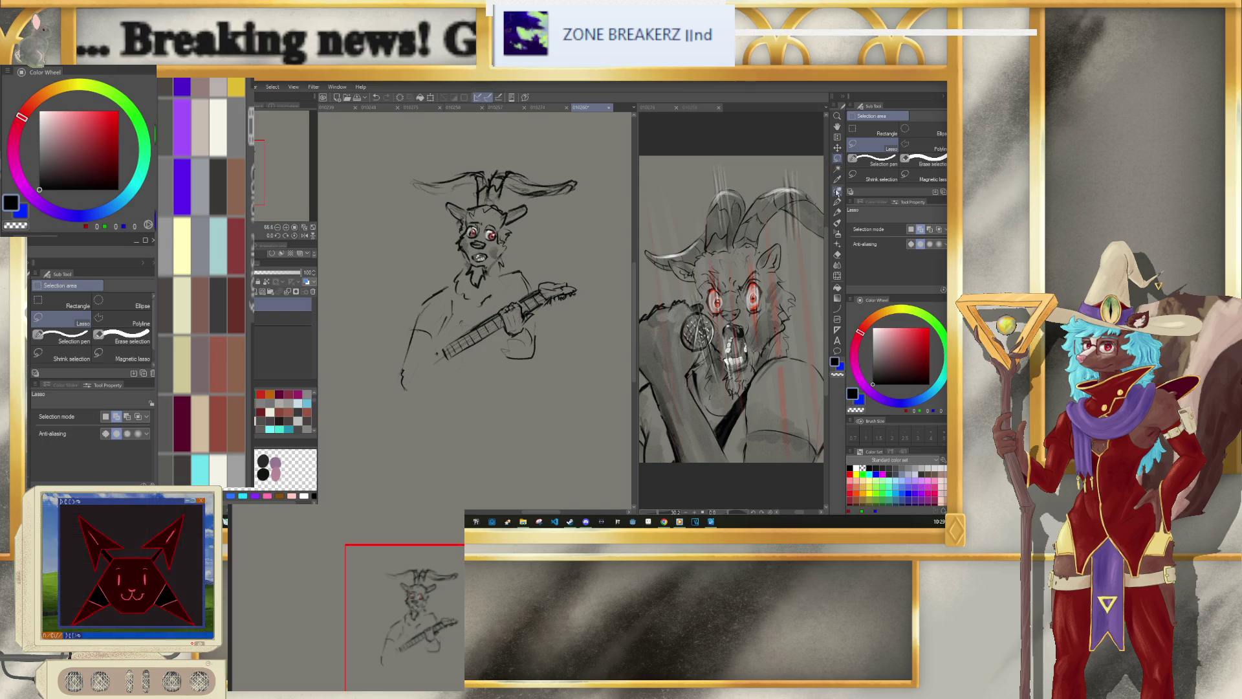
Step: Undo the horn-tip mark, extend the goat's left arm lines, then open the 010274 sketch
left_click(838, 212)
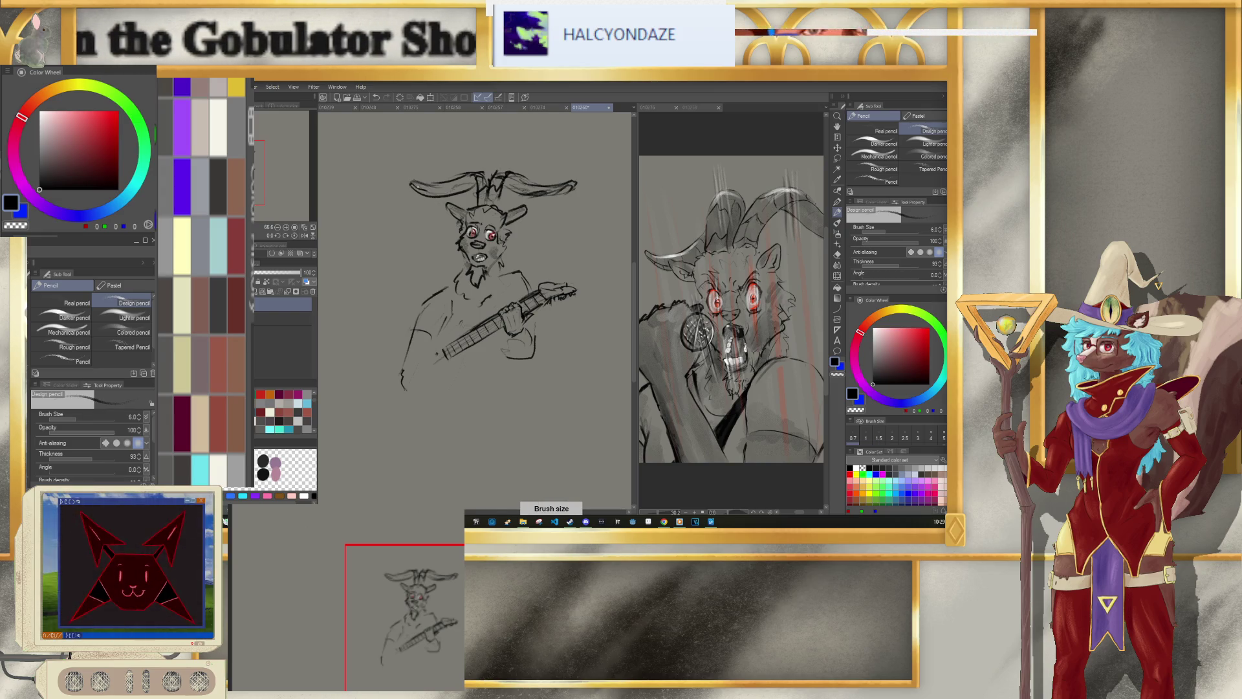
key("ctrl+z")
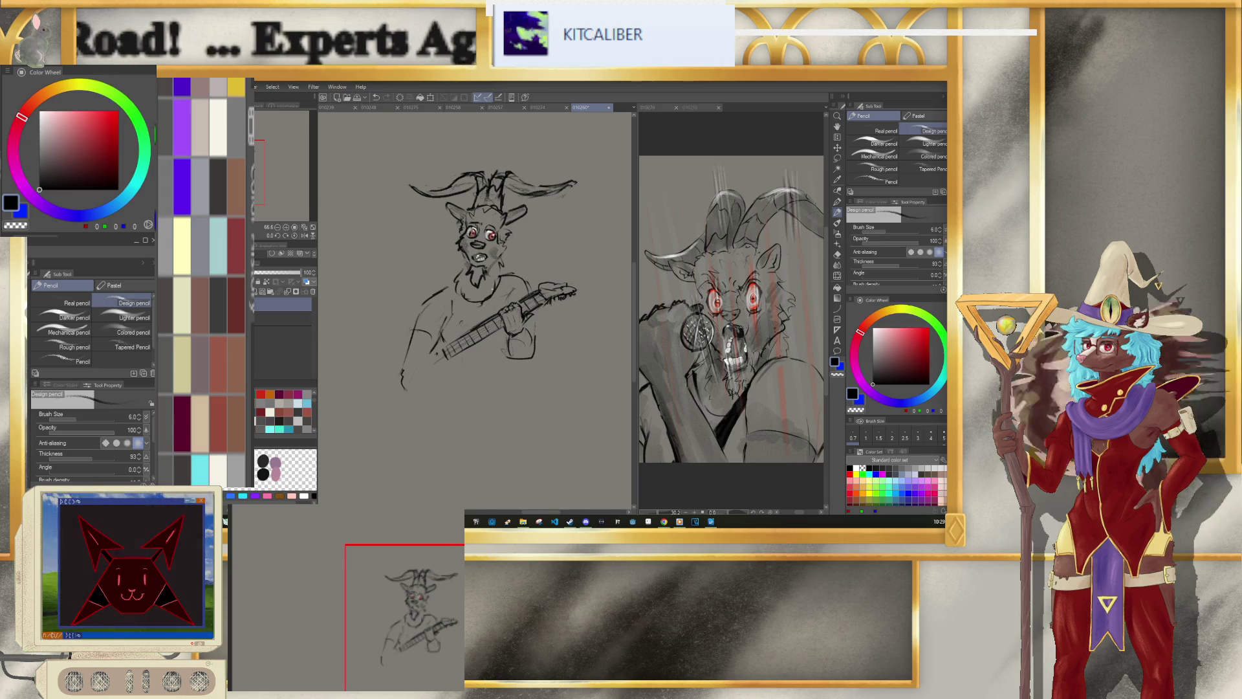
left_click_drag(424, 373, 424, 399)
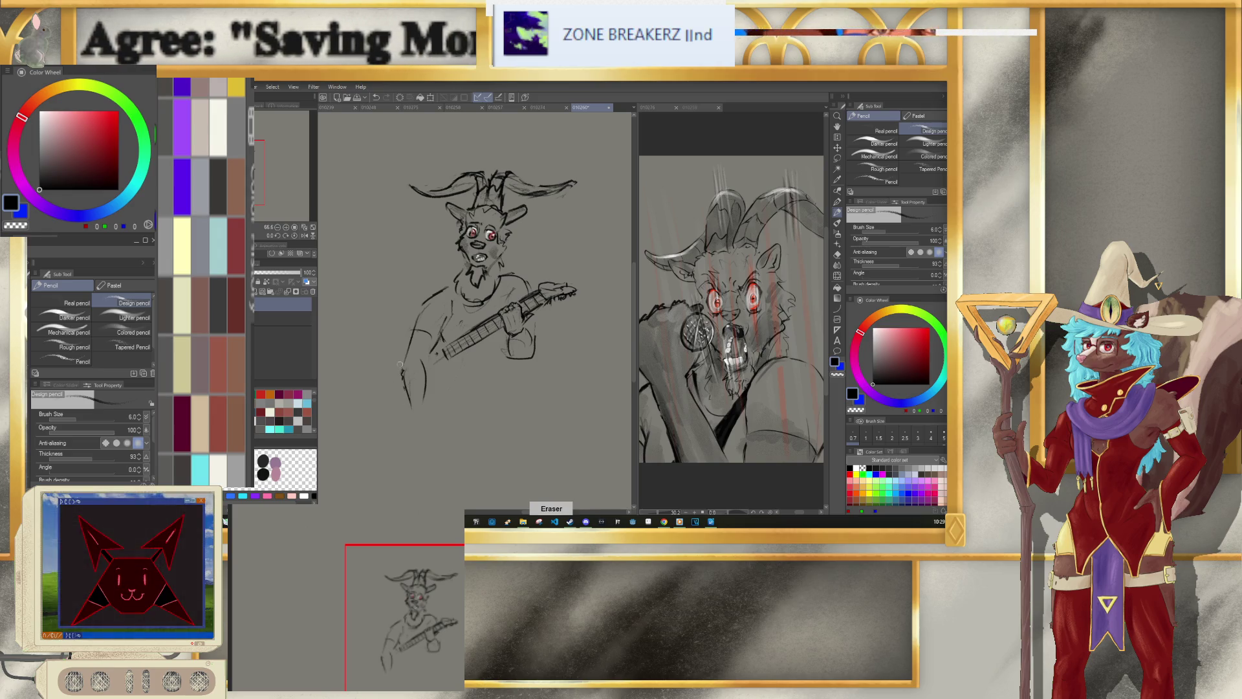
left_click_drag(420, 354, 402, 381)
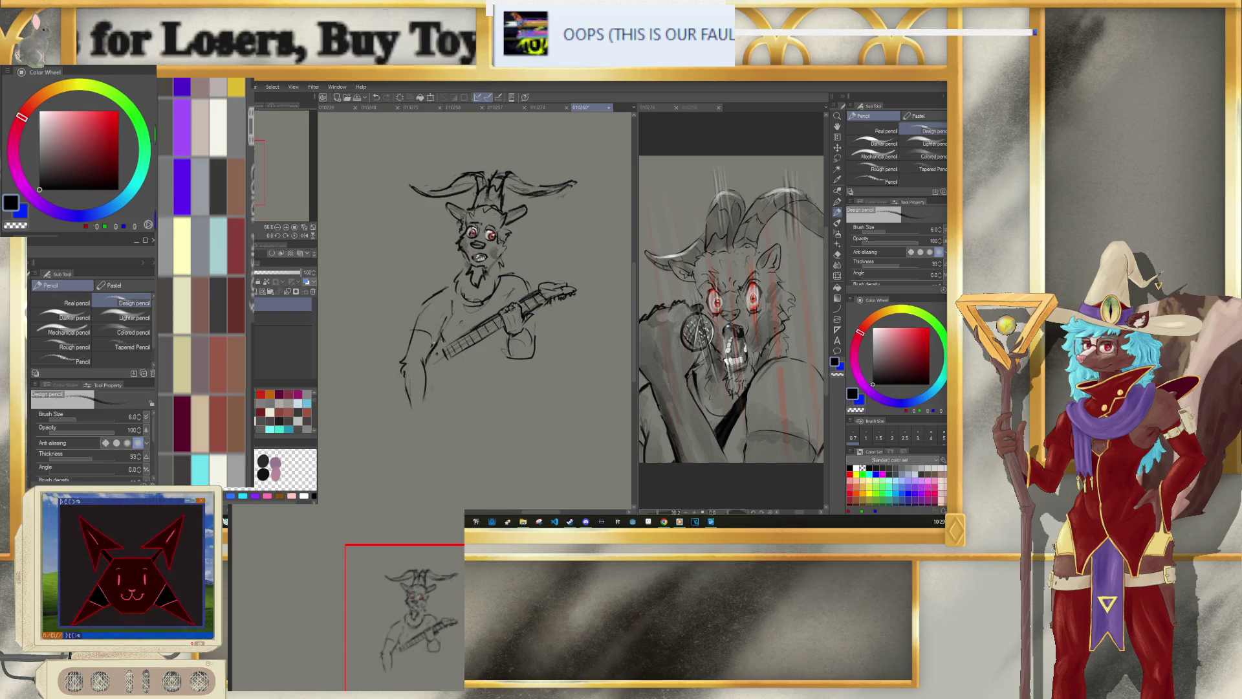
left_click(547, 109)
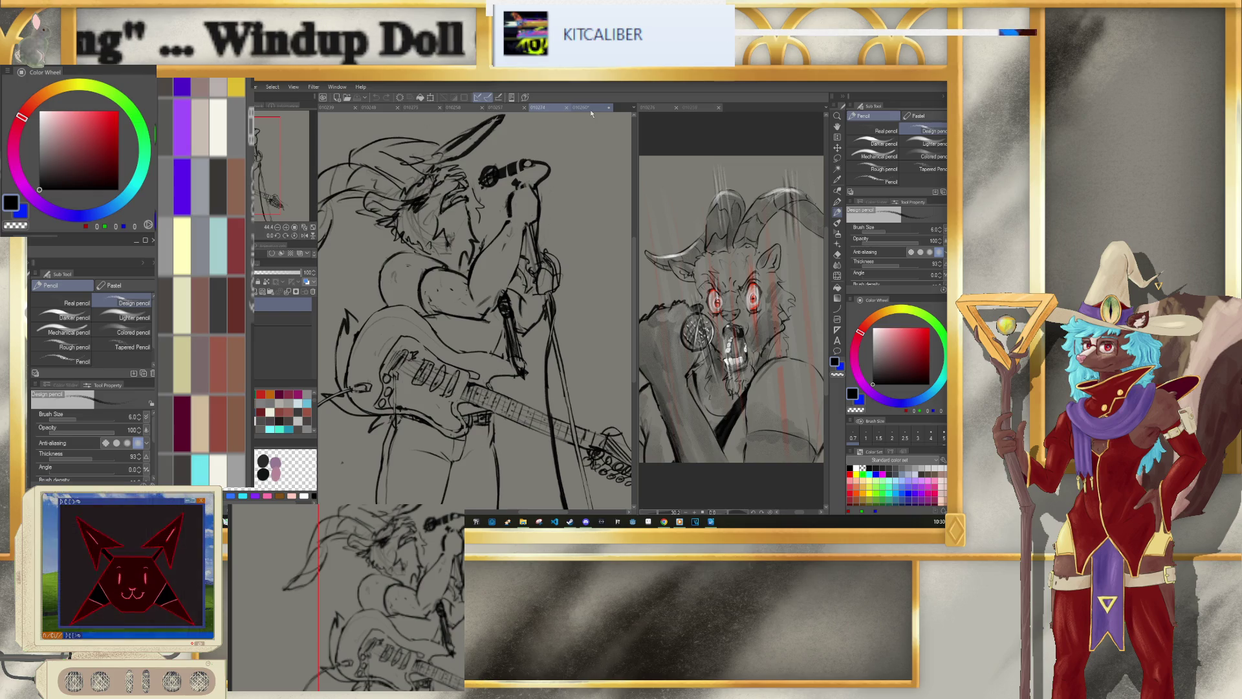
Step: On the 010274 microphone-guitarist sketch, lasso around the guitar
left_click(589, 110)
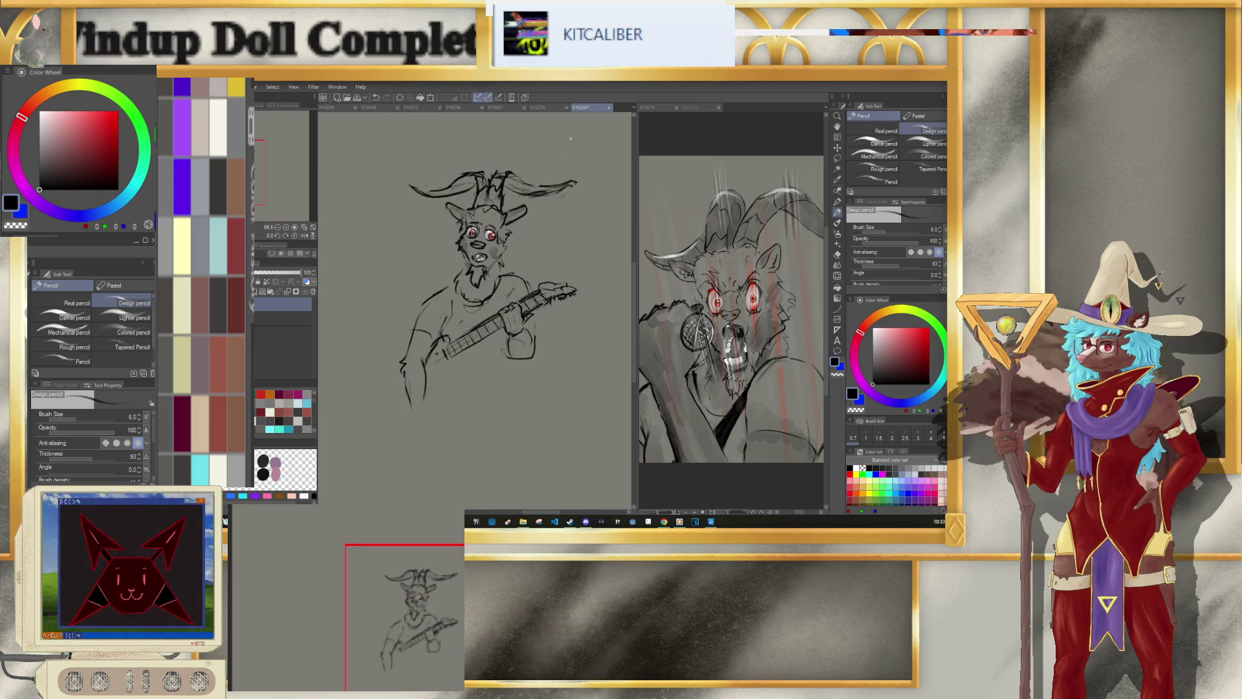
left_click(559, 108)
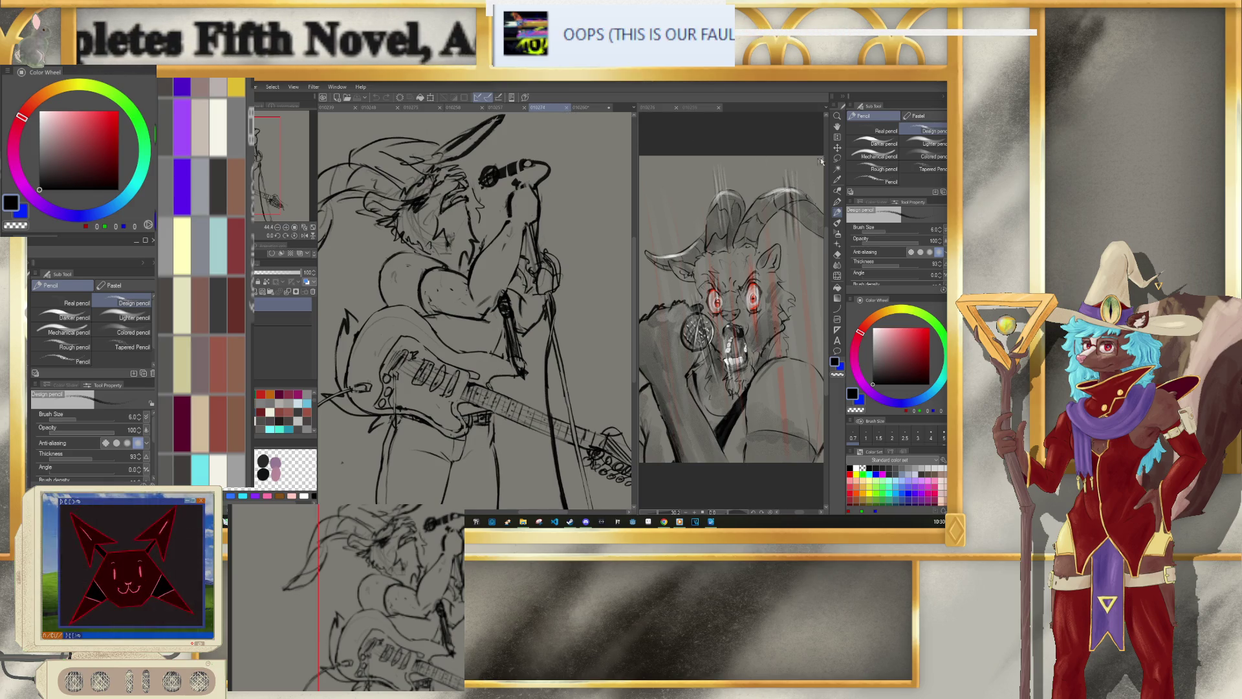
key("m")
scroll(400, 367, "down", 4)
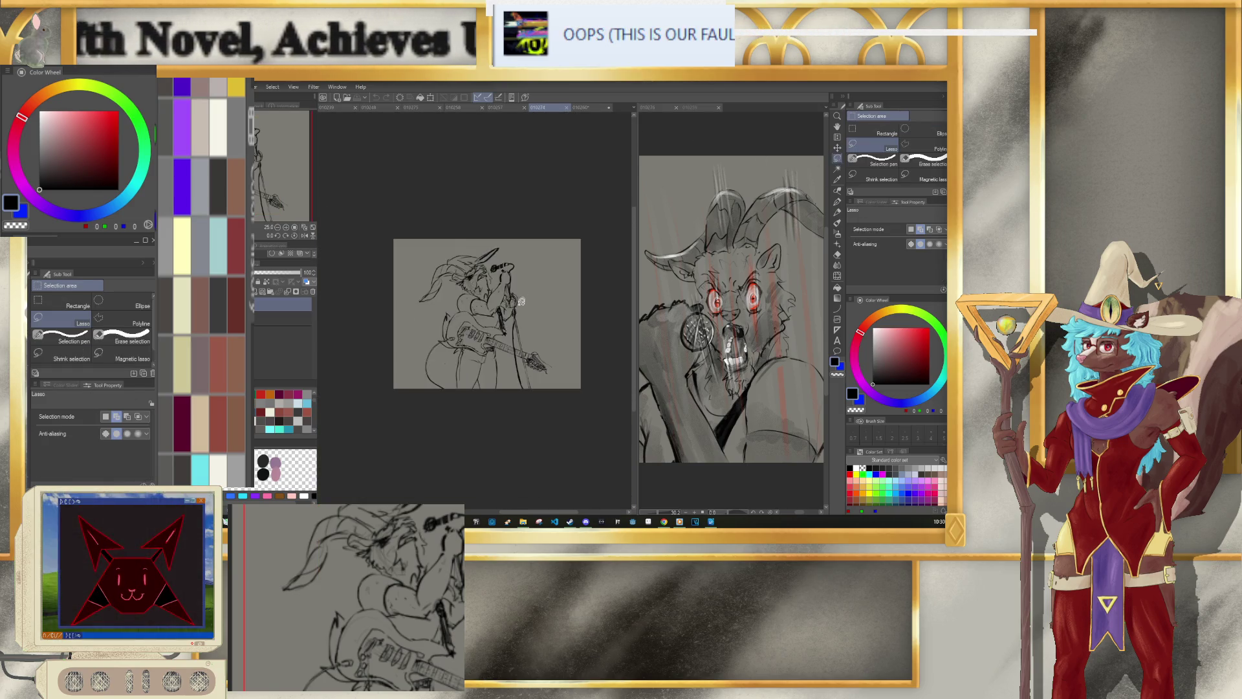
scroll(414, 359, "up", 3)
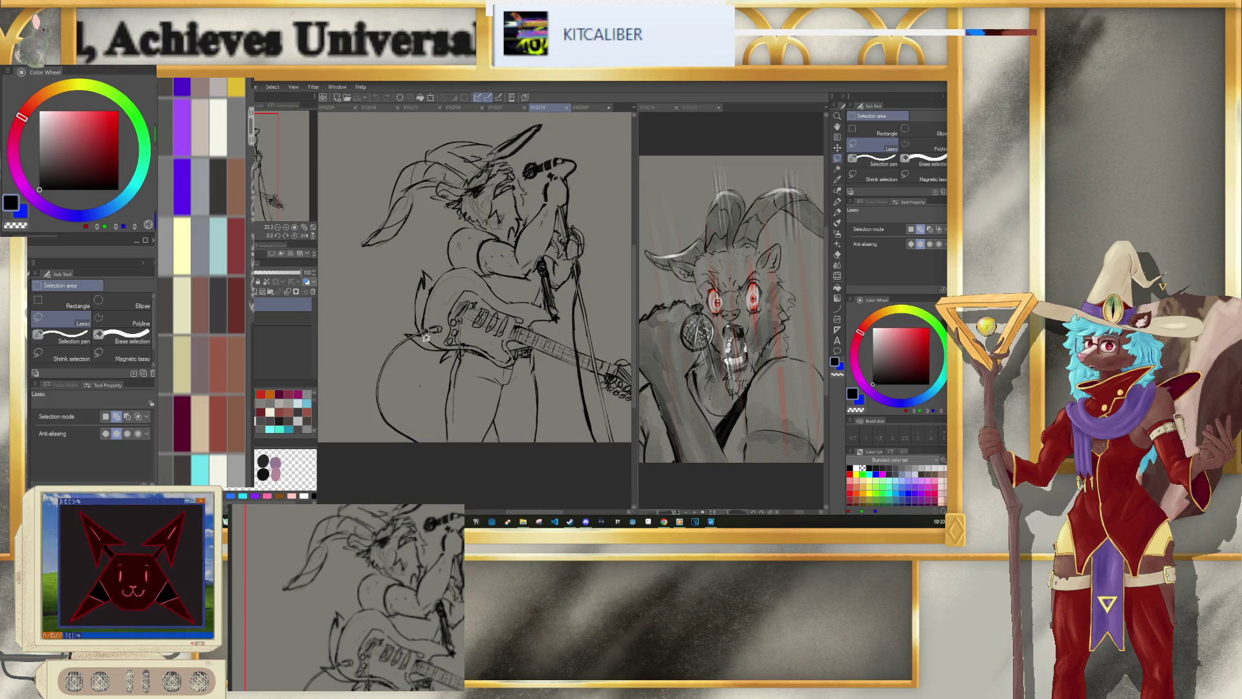
left_click_drag(459, 354, 521, 354)
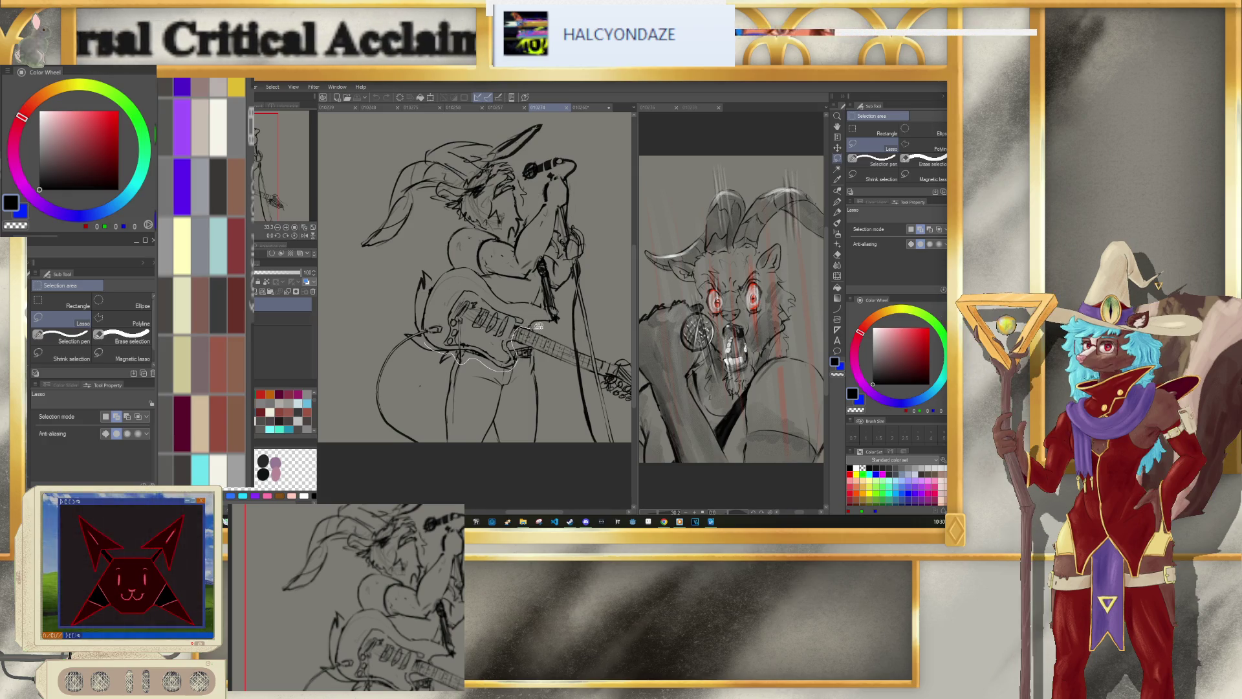
mouse_move(555, 320)
left_mouse_down()
mouse_move(504, 296)
mouse_move(428, 299)
left_mouse_up()
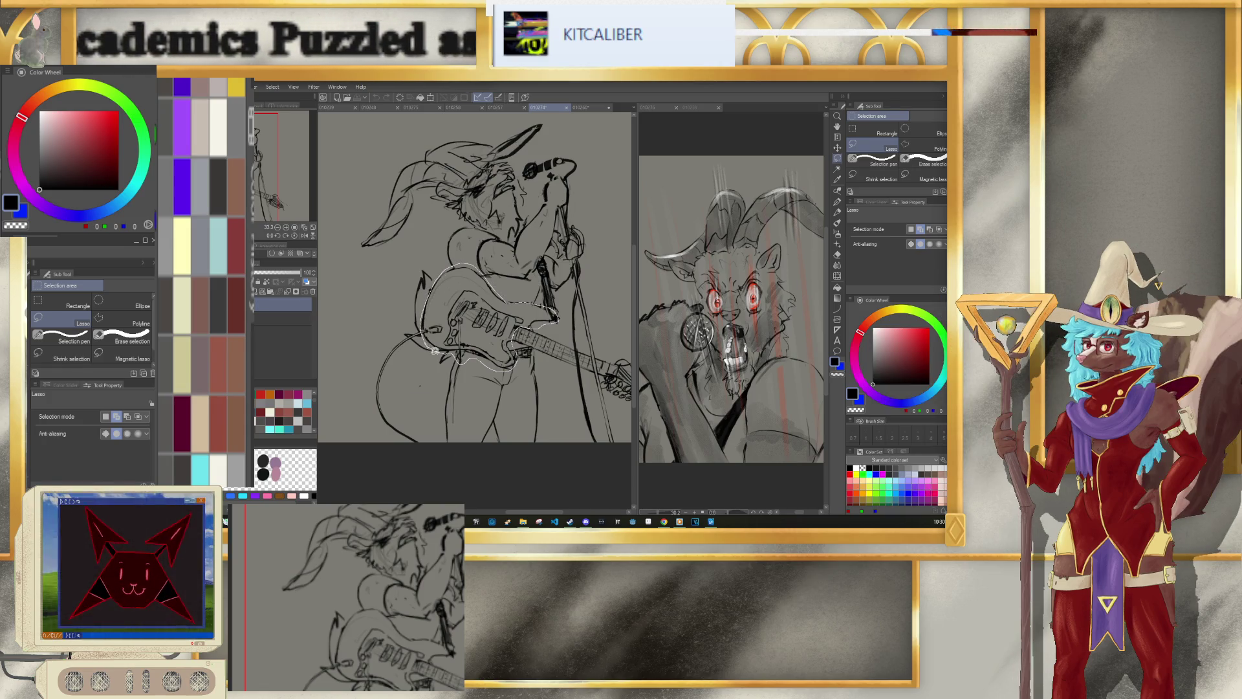
left_click_drag(423, 325, 427, 334)
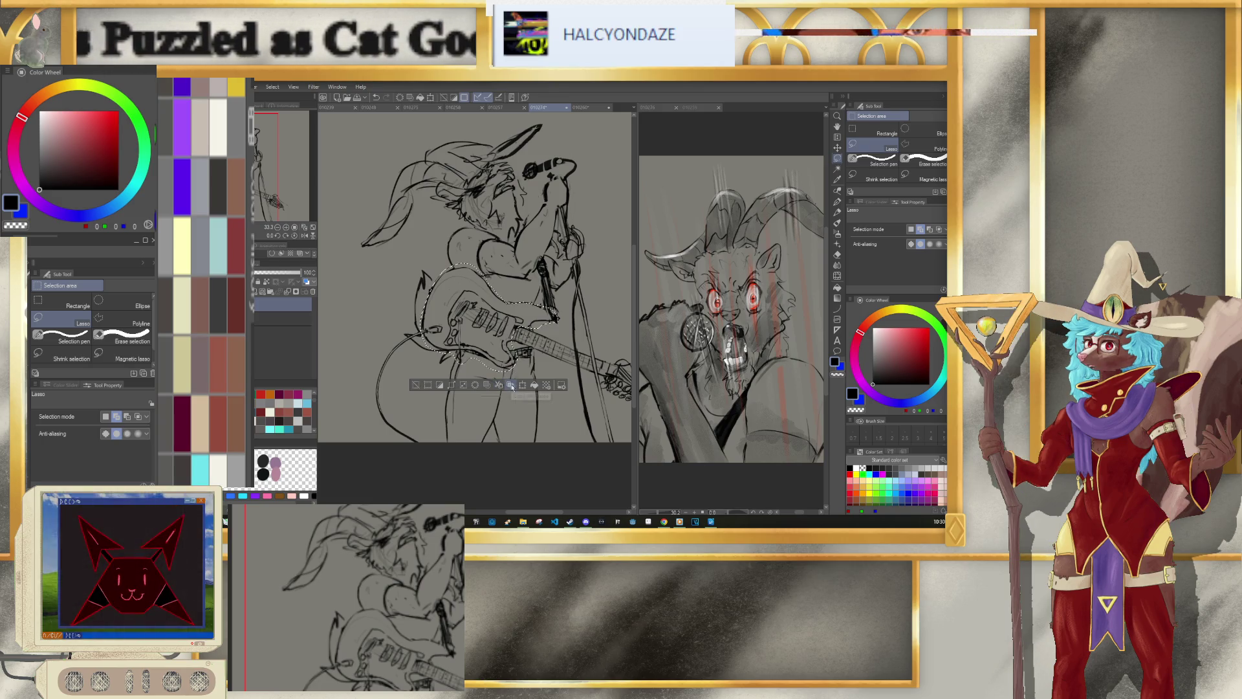
Step: Cut the guitar layer and paste it into the 010260 goat sketch
left_click(511, 385)
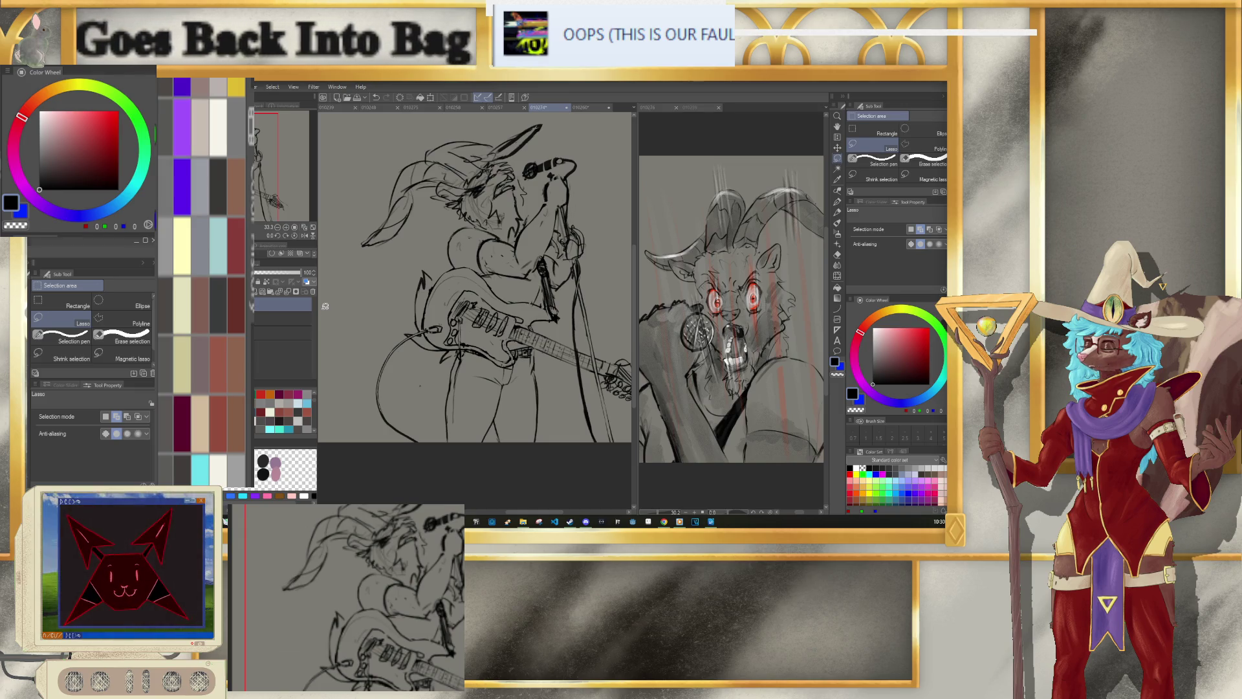
key("ctrl+x")
left_click(539, 241)
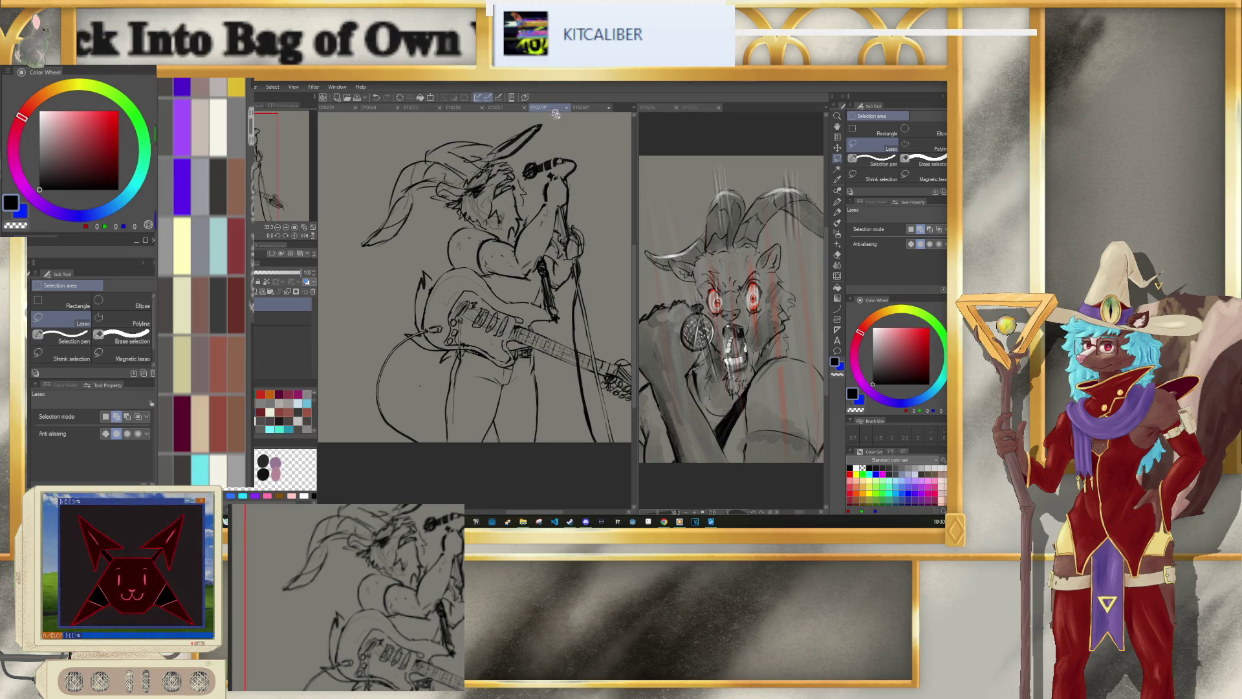
left_click(585, 107)
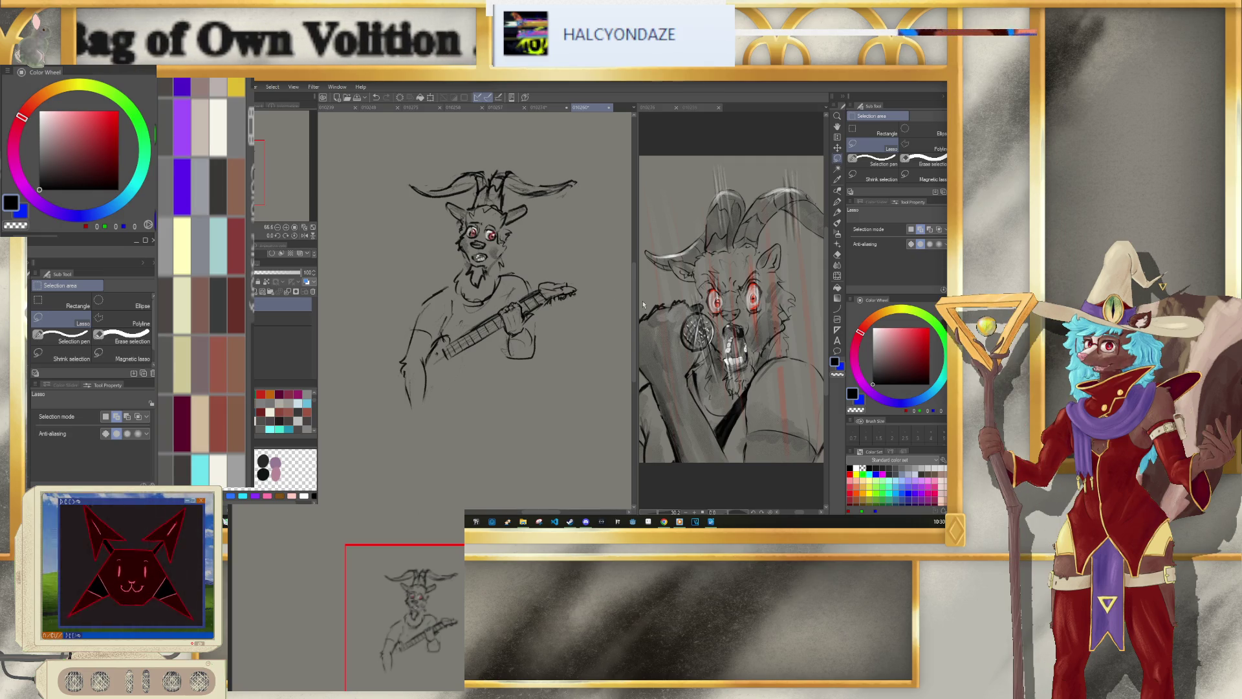
key("ctrl+v")
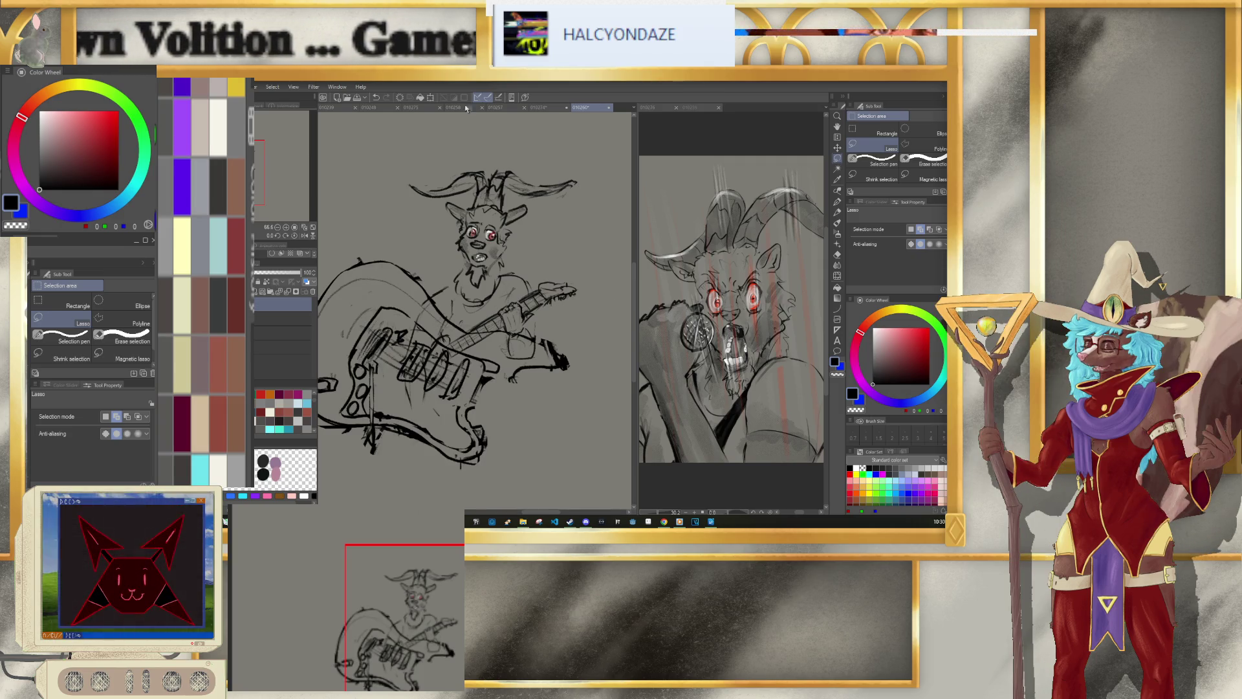
Step: Commit the pasted guitar and transfer it into the layer below
key("ctrl+t")
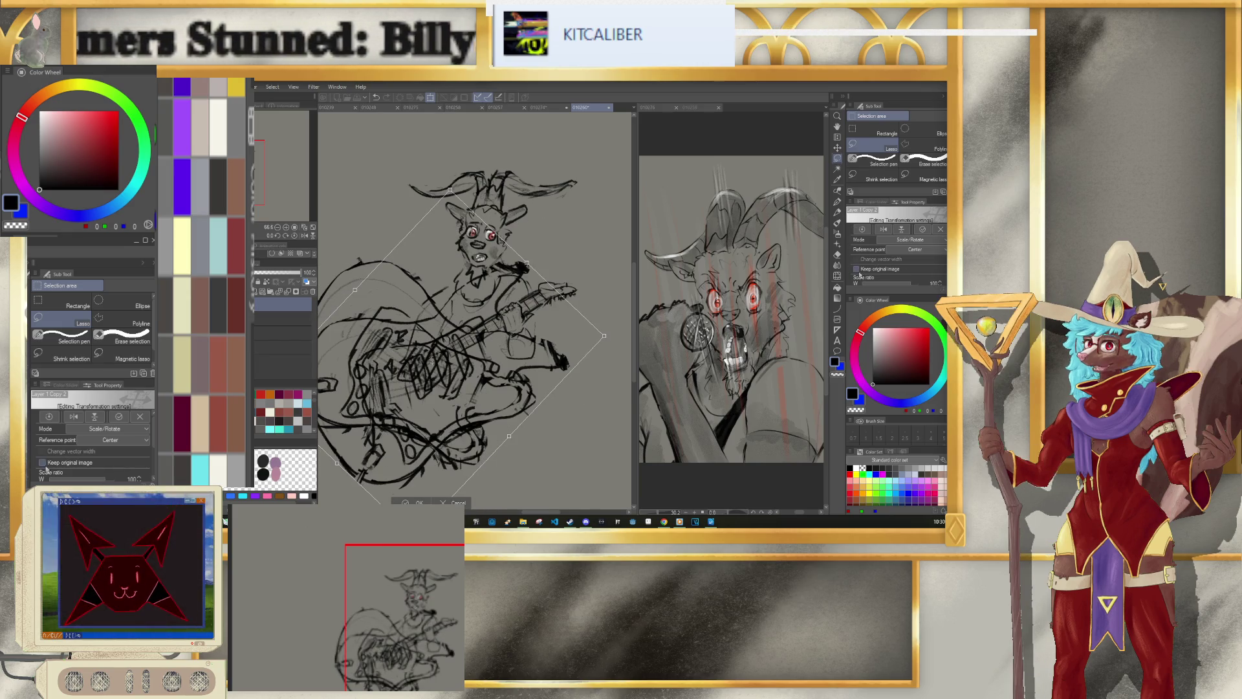
key("Return")
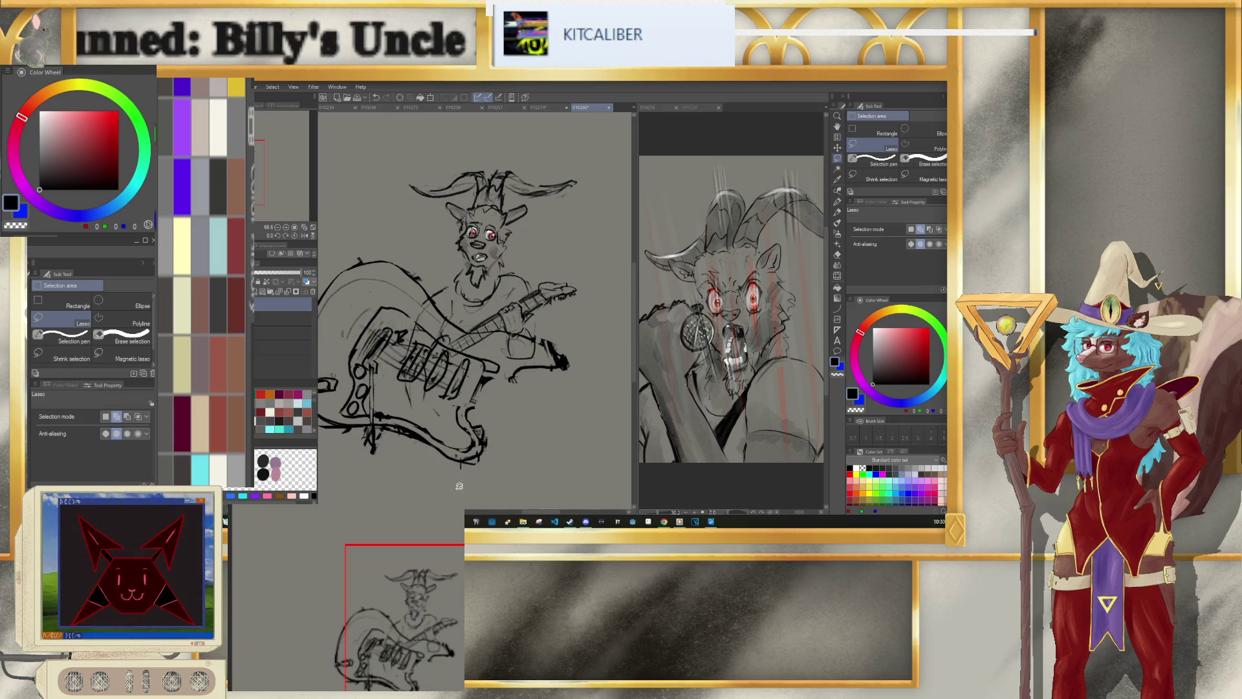
right_click(317, 310)
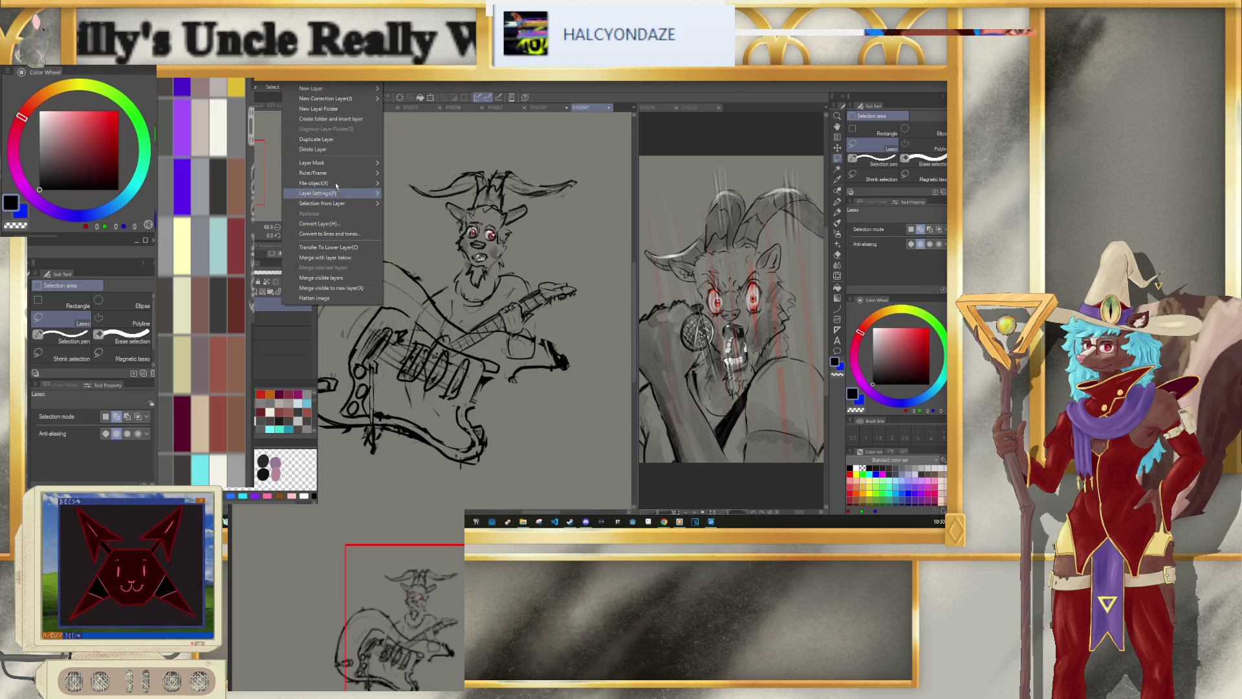
left_click(290, 247)
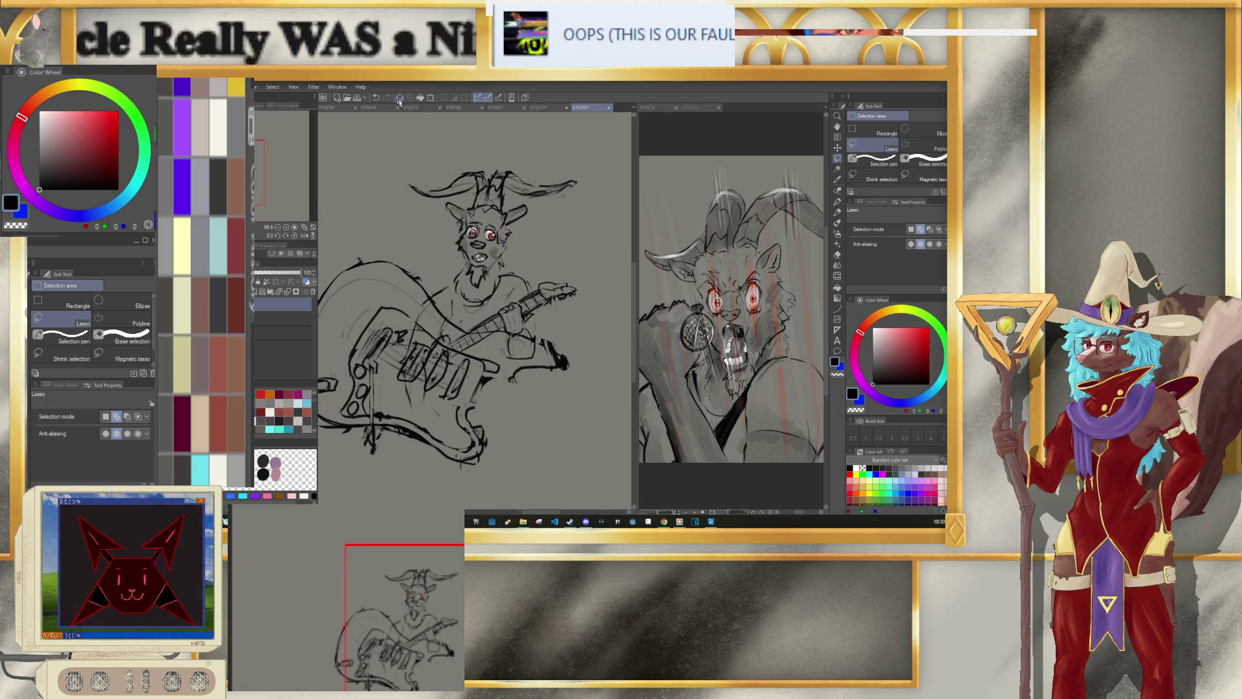
Step: Rotate the guitar about 27° clockwise, shrink it into the goat's hands, and apply
left_click(431, 97)
mouse_move(575, 188)
left_mouse_down()
mouse_move(597, 298)
mouse_move(476, 353)
mouse_move(471, 370)
mouse_move(451, 311)
left_mouse_up()
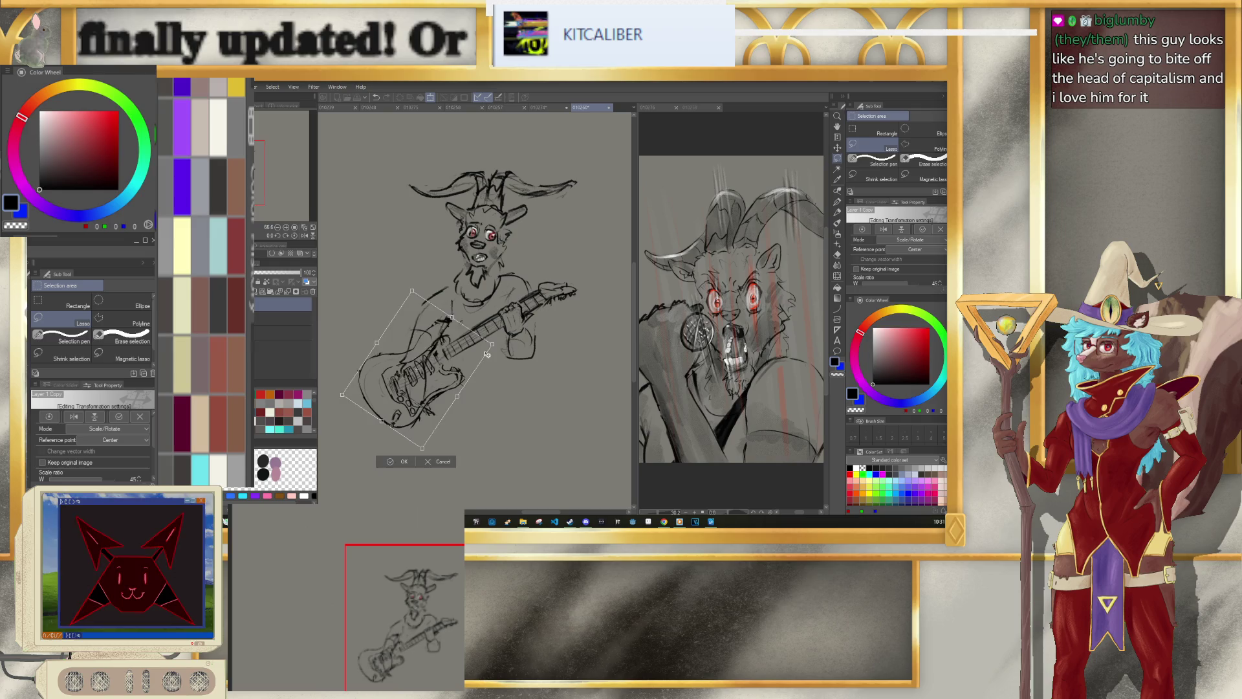
left_click_drag(498, 341, 483, 377)
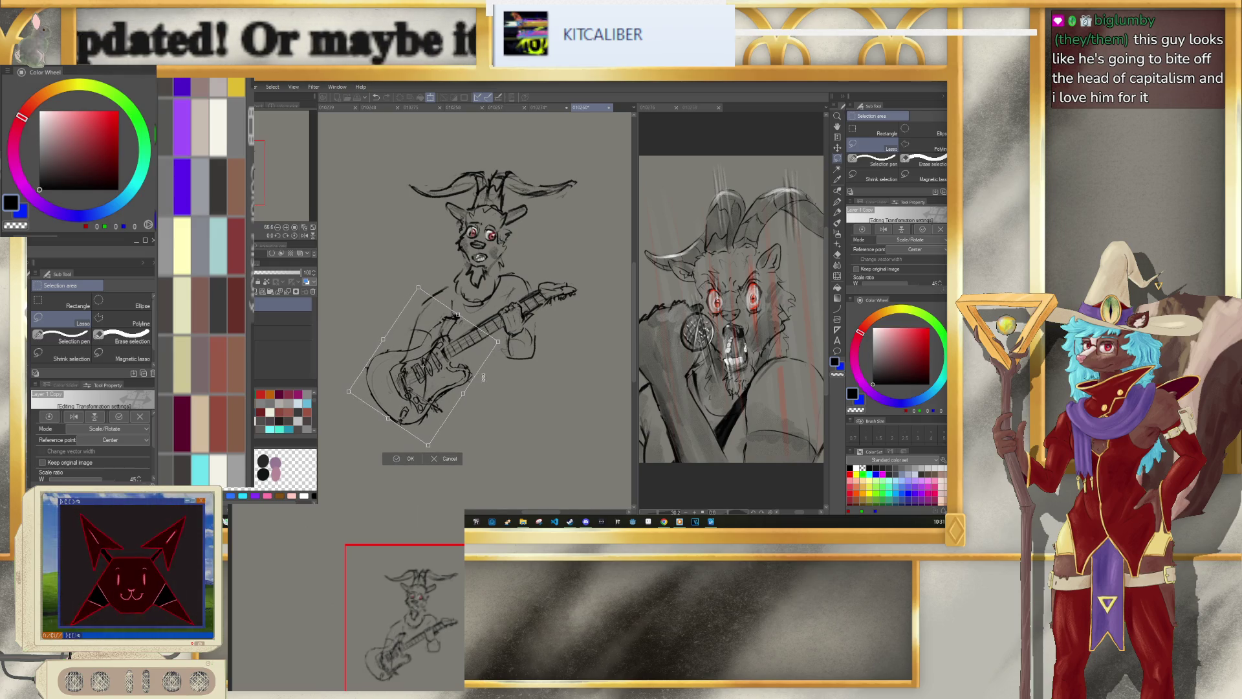
left_click_drag(500, 341, 486, 354)
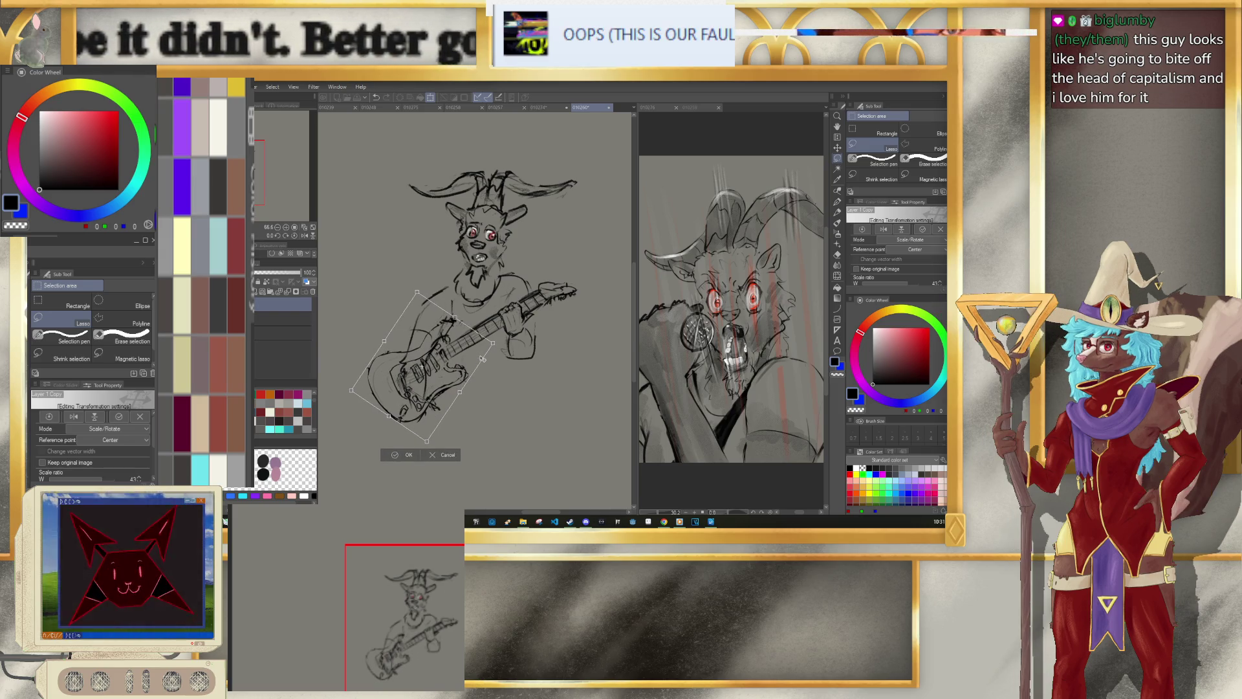
left_click_drag(481, 364, 483, 363)
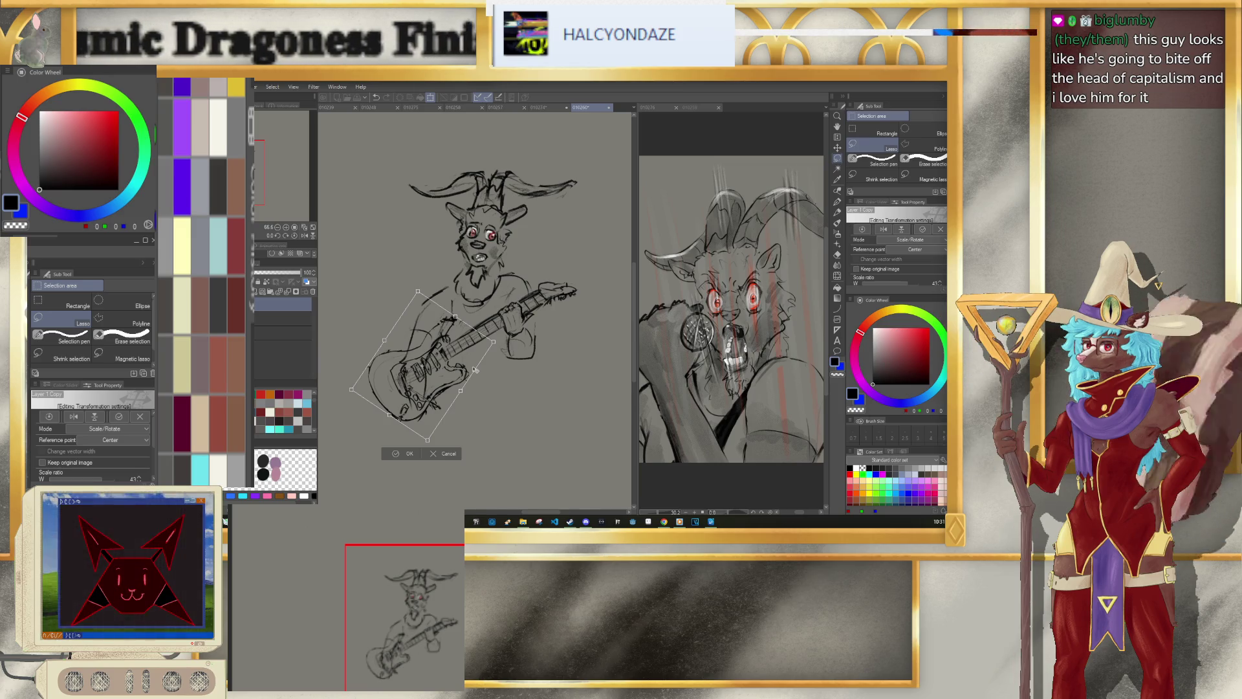
left_click(404, 453)
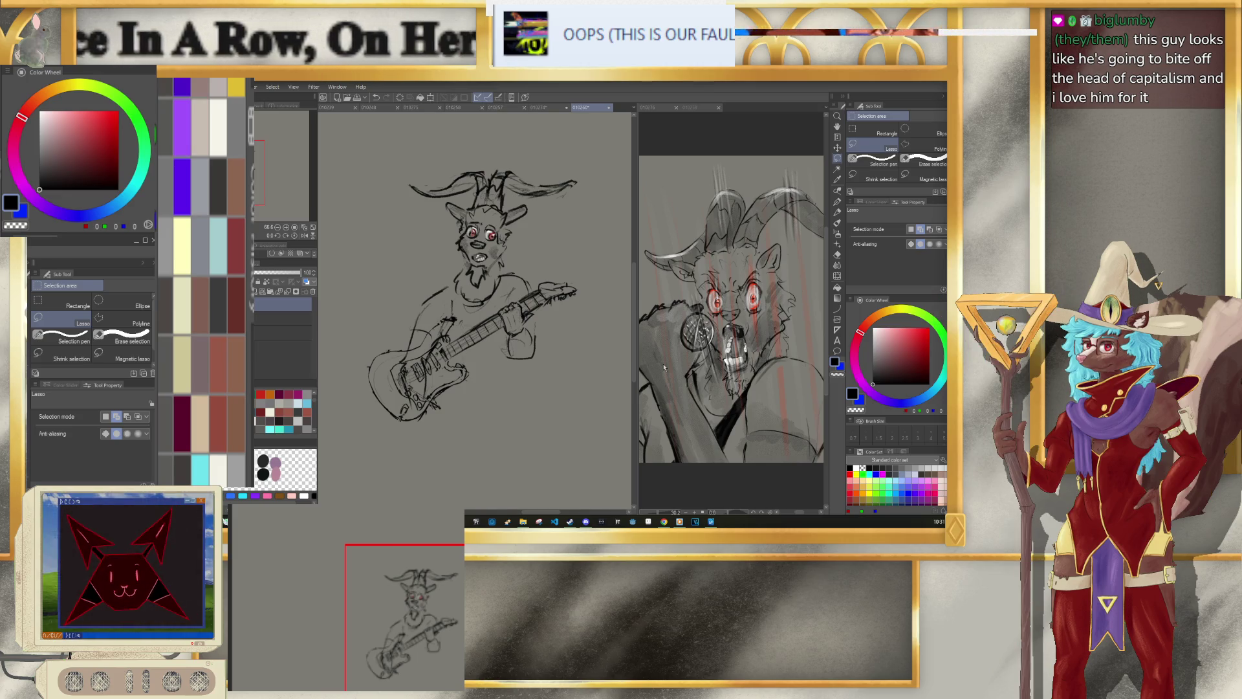
Step: With the pencil at size 5, draw curved leg and lap lines below the guitar body
left_click(836, 220)
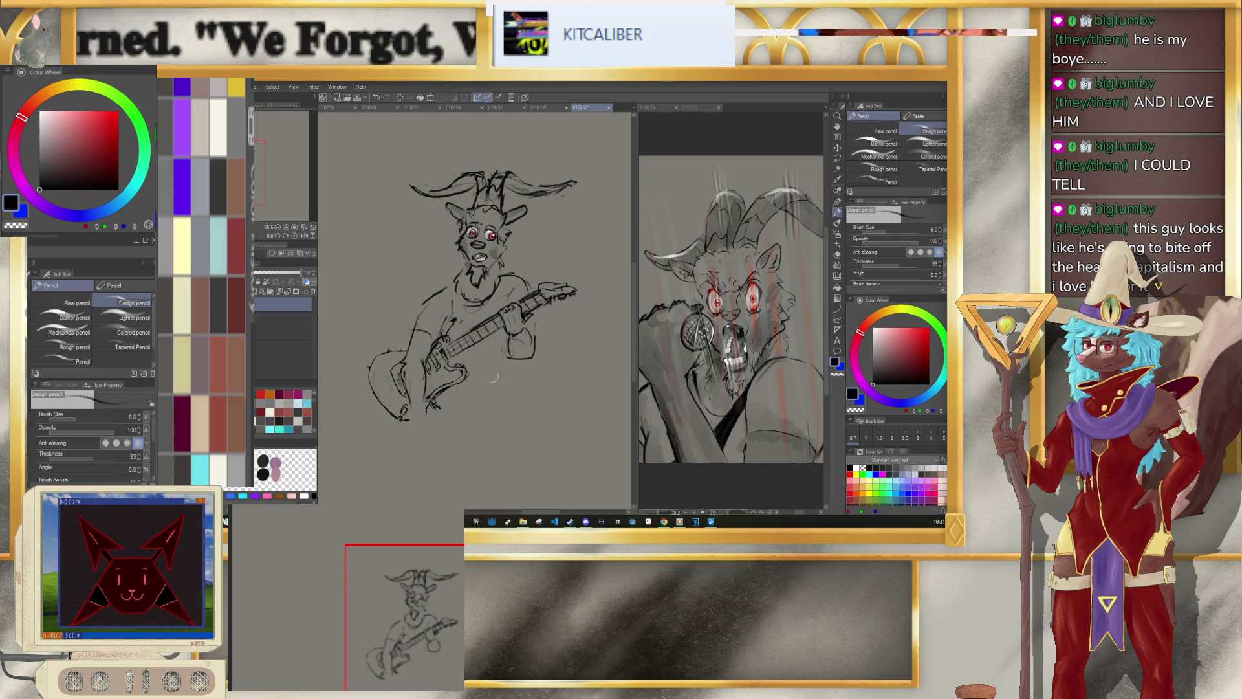
right_click(267, 308)
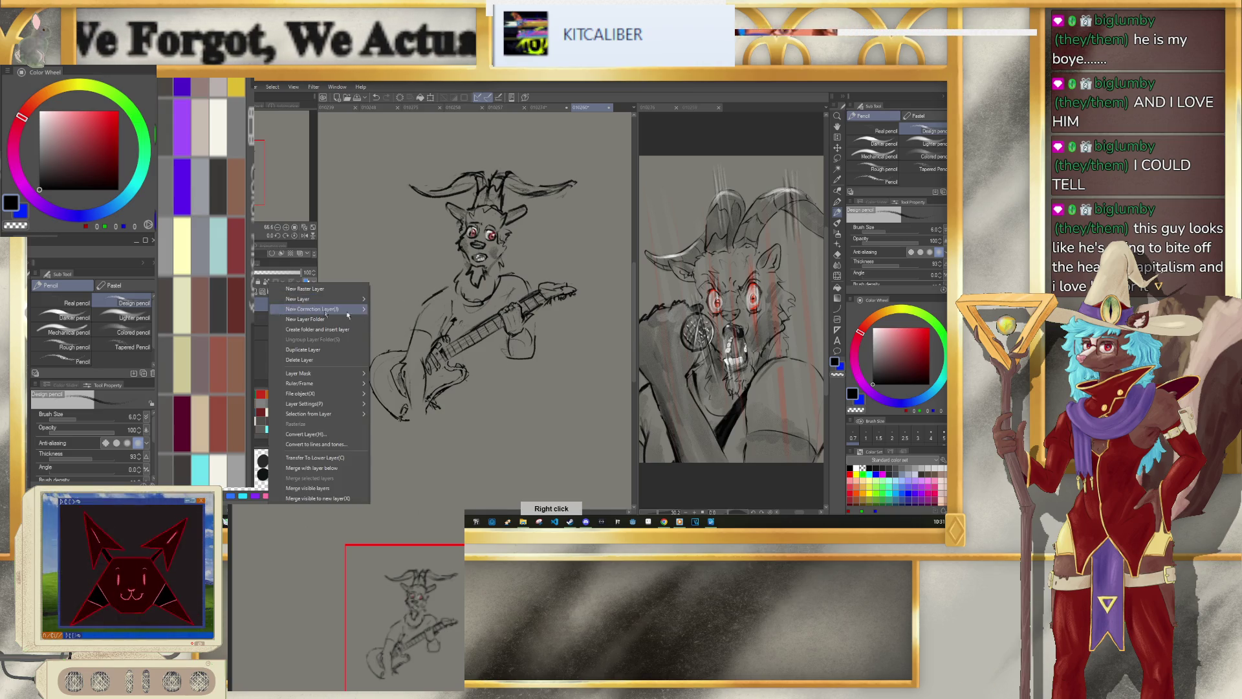
left_click(311, 467)
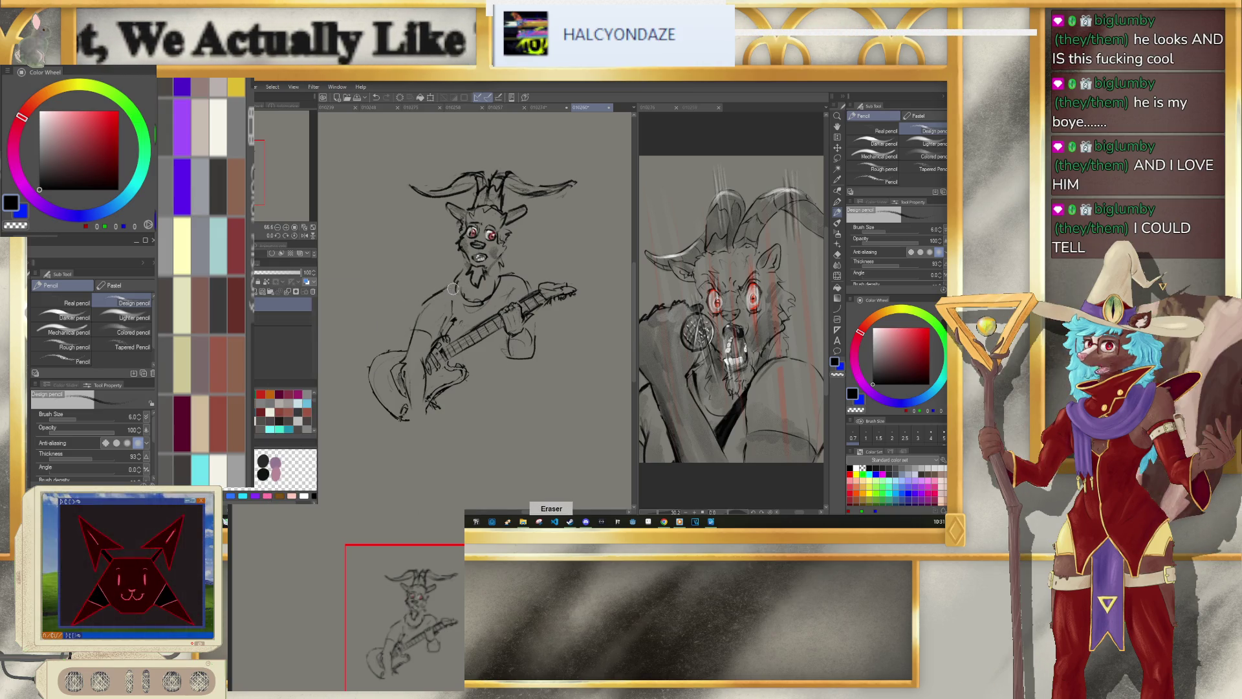
left_click(943, 434)
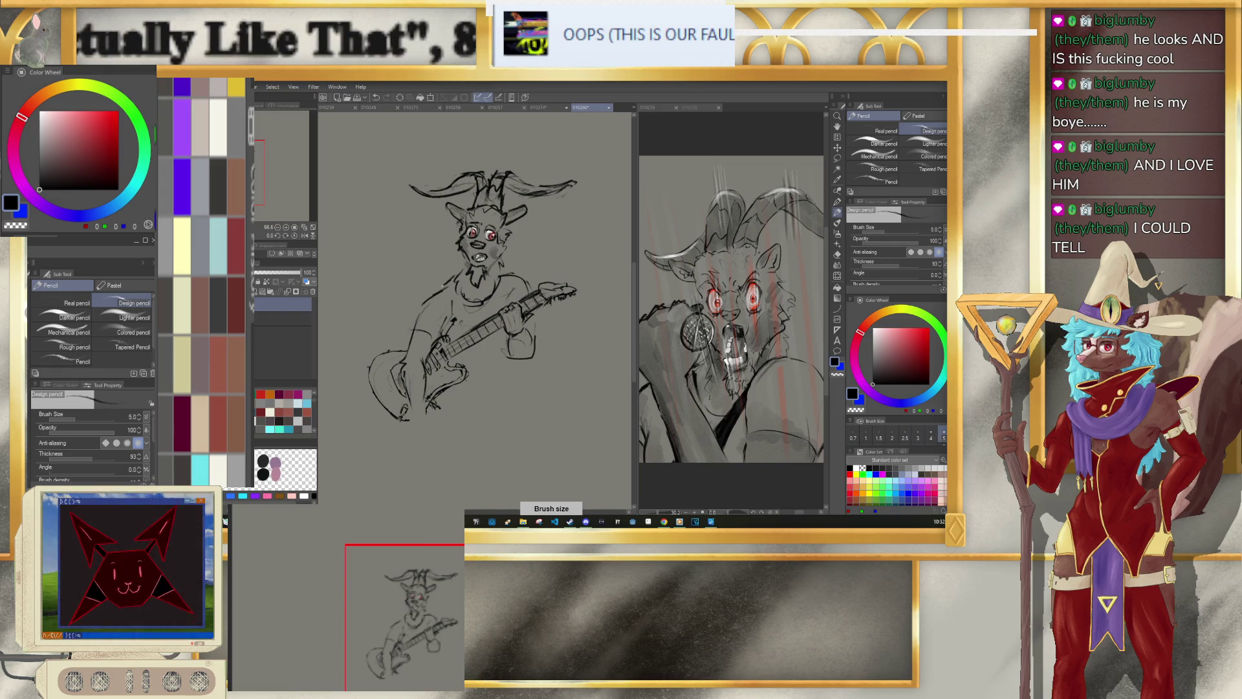
key("bracketright")
key("bracketright")
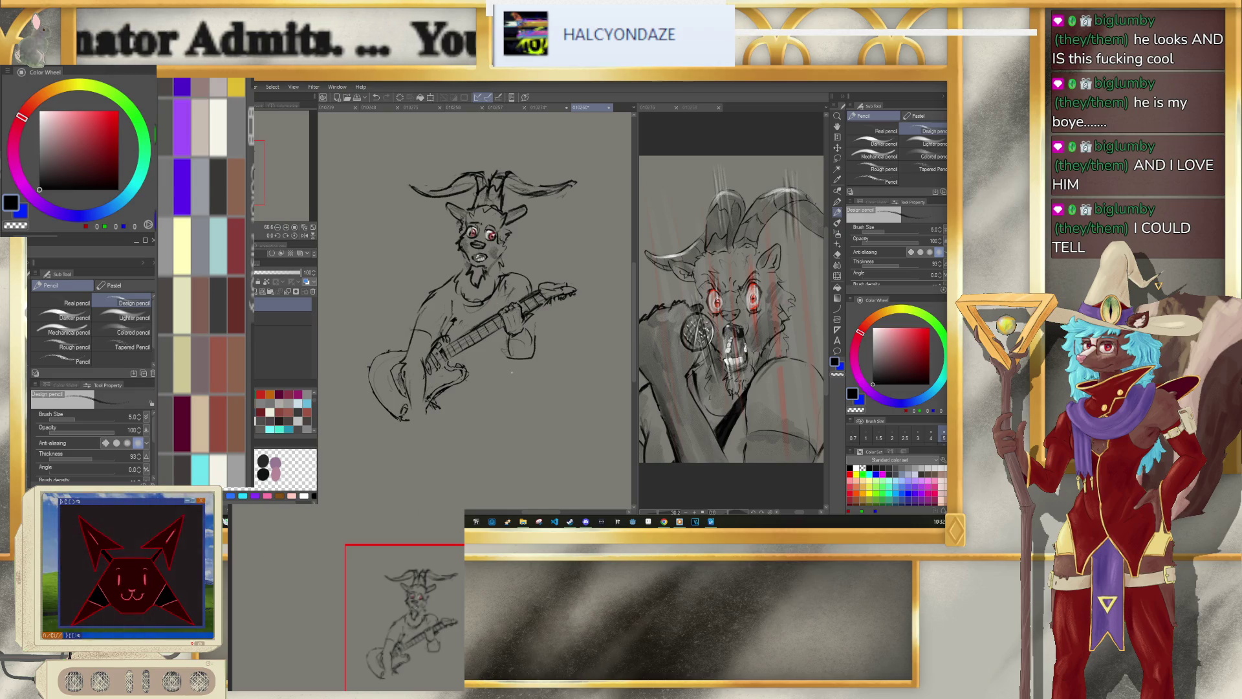
left_click_drag(509, 374, 486, 392)
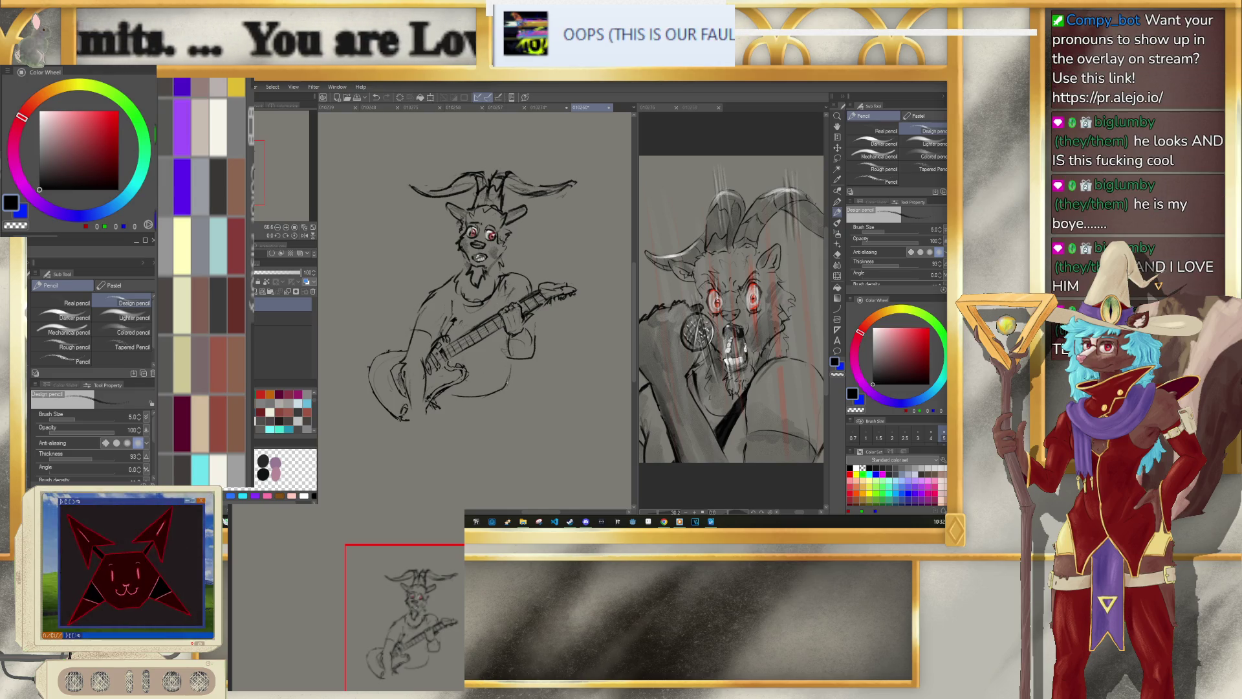
left_click_drag(407, 417, 427, 426)
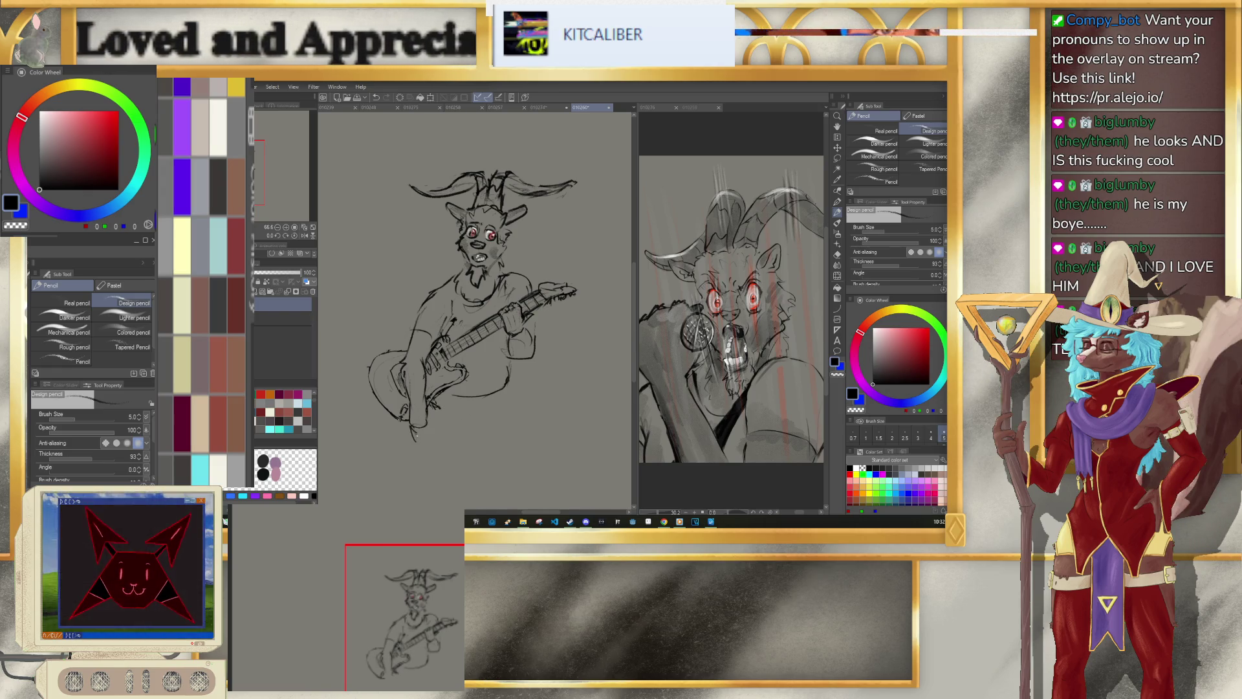
left_click_drag(402, 422, 415, 441)
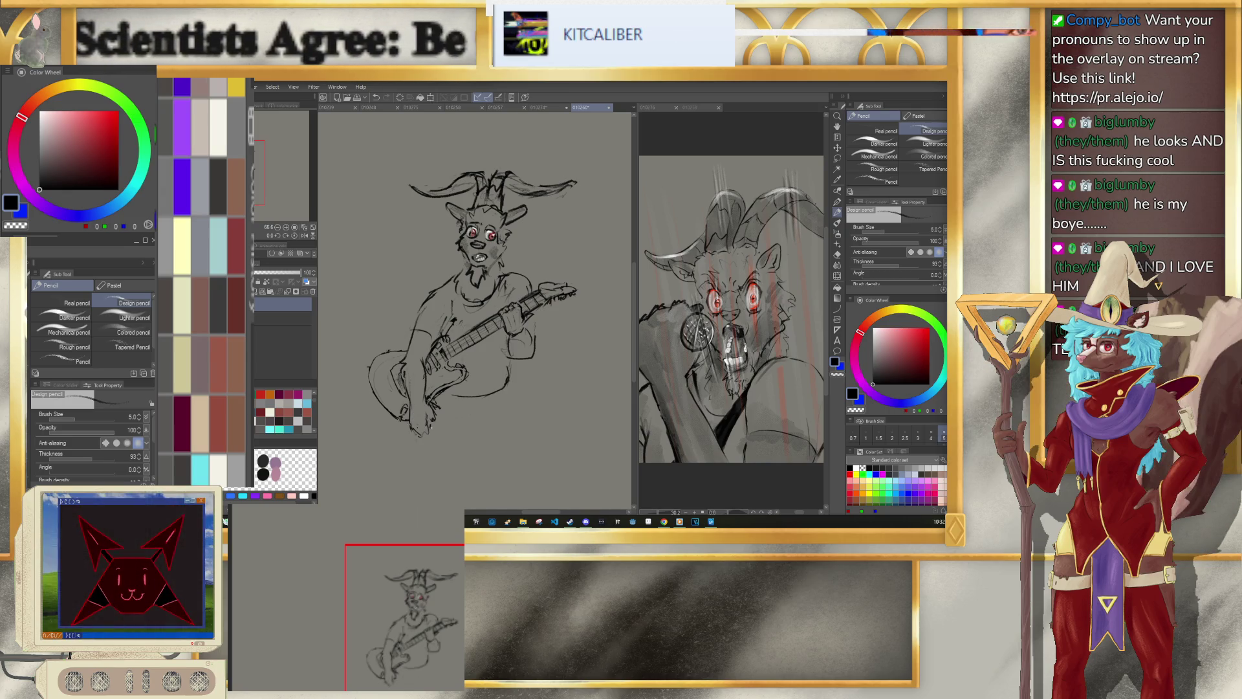
Step: Rotate the goat guitarist sketch slightly and nudge it right and down
scroll(409, 338, "down", 3)
scroll(409, 338, "up", 1)
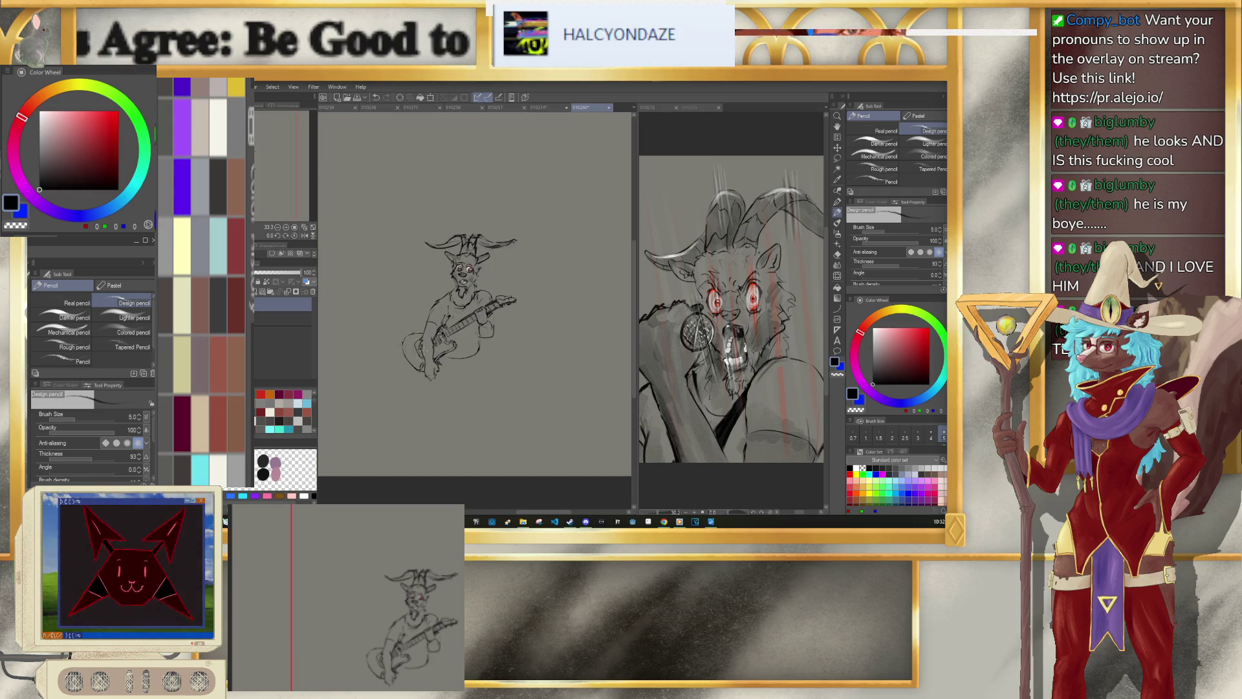
key("ctrl+t")
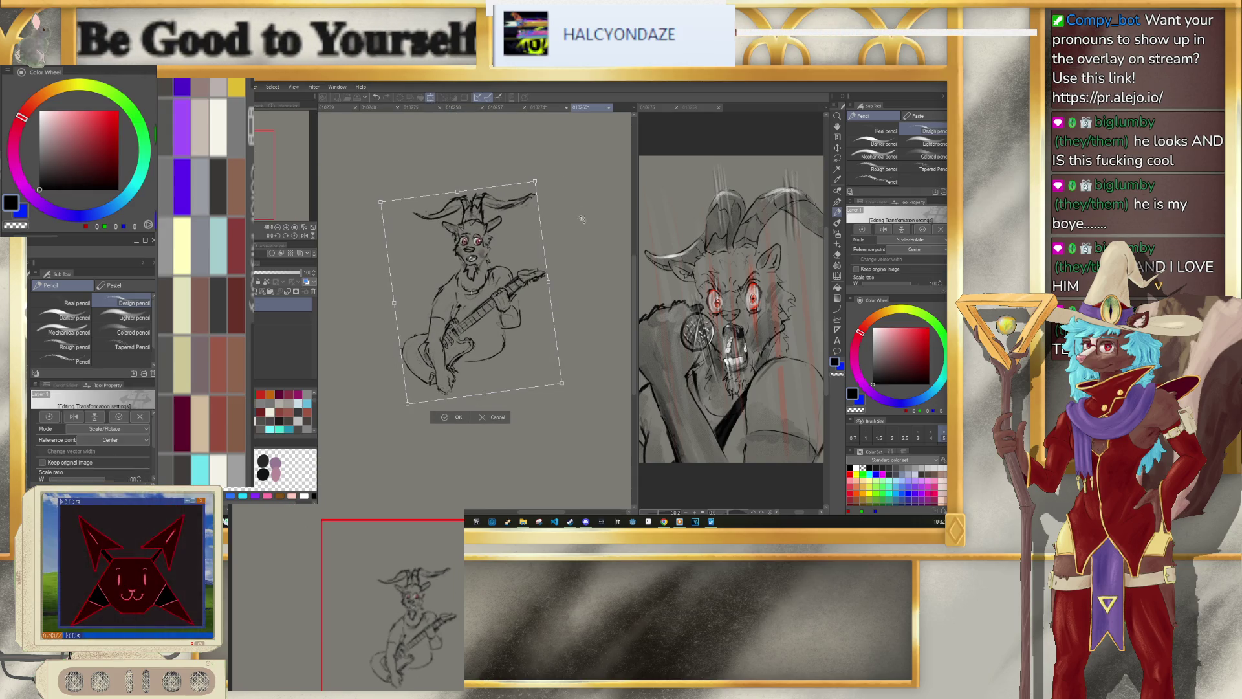
left_click_drag(582, 216, 577, 244)
left_click_drag(517, 316, 518, 317)
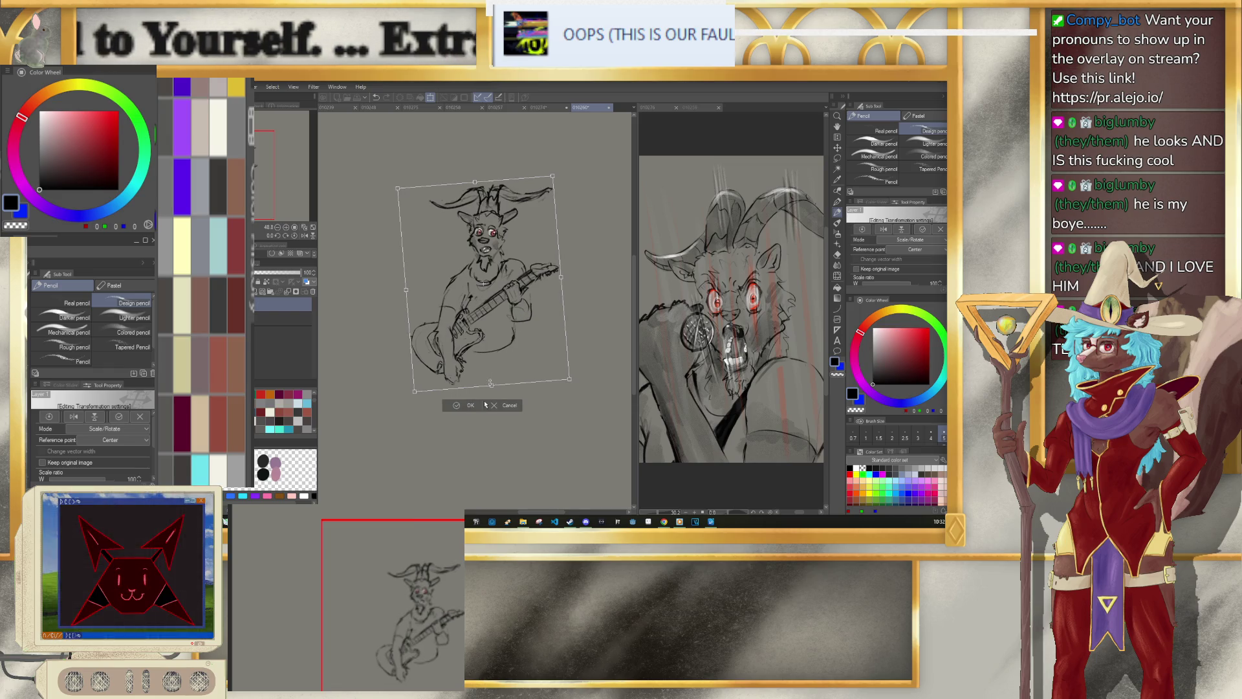
left_click(464, 409)
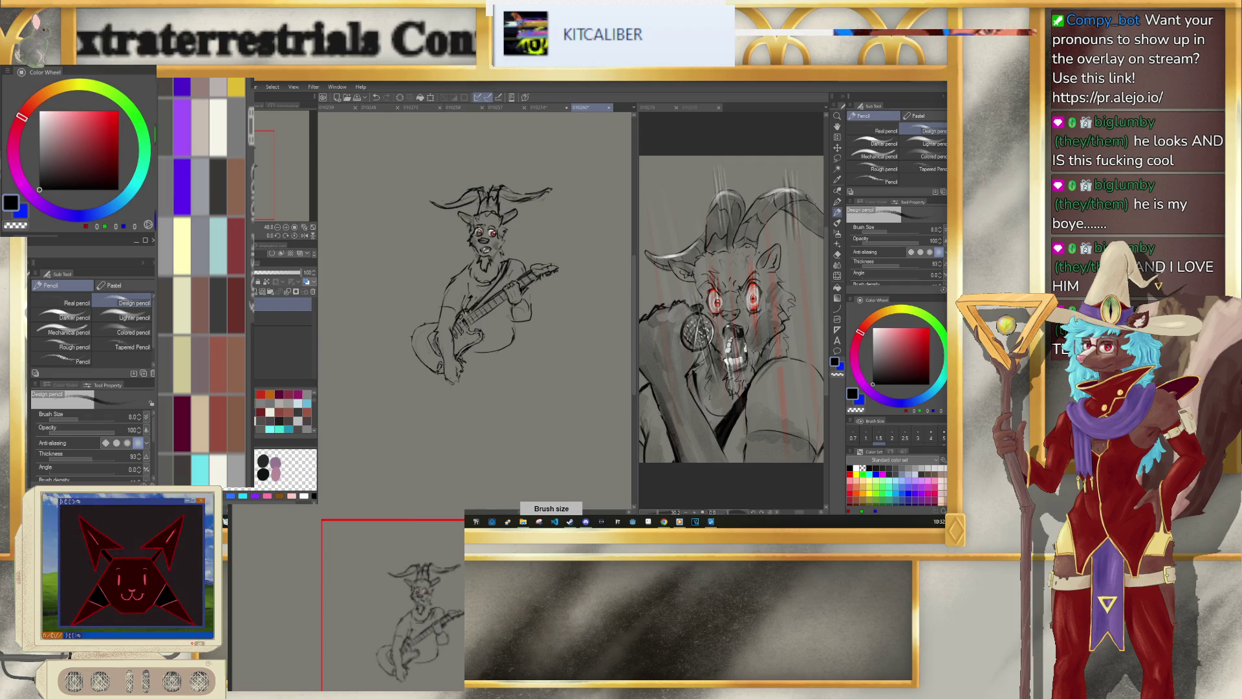
Step: Undo stray strokes on the guitar and set the pencil size to 7
key("ctrl+z")
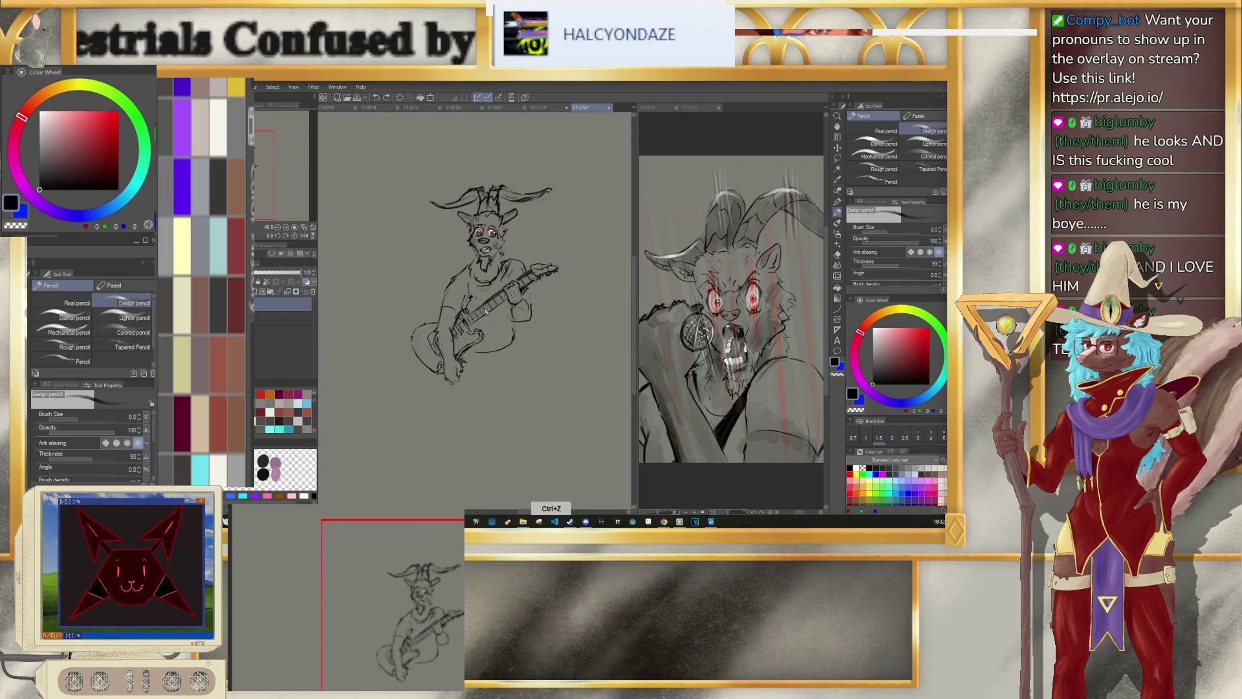
key("bracketright")
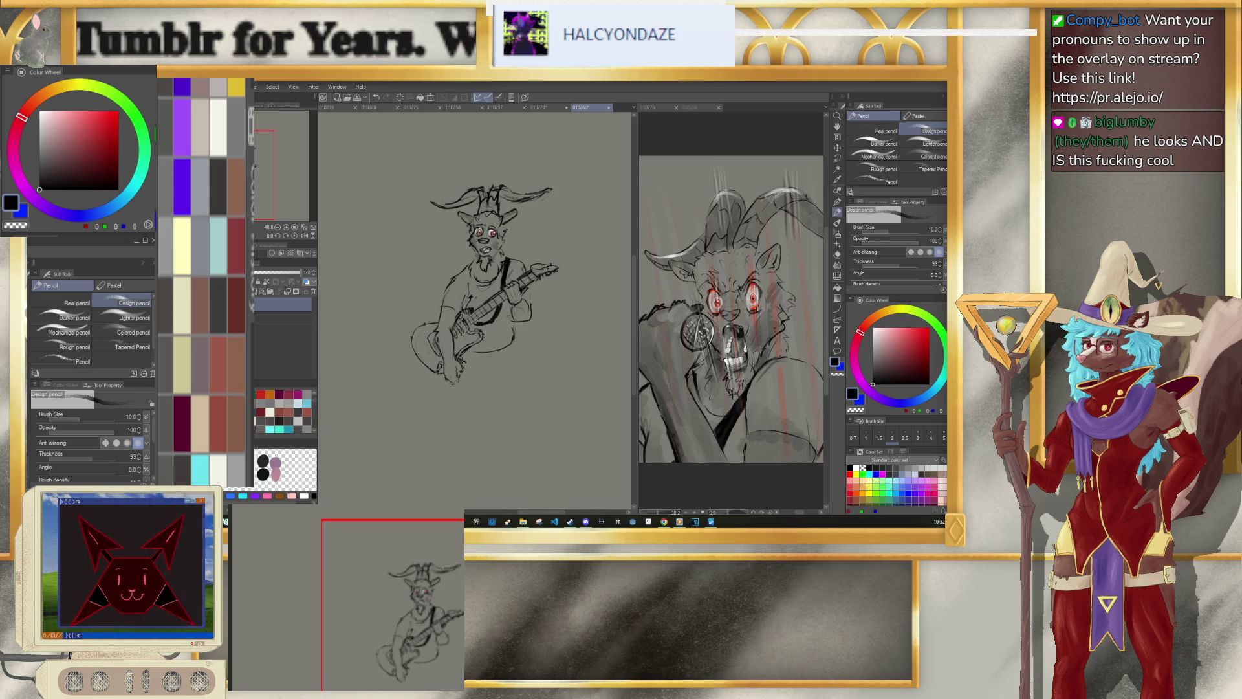
key("bracketright")
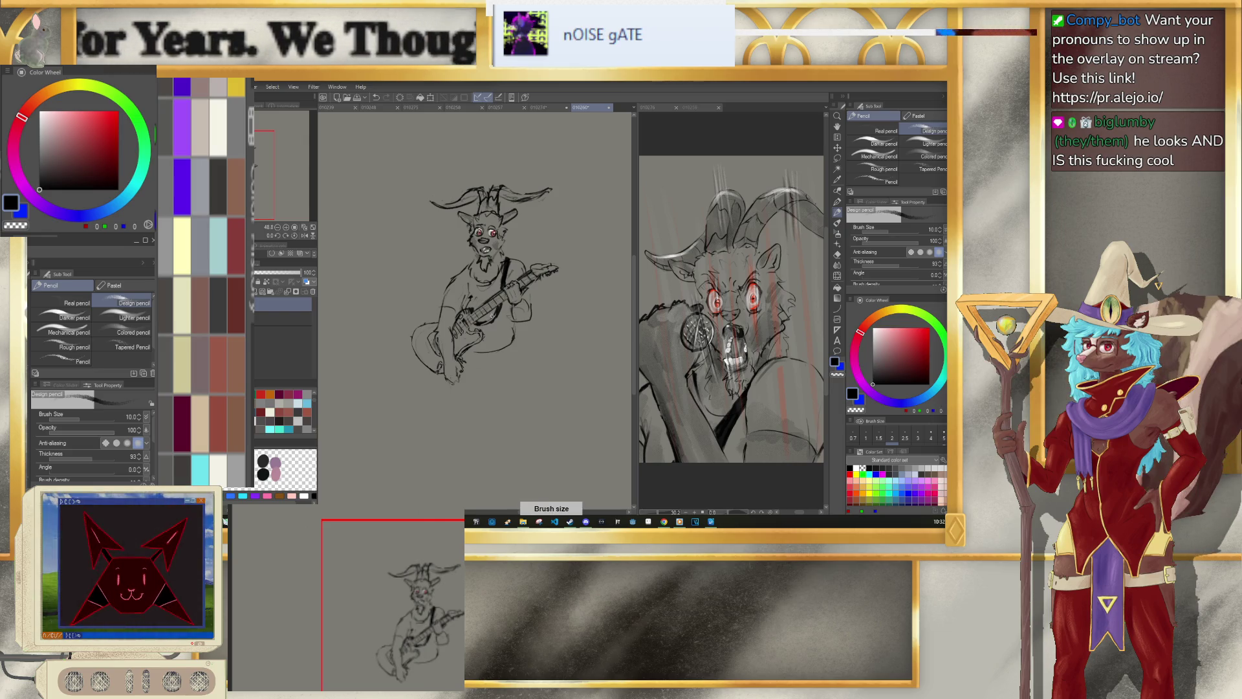
key("ctrl+z")
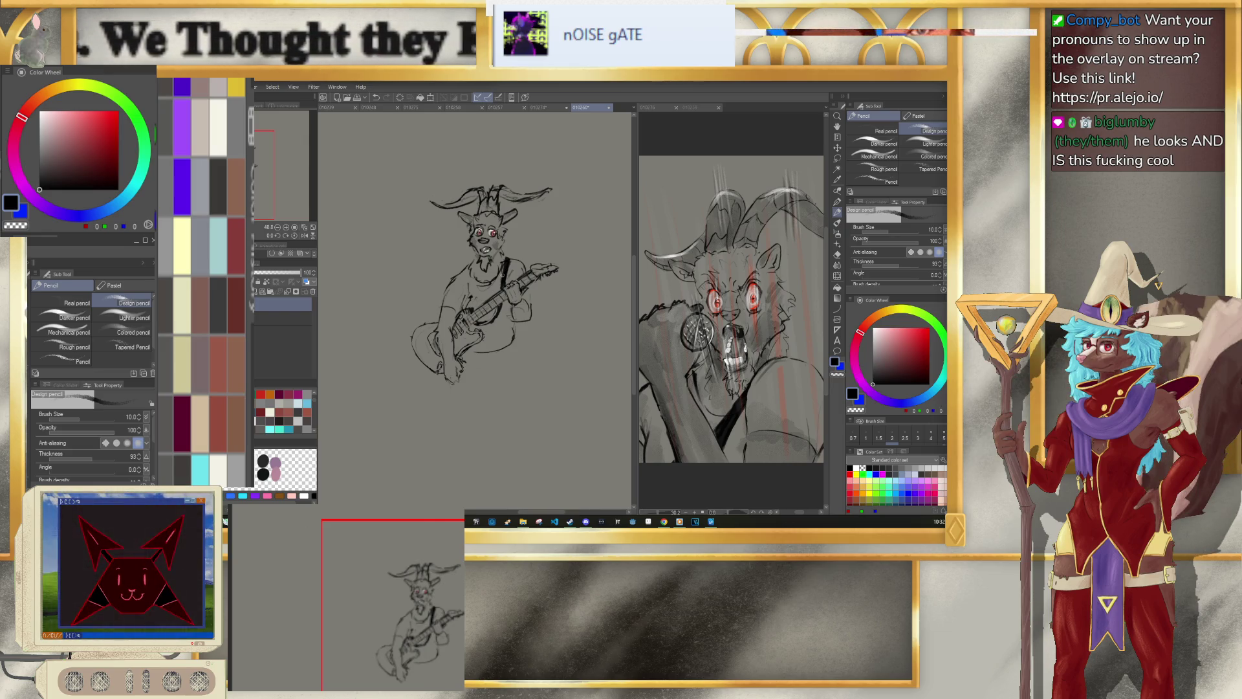
key("p")
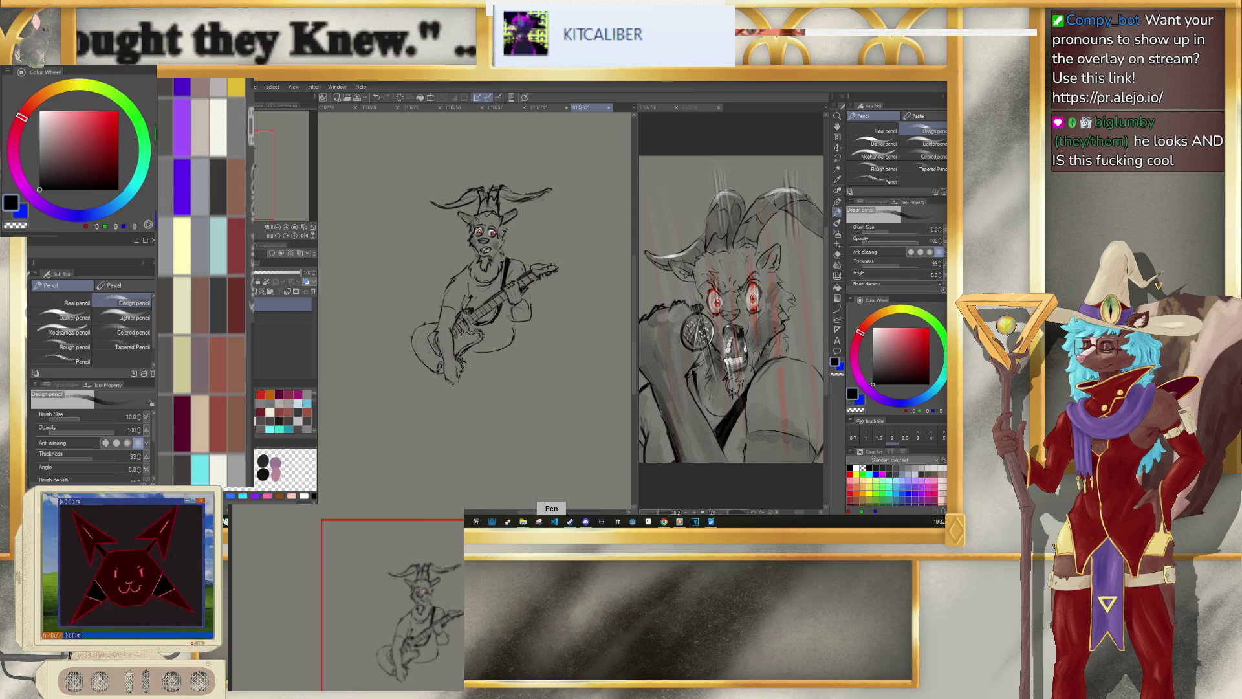
key("bracketleft")
key("bracketleft")
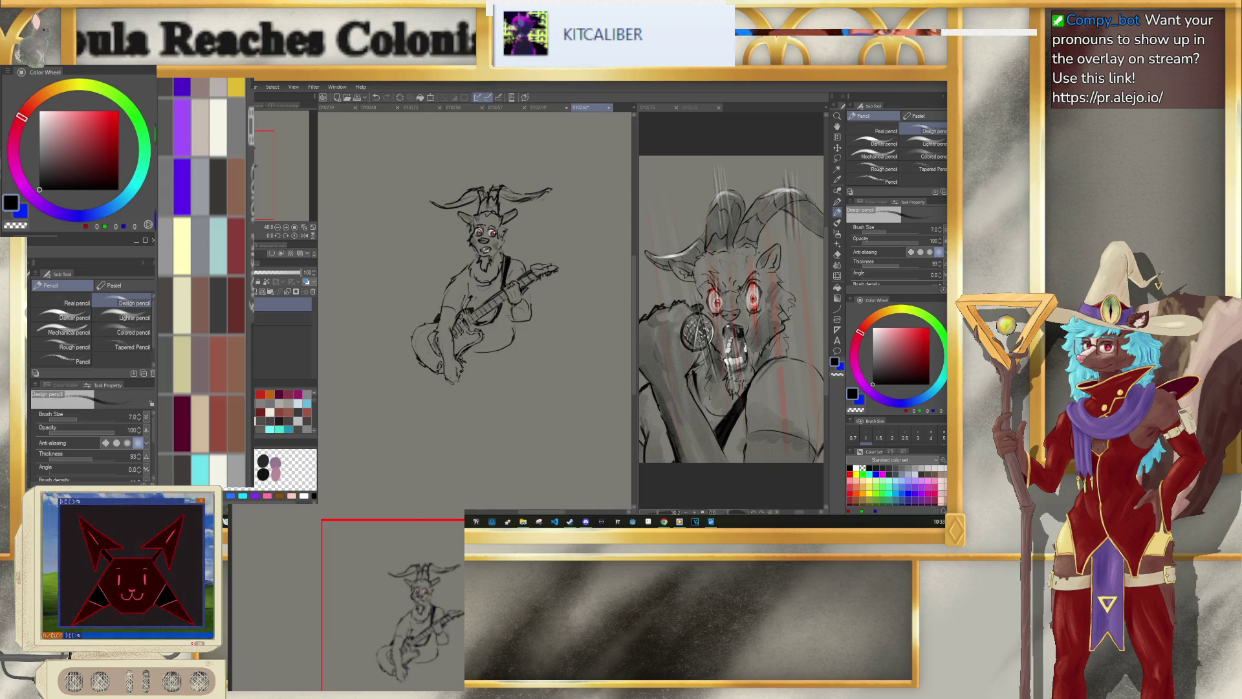
key("ctrl+z")
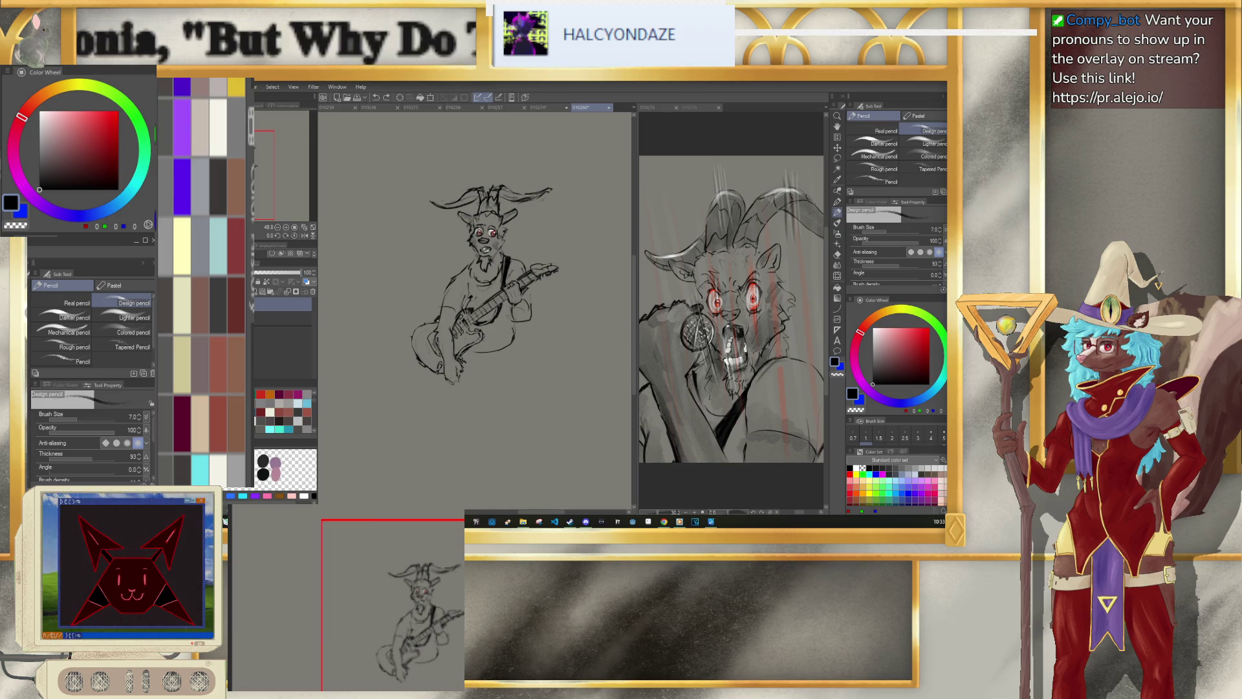
Step: Lasso the lower guitar and leg area, scale and rotate it, then deselect
key("m")
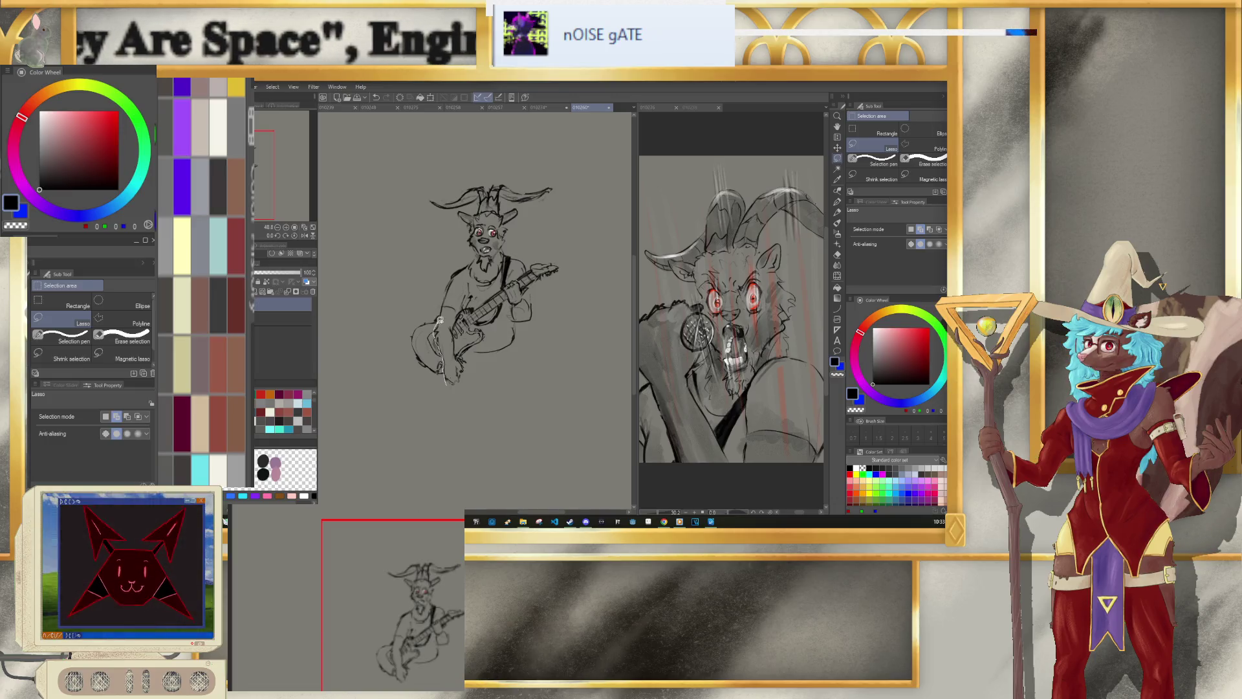
mouse_move(442, 307)
left_mouse_down()
mouse_move(457, 328)
mouse_move(446, 388)
left_mouse_up()
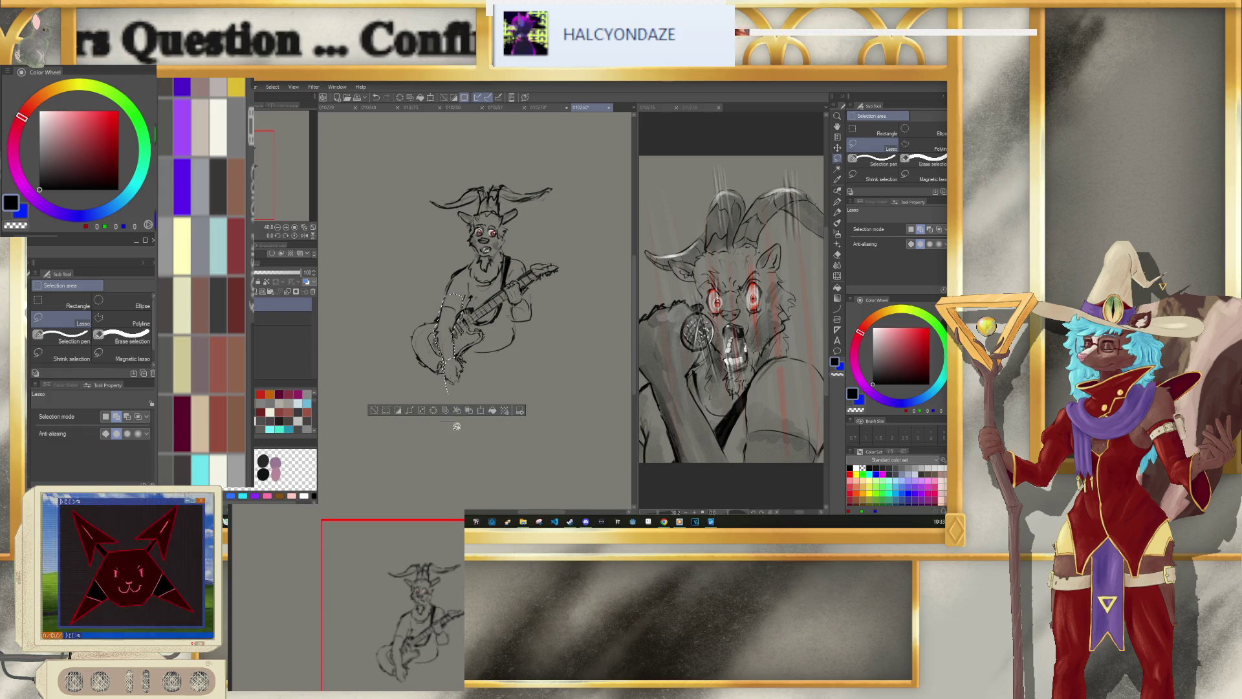
left_click(493, 410)
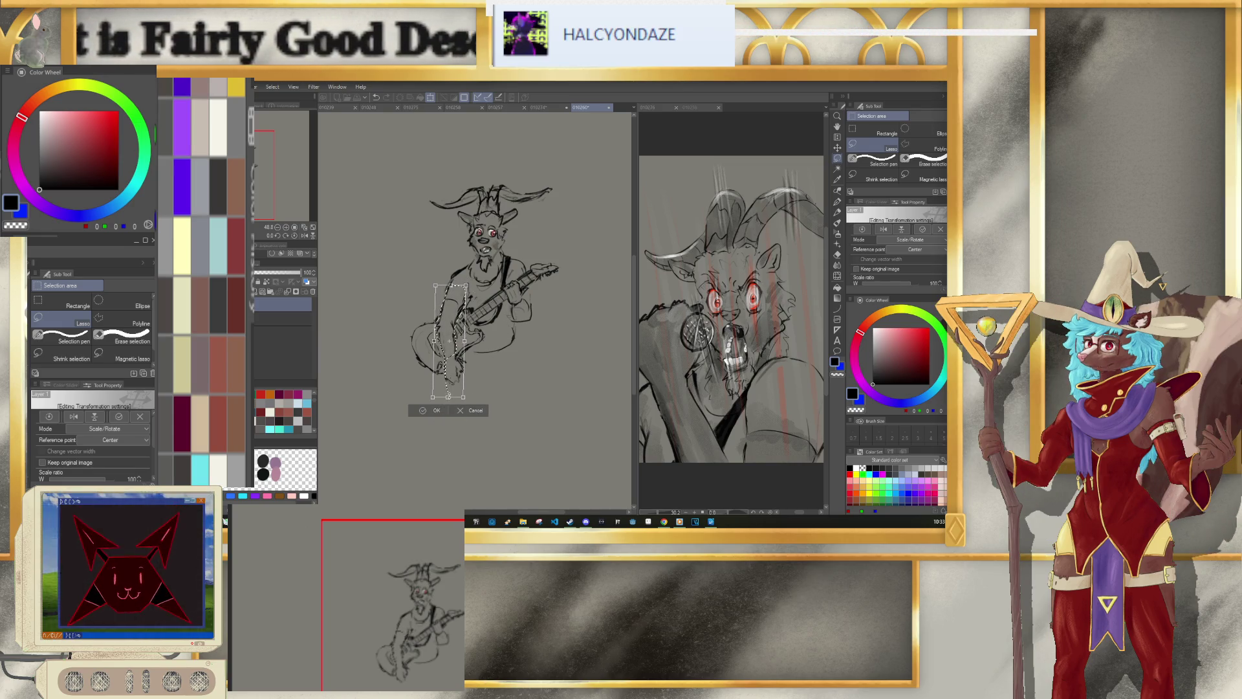
key("Return")
key("ctrl+d")
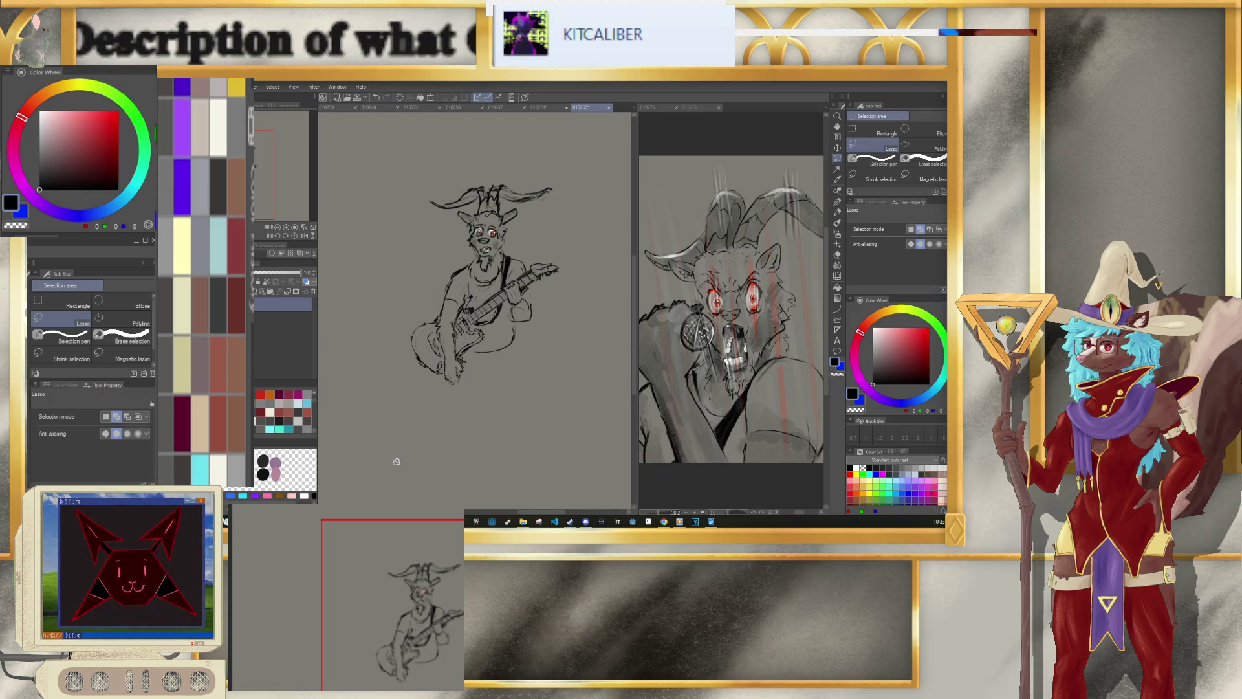
Step: Sketch the goat guitarist's lower right leg and foot with the pencil
key("p")
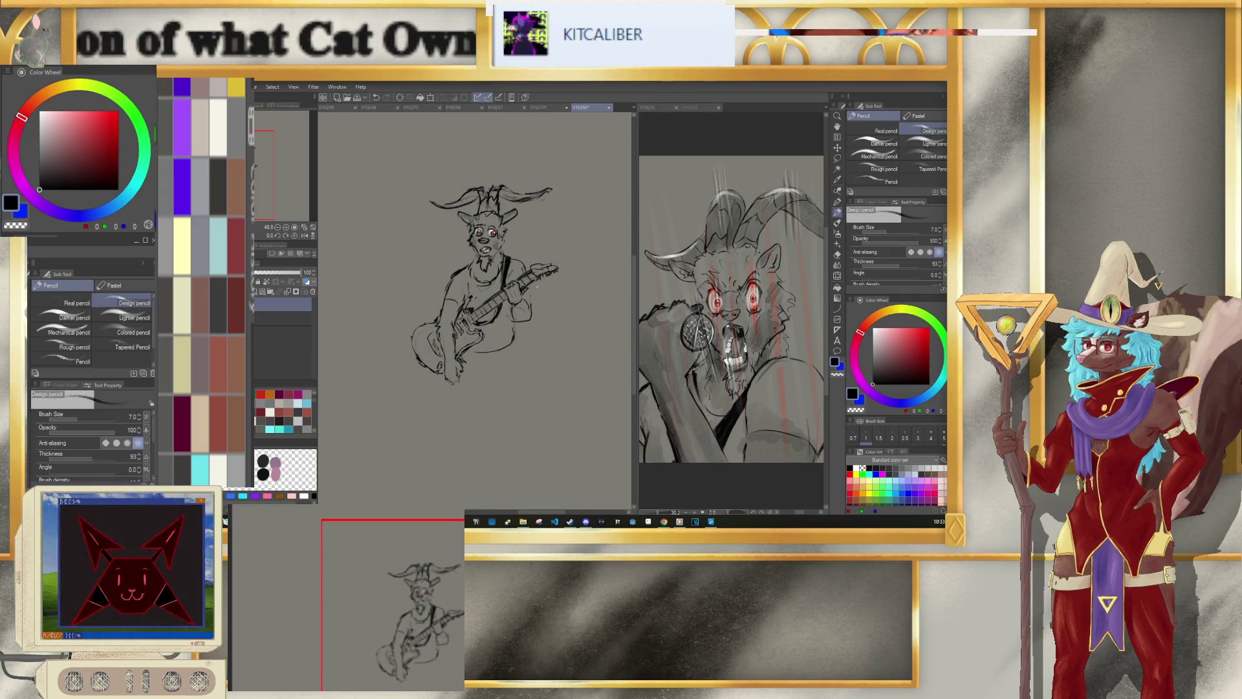
key("ctrl+0")
scroll(475, 265, "up", 2)
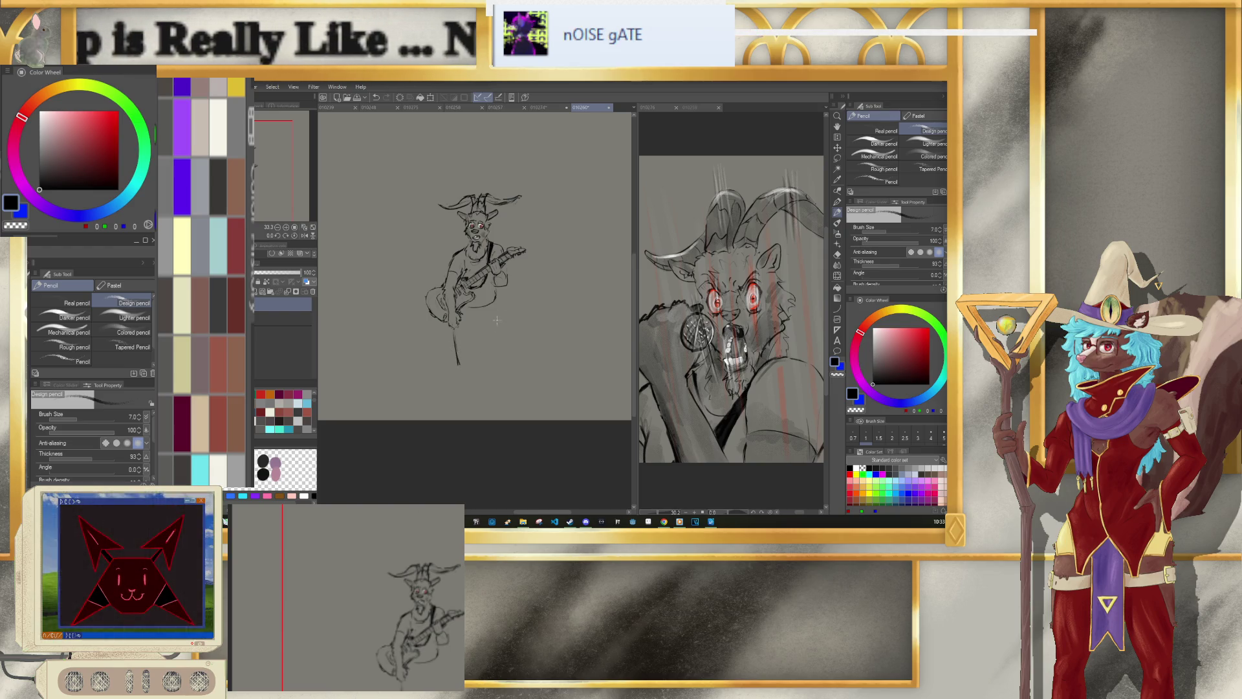
left_click_drag(497, 309, 499, 370)
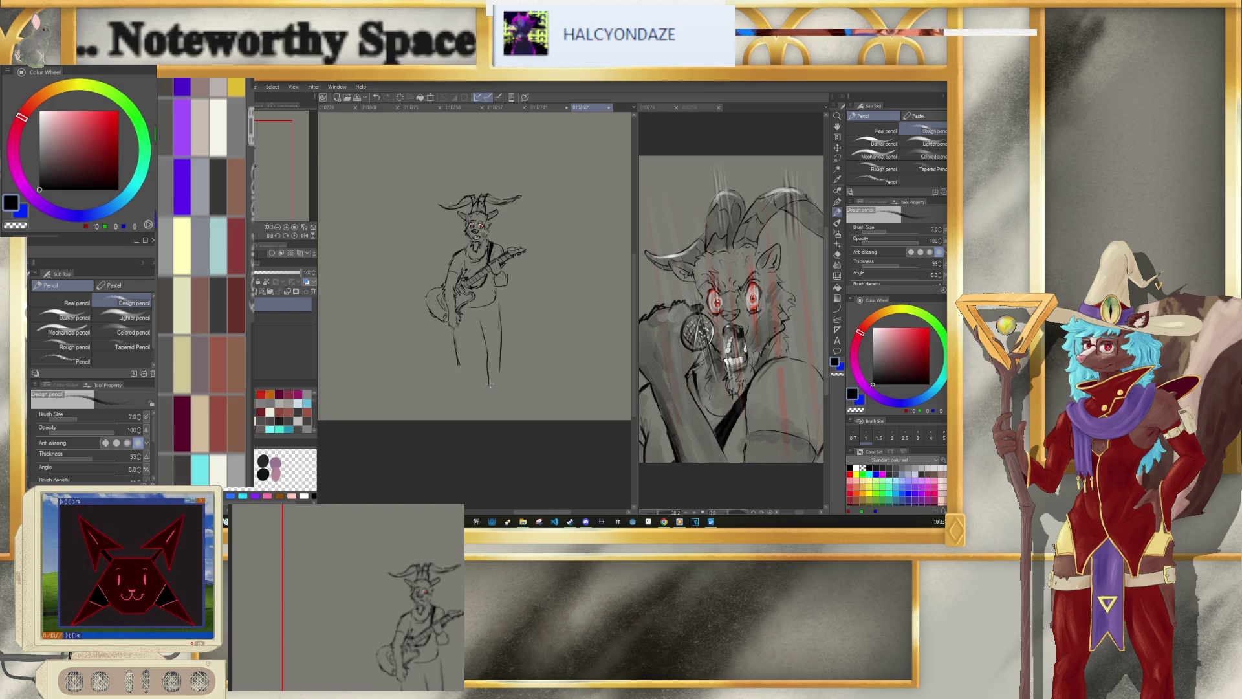
left_click_drag(501, 415, 499, 377)
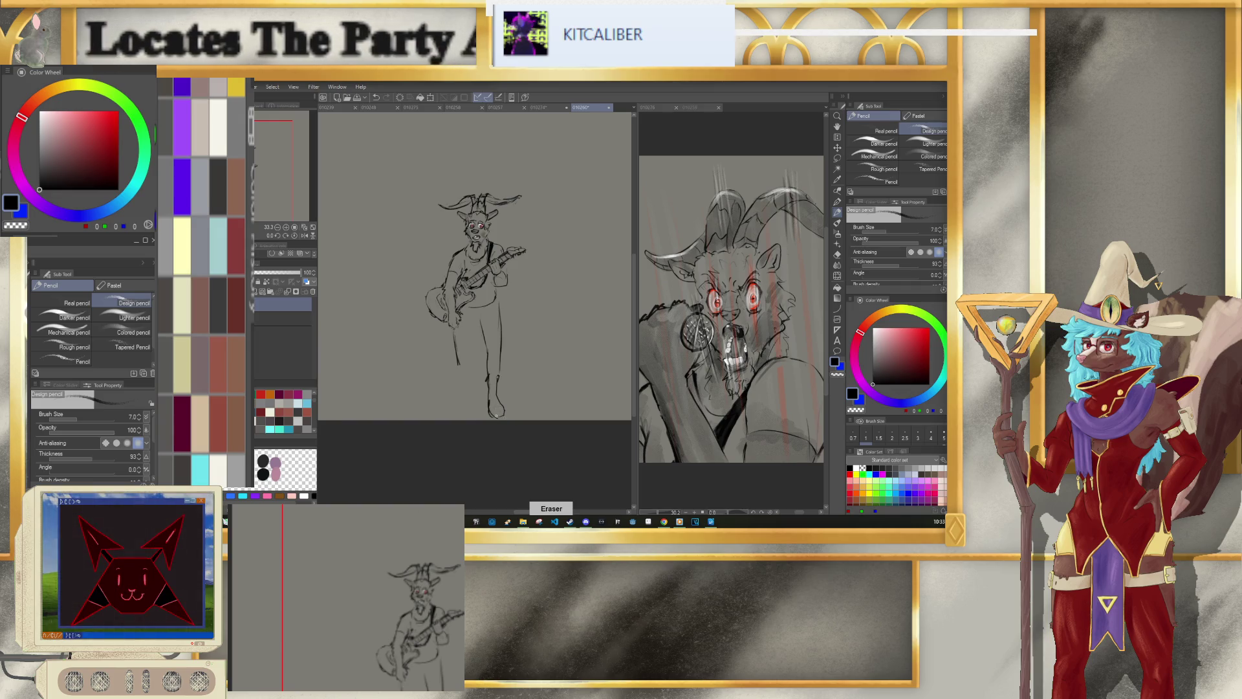
key("p")
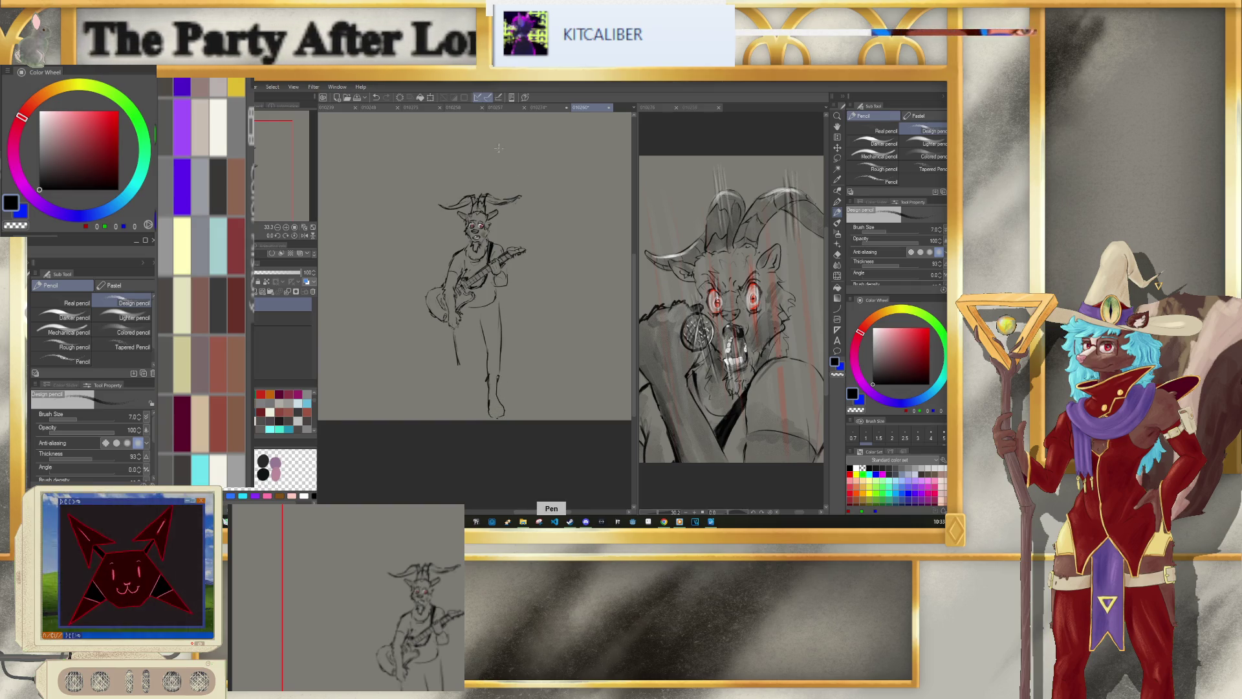
Step: Rotate the whole goat sketch slightly clockwise
left_click(431, 98)
left_click_drag(548, 191, 550, 205)
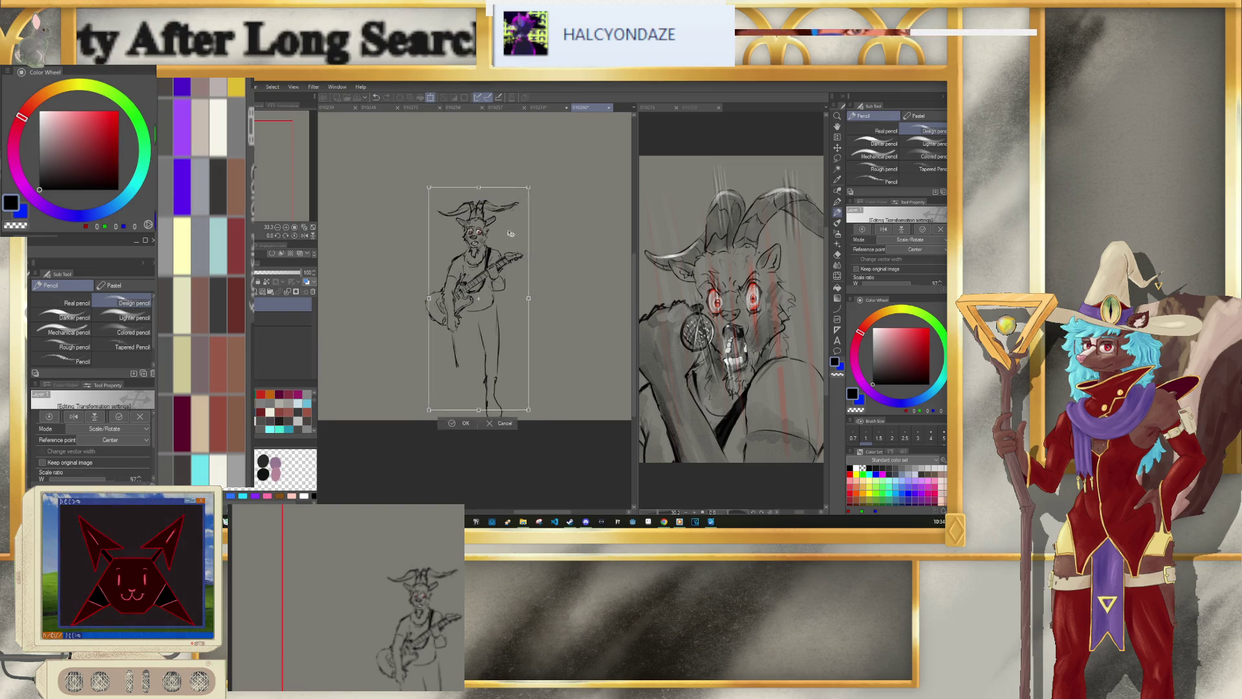
left_click(464, 422)
key("e")
key("p")
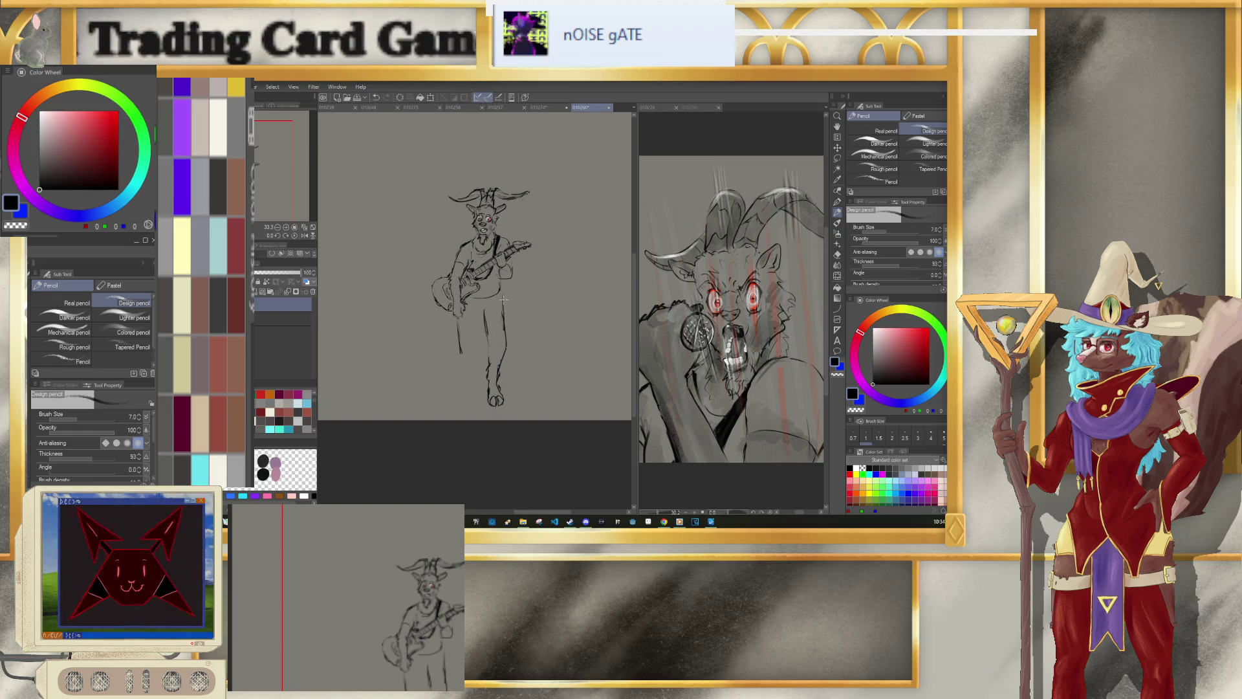
Step: Add a shorts stroke at the right knee and lasso the lower leg and foot
left_click_drag(493, 330, 506, 356)
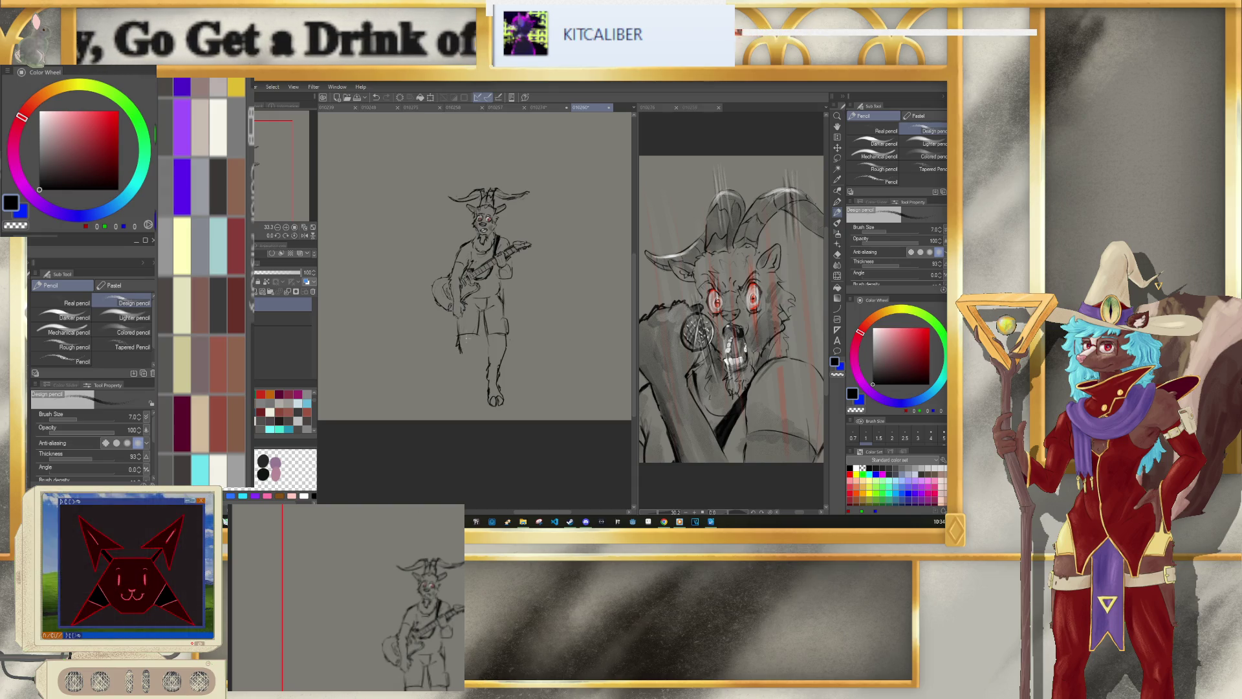
key("p")
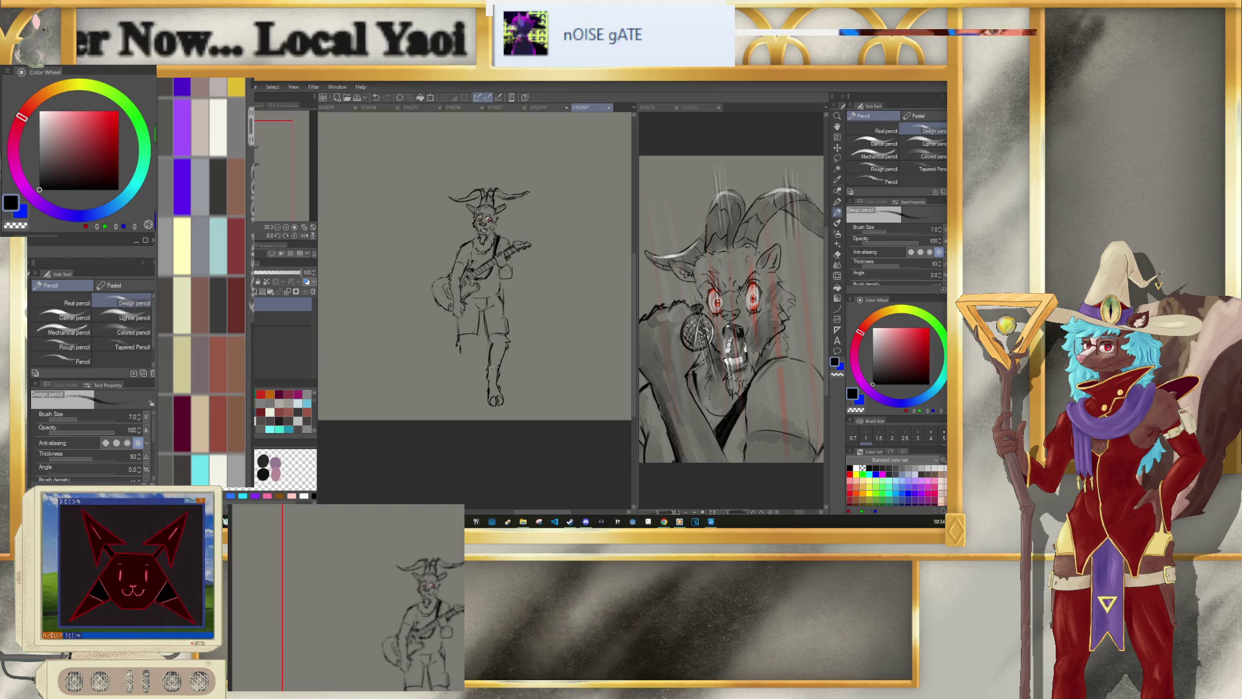
left_click(837, 158)
left_click_drag(485, 412, 509, 401)
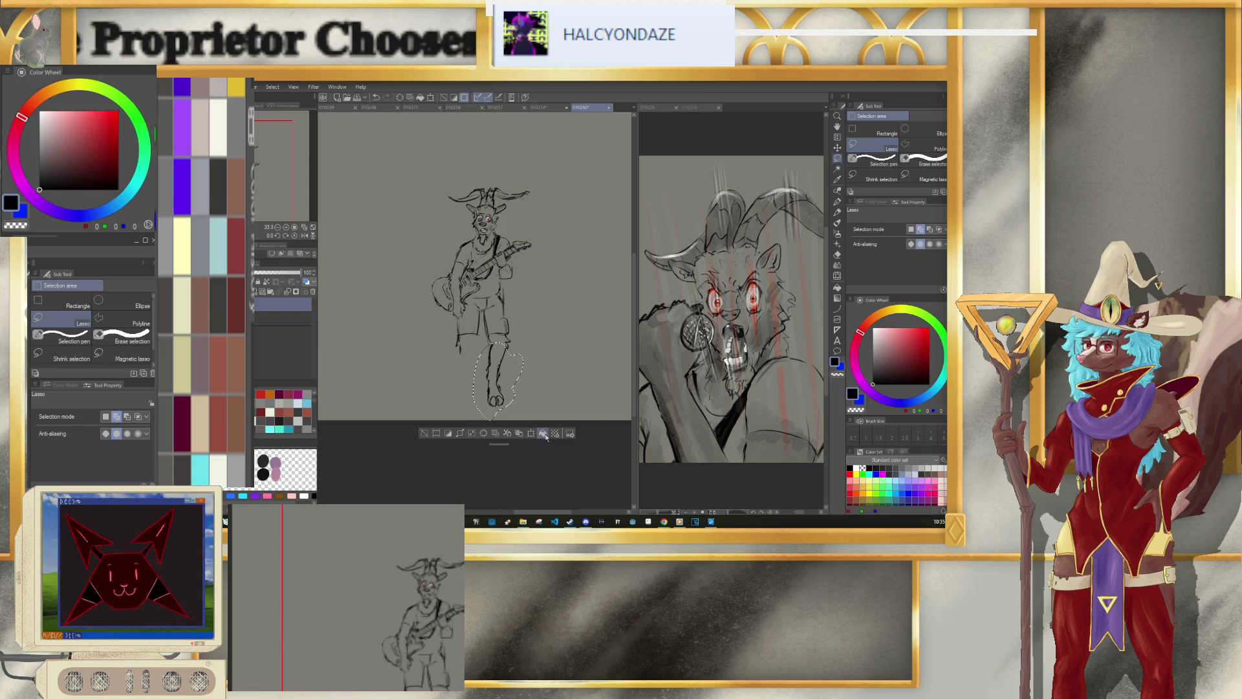
Step: Stretch the lower leg and foot slightly downward, then adjust another part of that leg
left_click(519, 432)
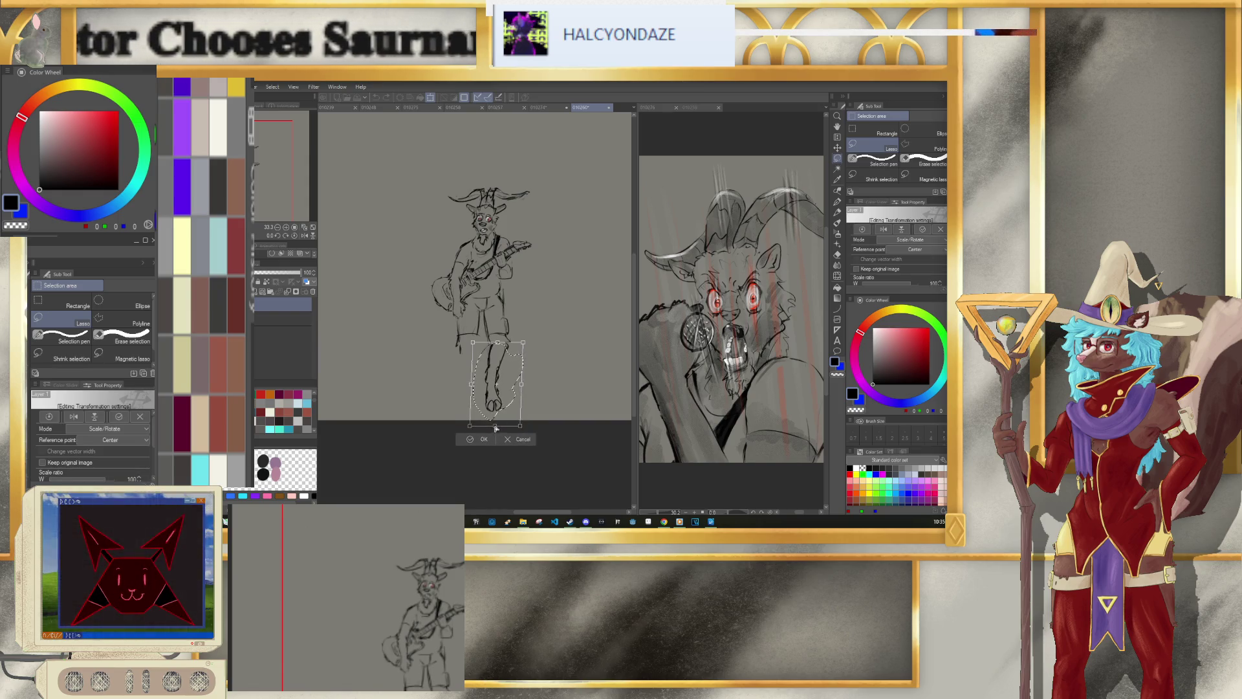
left_click_drag(496, 428, 521, 430)
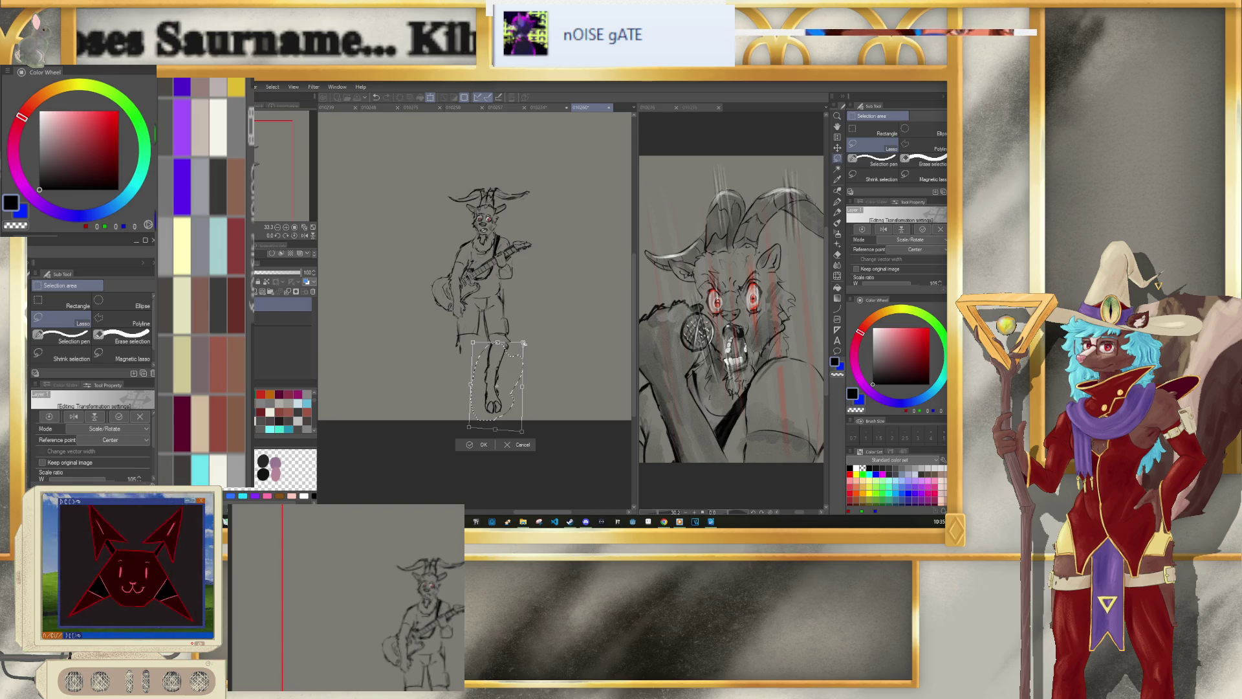
left_click_drag(470, 344, 469, 341)
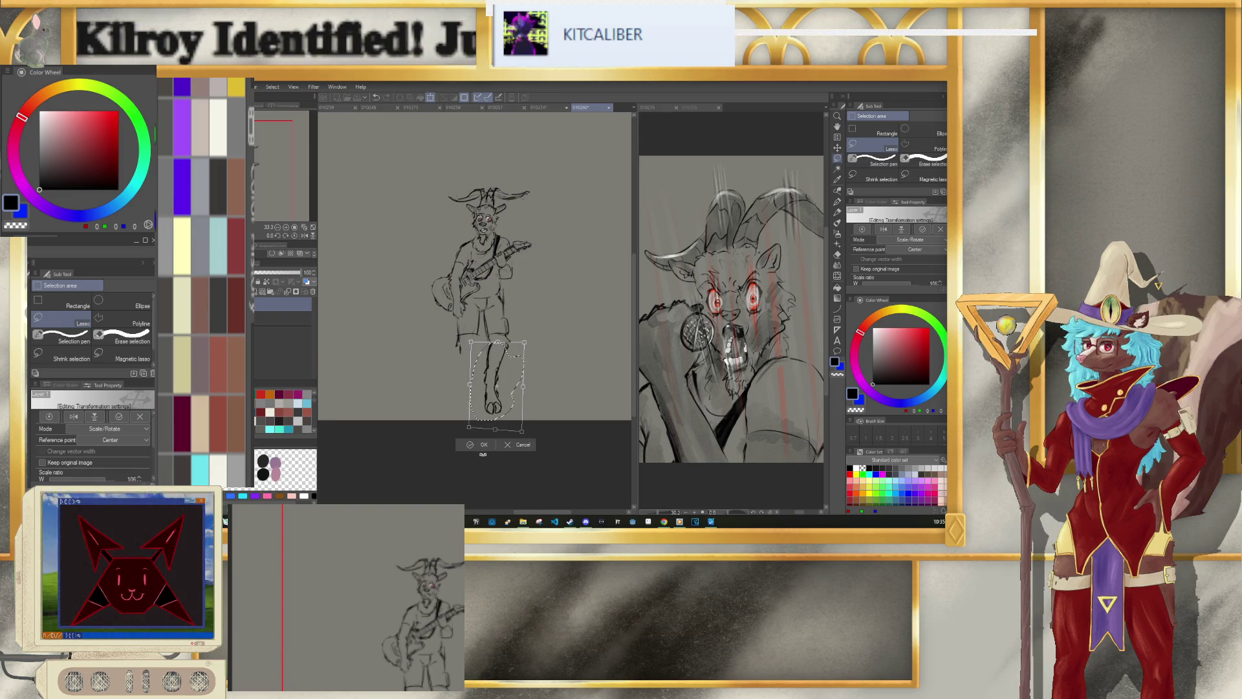
left_click(479, 444)
mouse_move(482, 349)
left_mouse_down()
mouse_move(485, 319)
mouse_move(479, 411)
left_mouse_up()
left_click(540, 433)
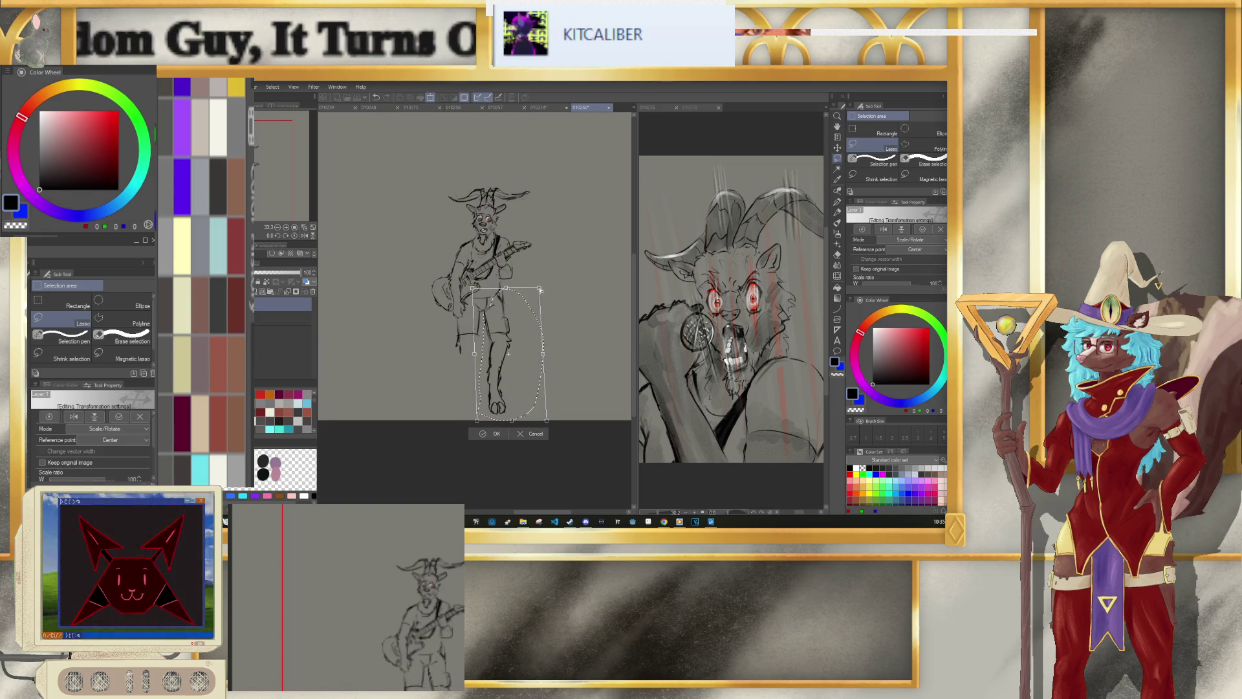
left_click(490, 434)
Step: Reshape the other lower leg with a lasso transform, then deselect and zoom in
mouse_move(453, 360)
left_mouse_down()
mouse_move(482, 331)
mouse_move(451, 334)
left_mouse_up()
key("ctrl+t")
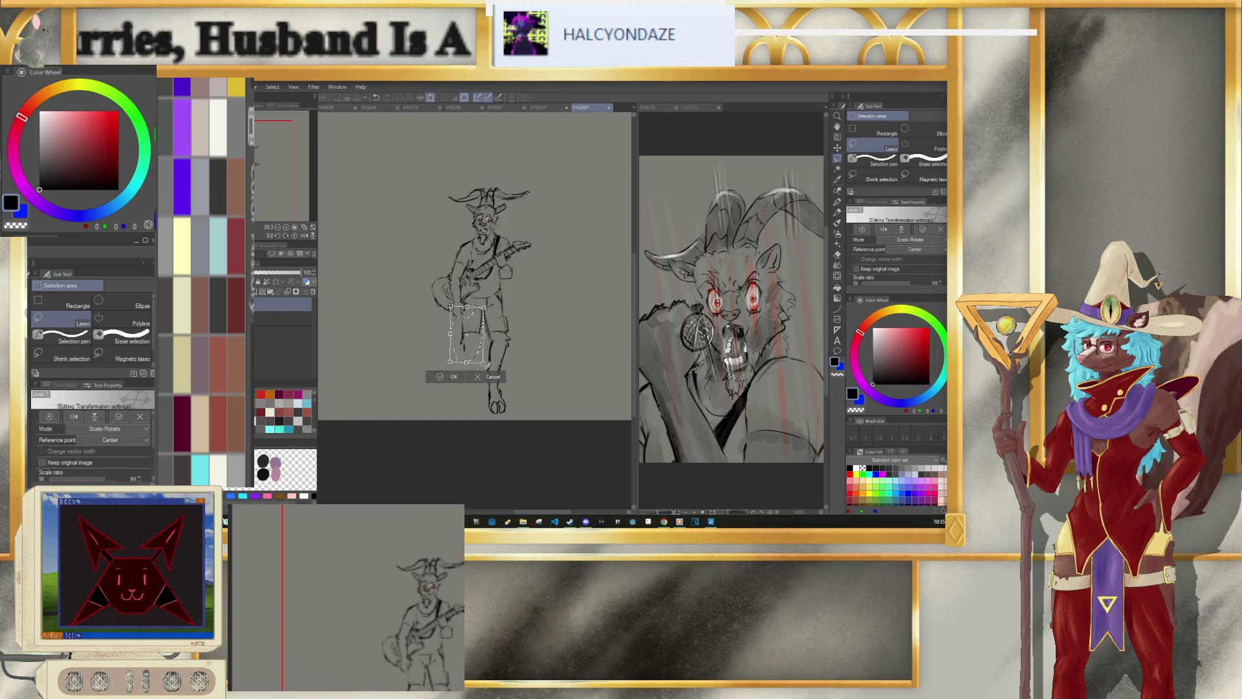
left_click(452, 376)
left_click(394, 376)
scroll(426, 371, "up", 2)
scroll(426, 371, "up", 2)
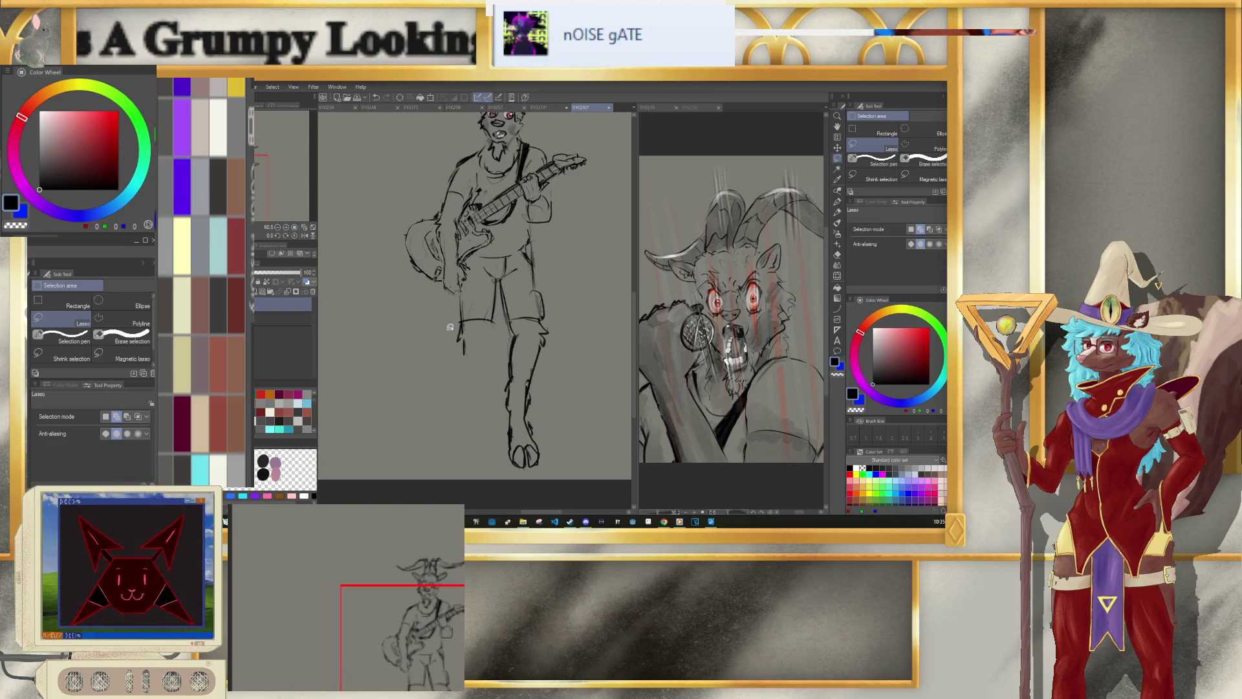
Step: Thin the design pencil to size 6, alternating between pencil and eraser
left_click(837, 212)
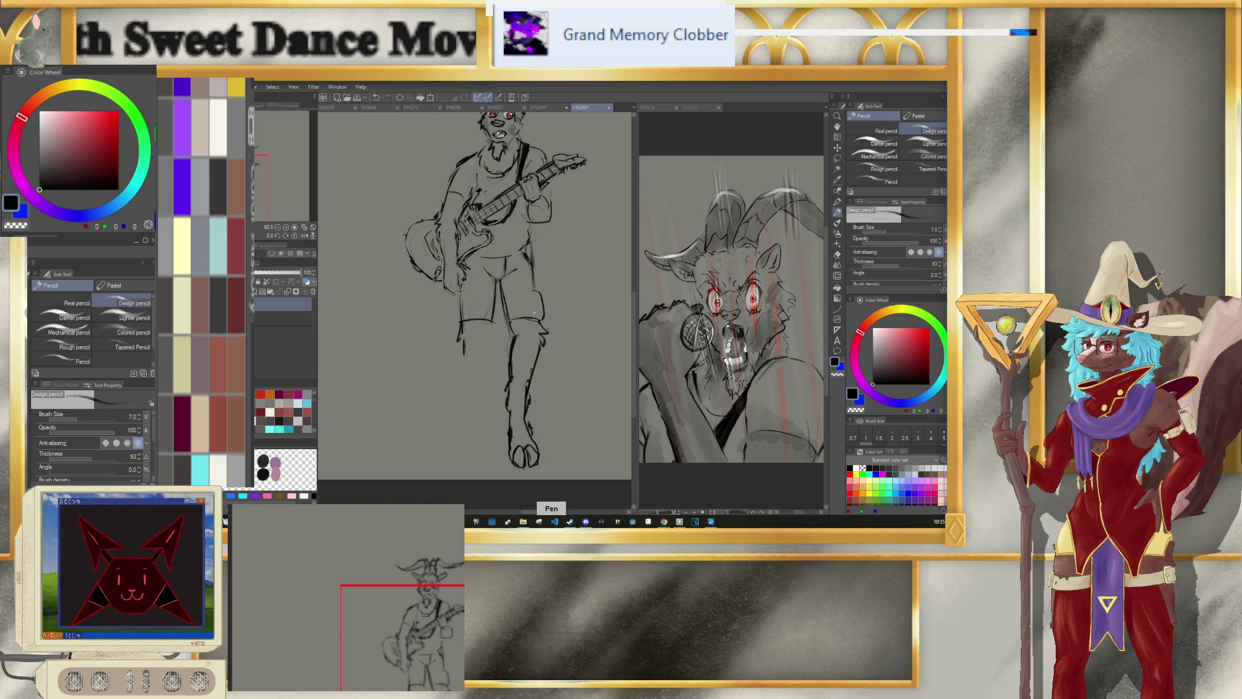
key("bracketleft")
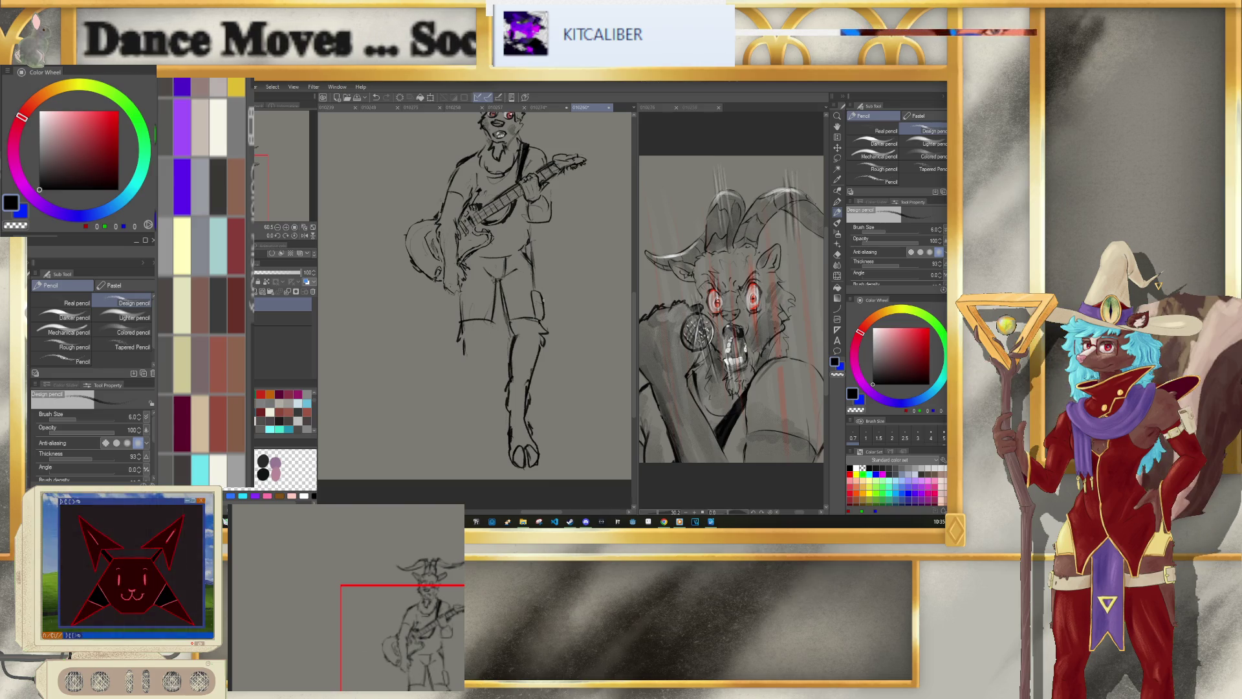
key("e")
key("p")
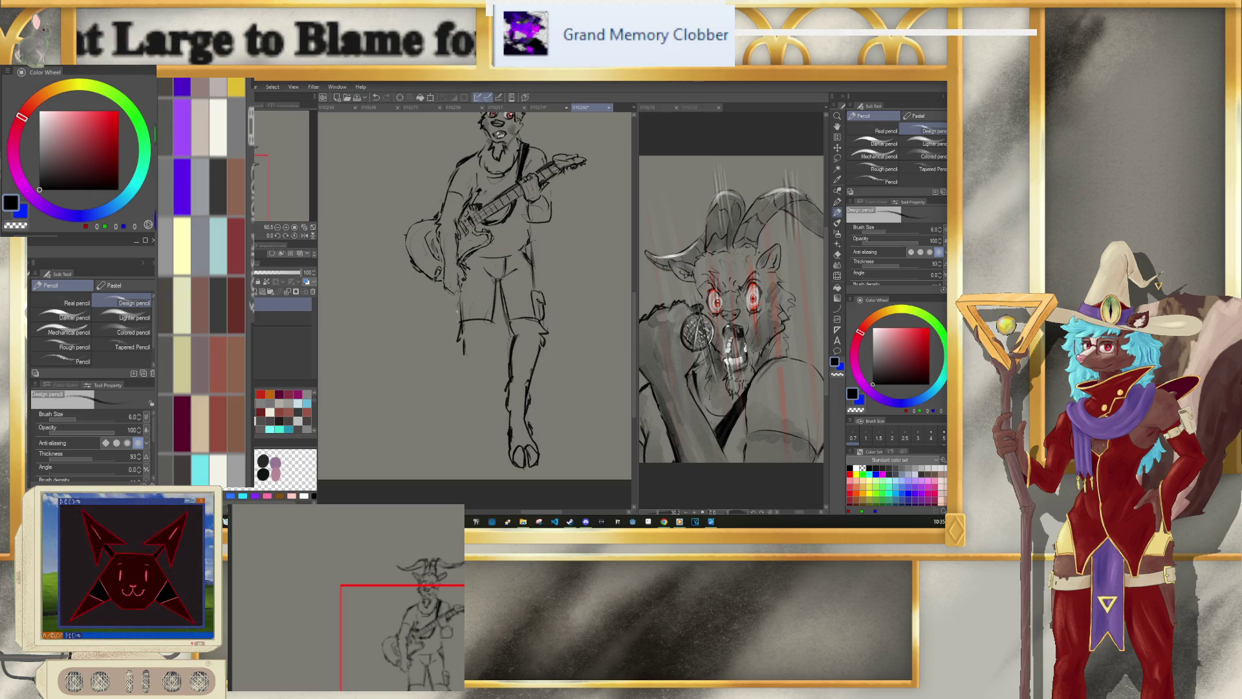
key("e")
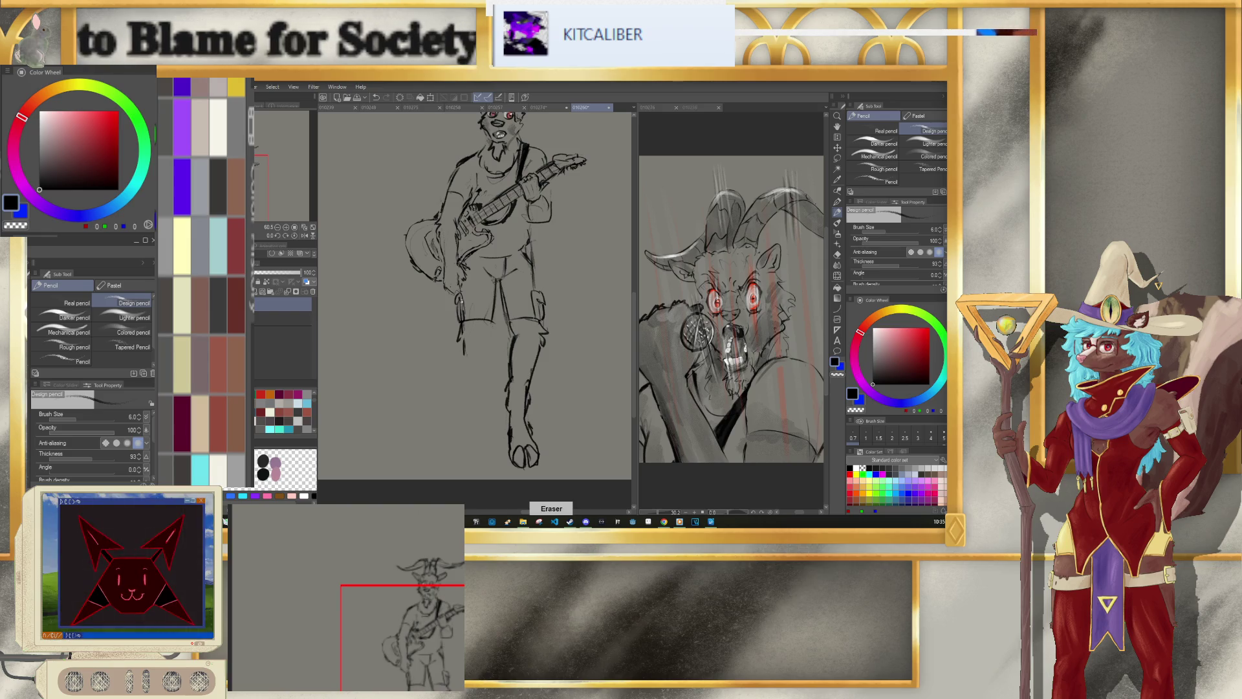
key("bracketleft")
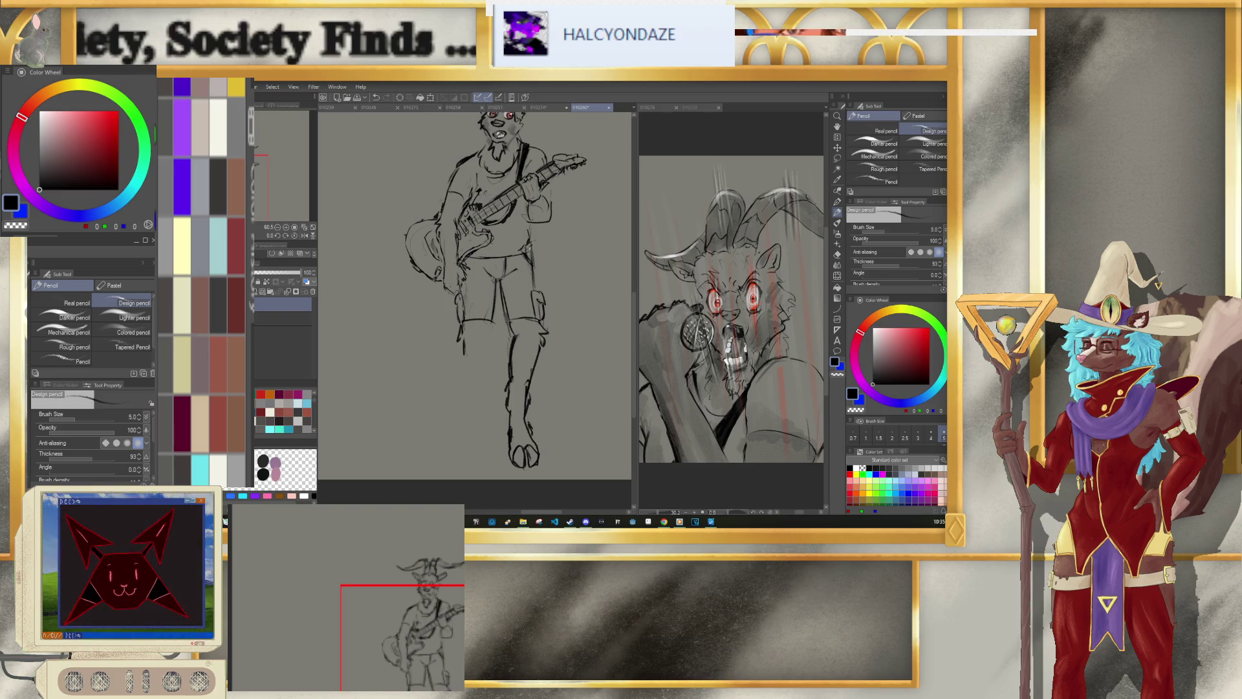
key("e")
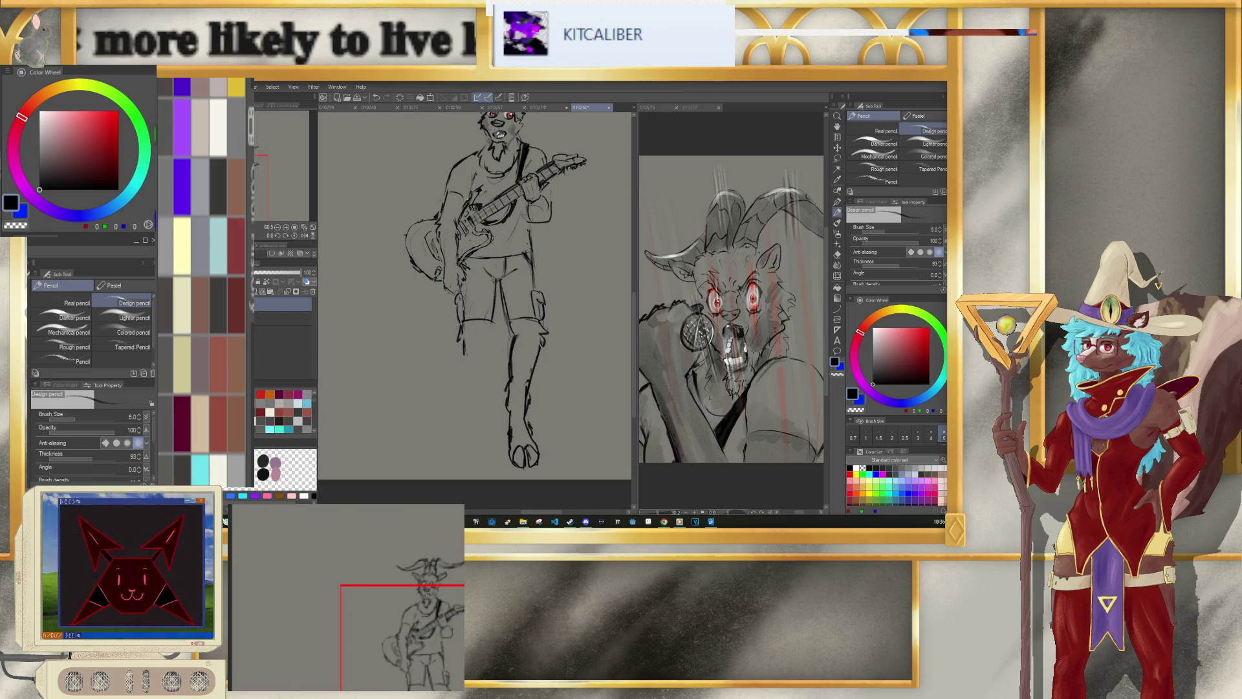
scroll(492, 304, "down", 3)
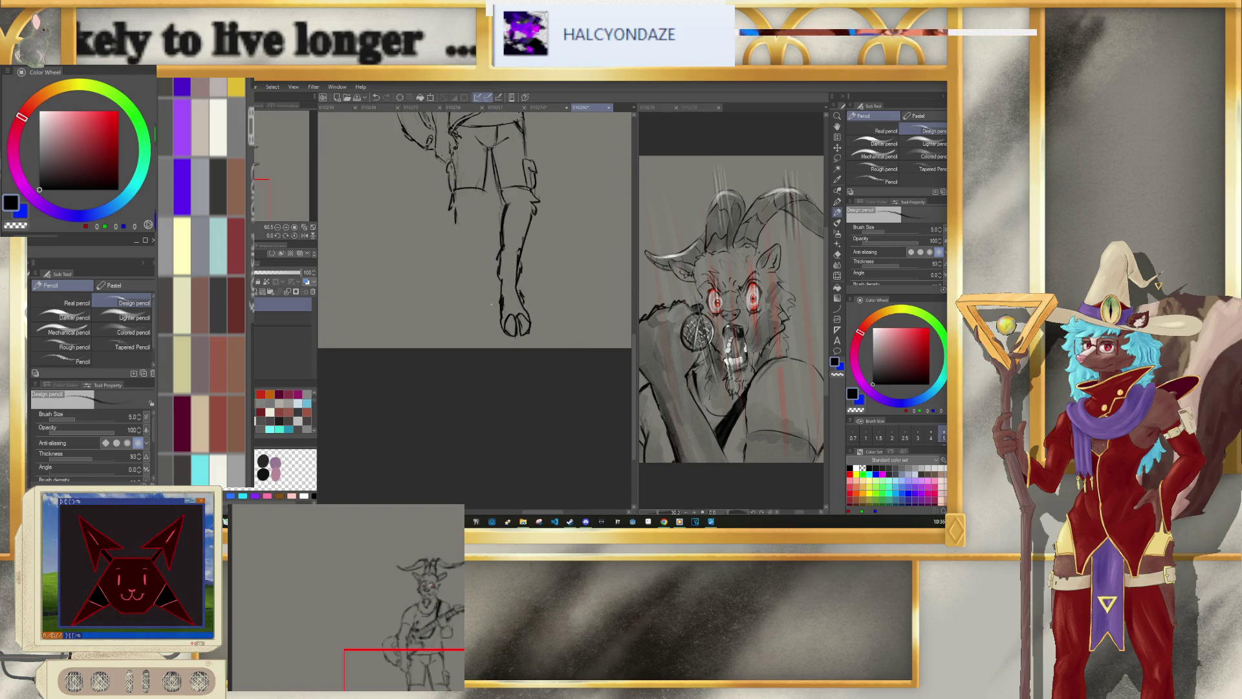
key("bracketright")
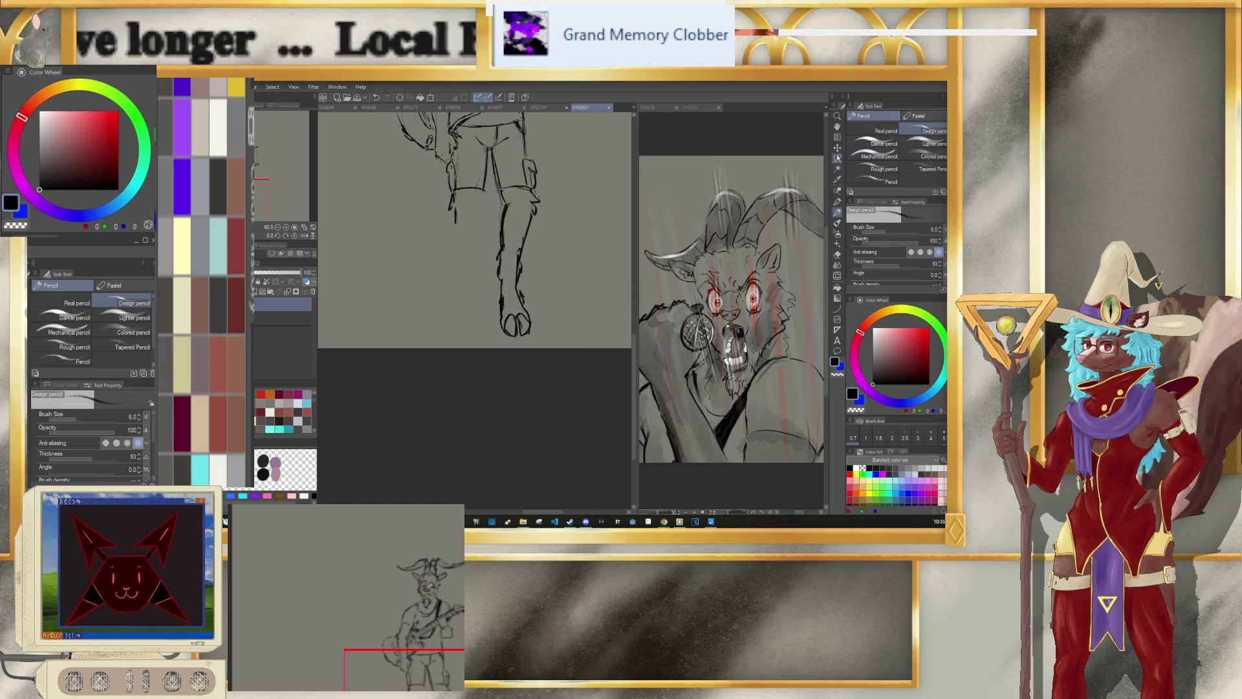
Step: Lasso the right leg and foot and place a mirrored copy on the left side
left_click(837, 157)
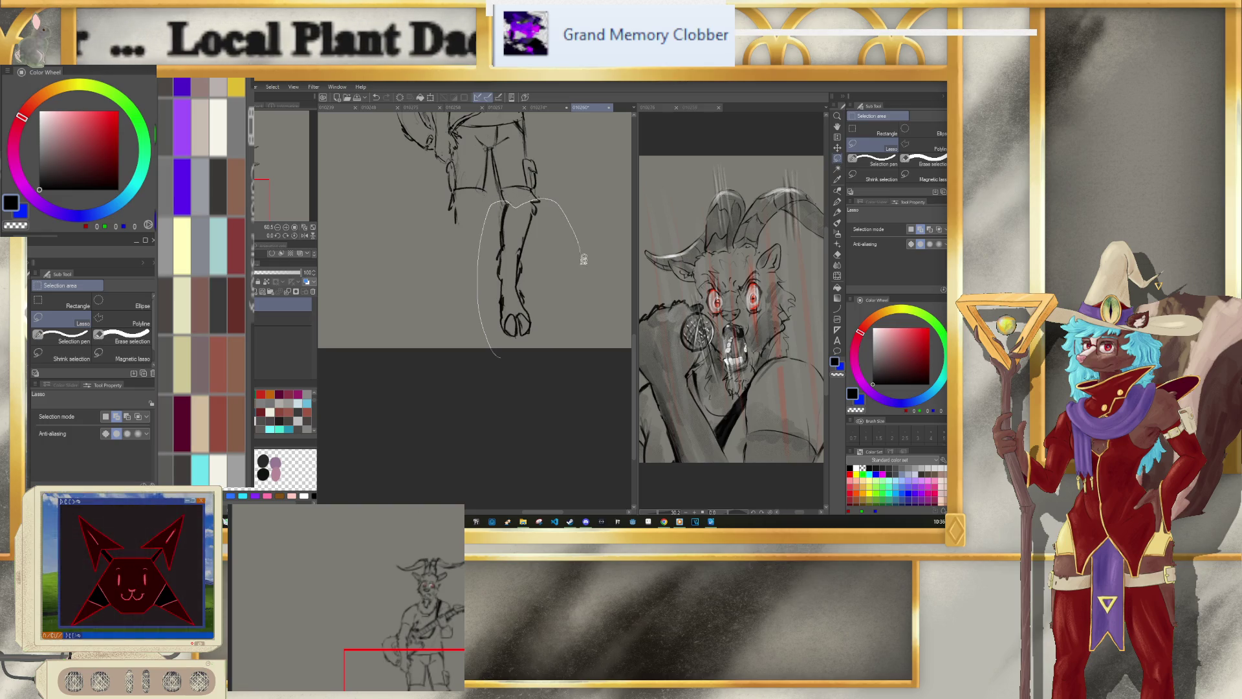
left_click_drag(583, 252, 500, 349)
left_click(563, 361)
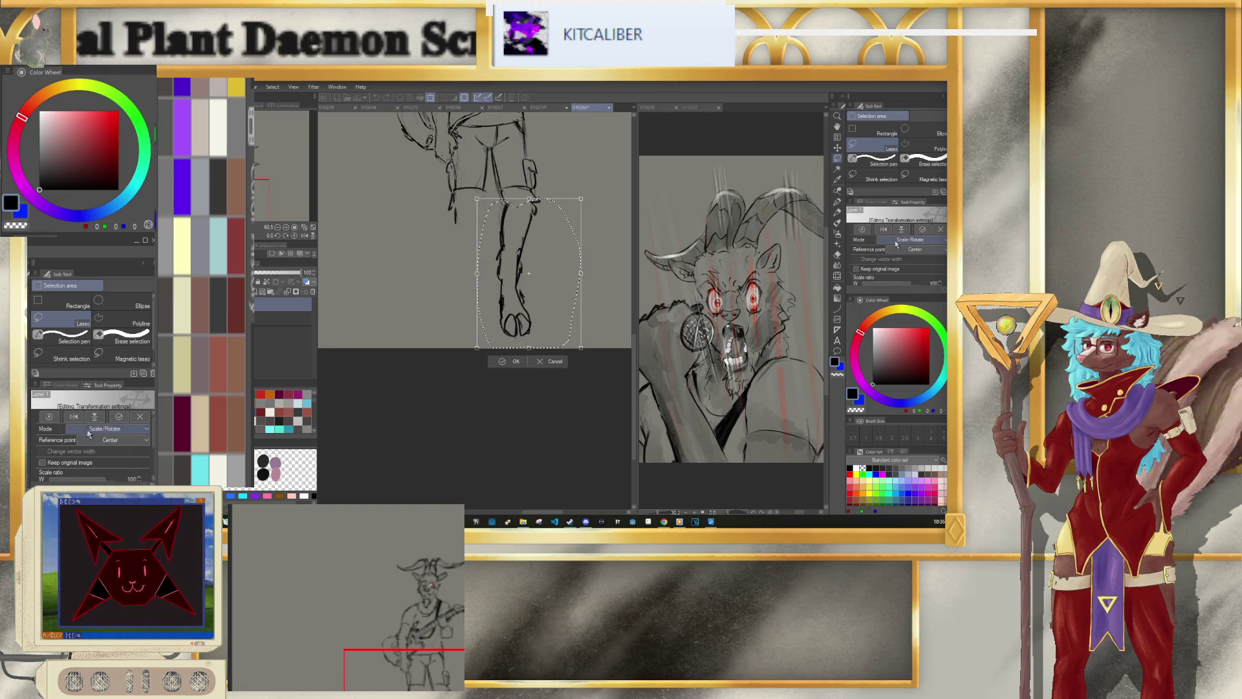
left_click_drag(552, 301, 475, 292)
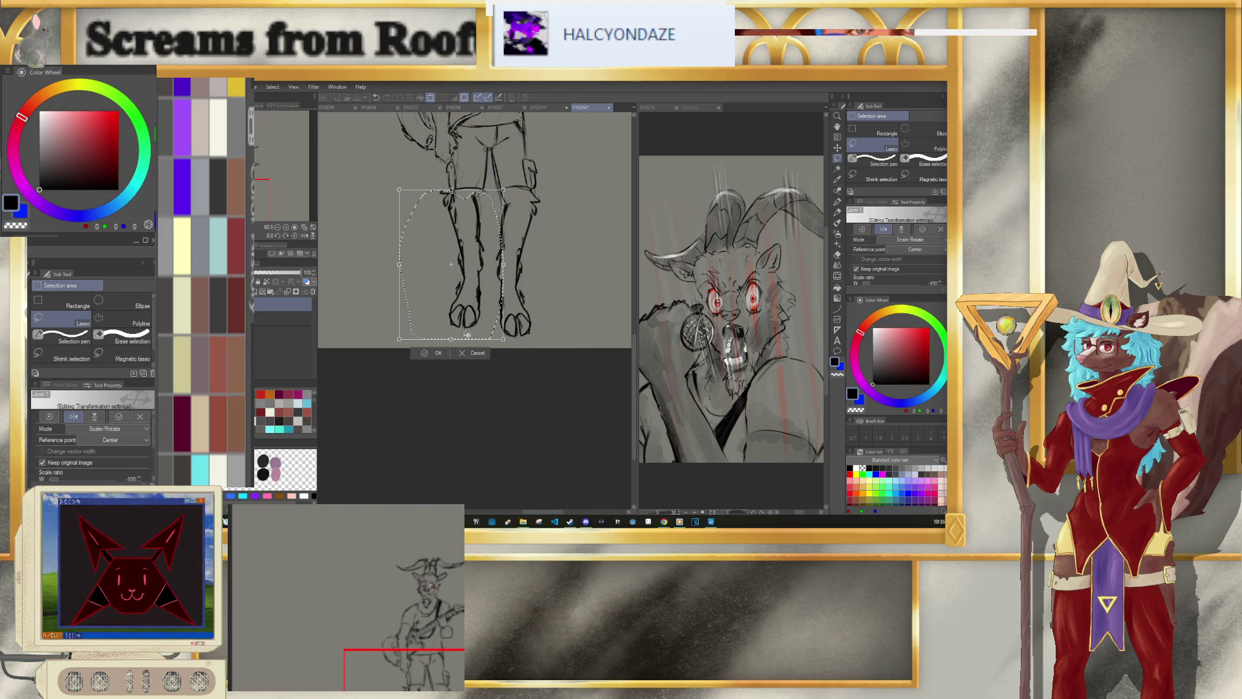
left_click_drag(465, 335, 462, 340)
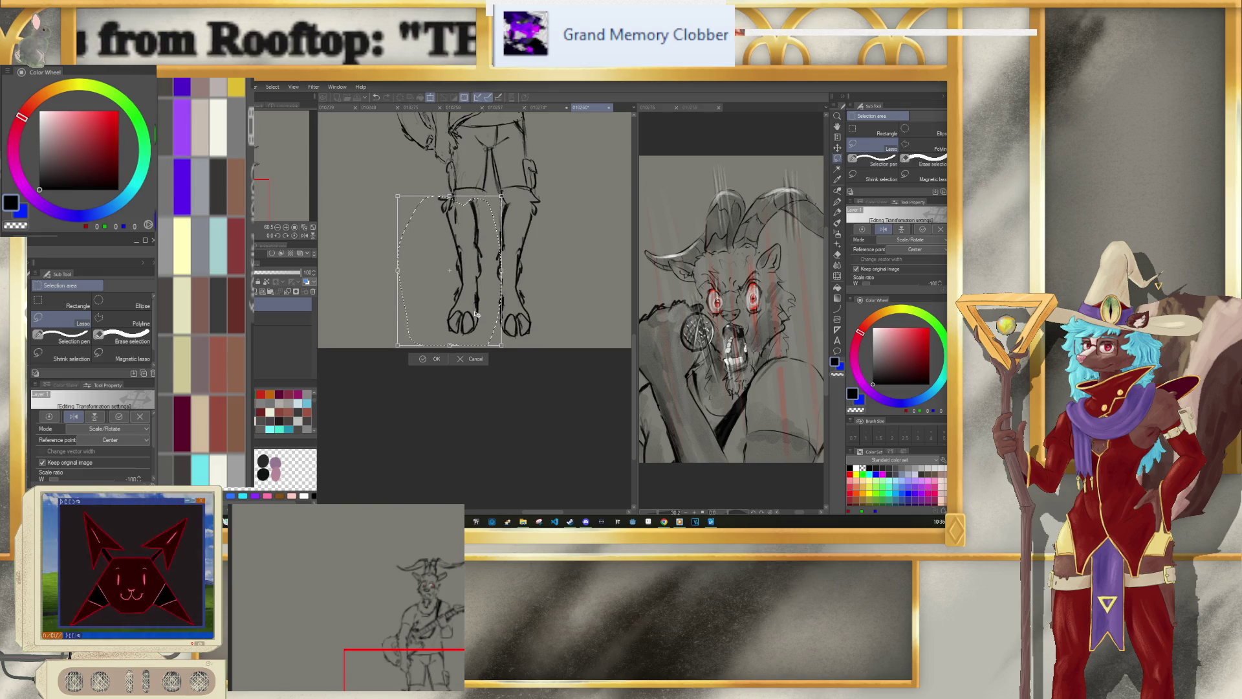
left_click(432, 359)
left_click(376, 361)
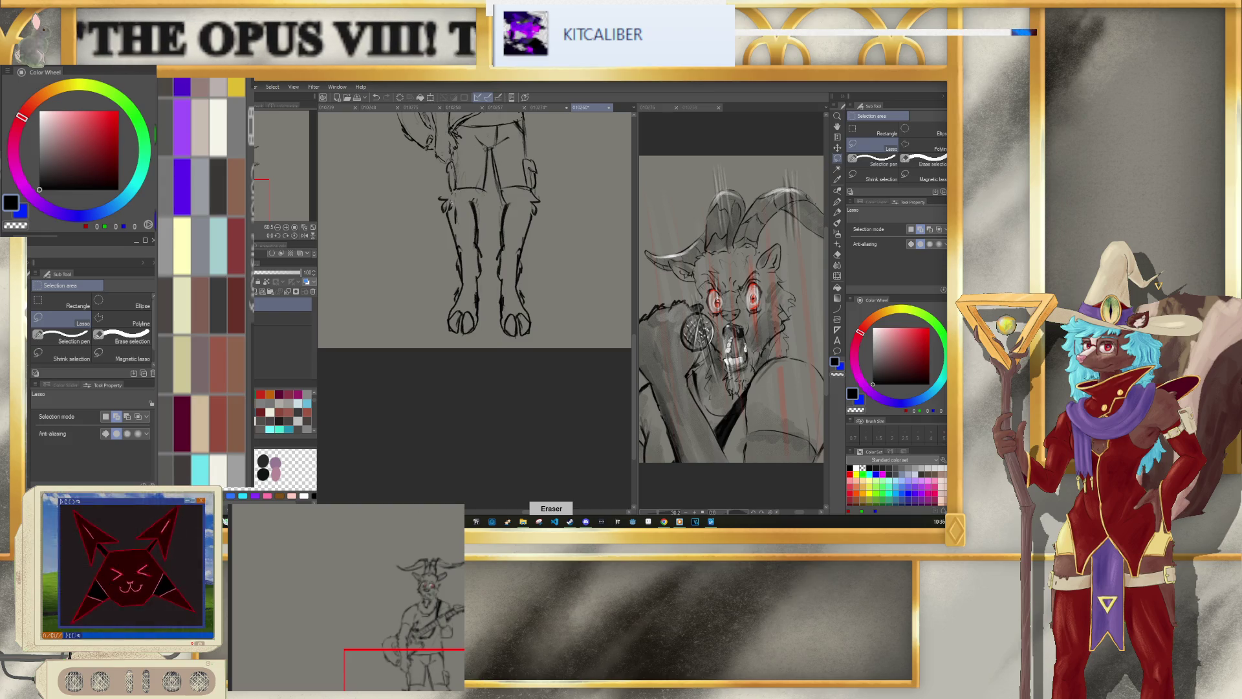
key("p")
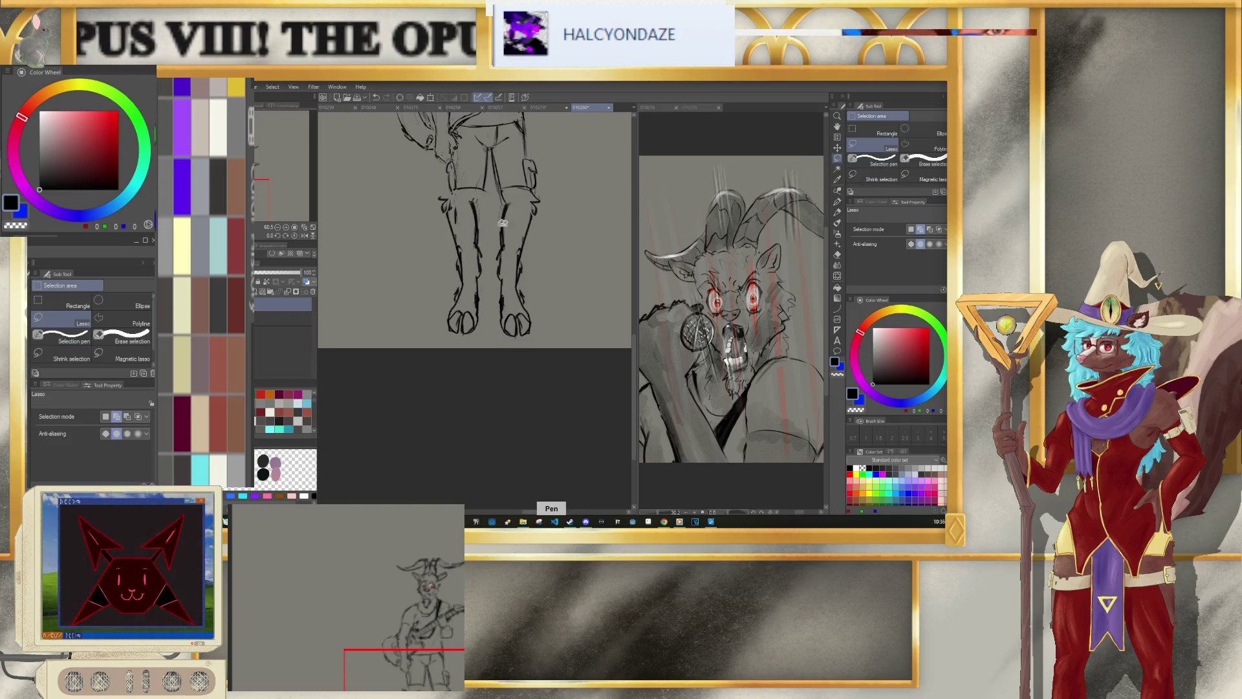
Step: Shift the lassoed thigh section slightly left with Keep original image turned off
mouse_move(445, 166)
left_mouse_down()
mouse_move(494, 152)
mouse_move(488, 191)
left_mouse_up()
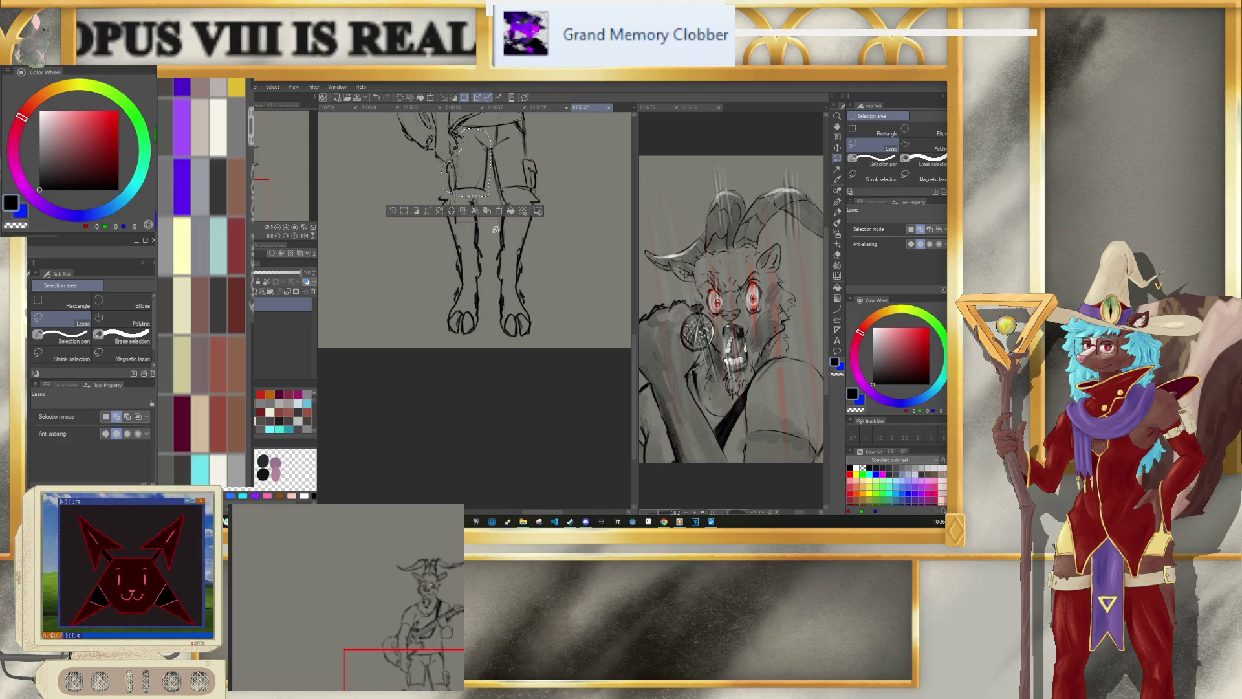
left_click(499, 212)
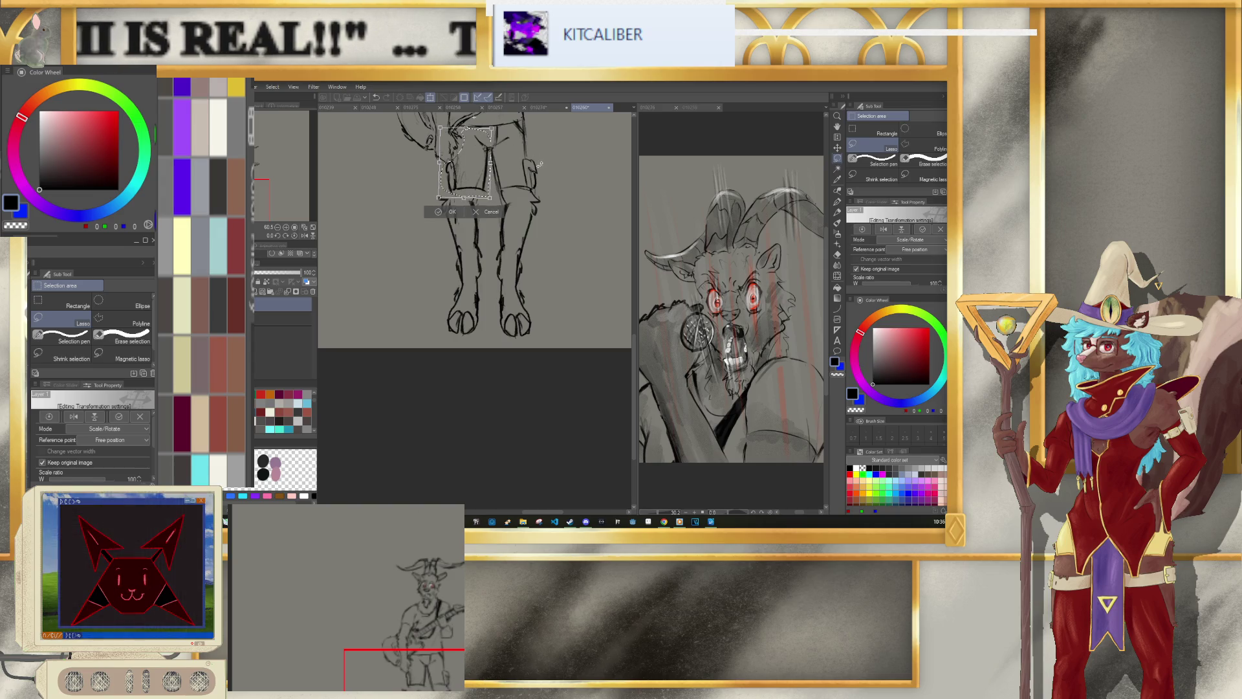
left_click(856, 268)
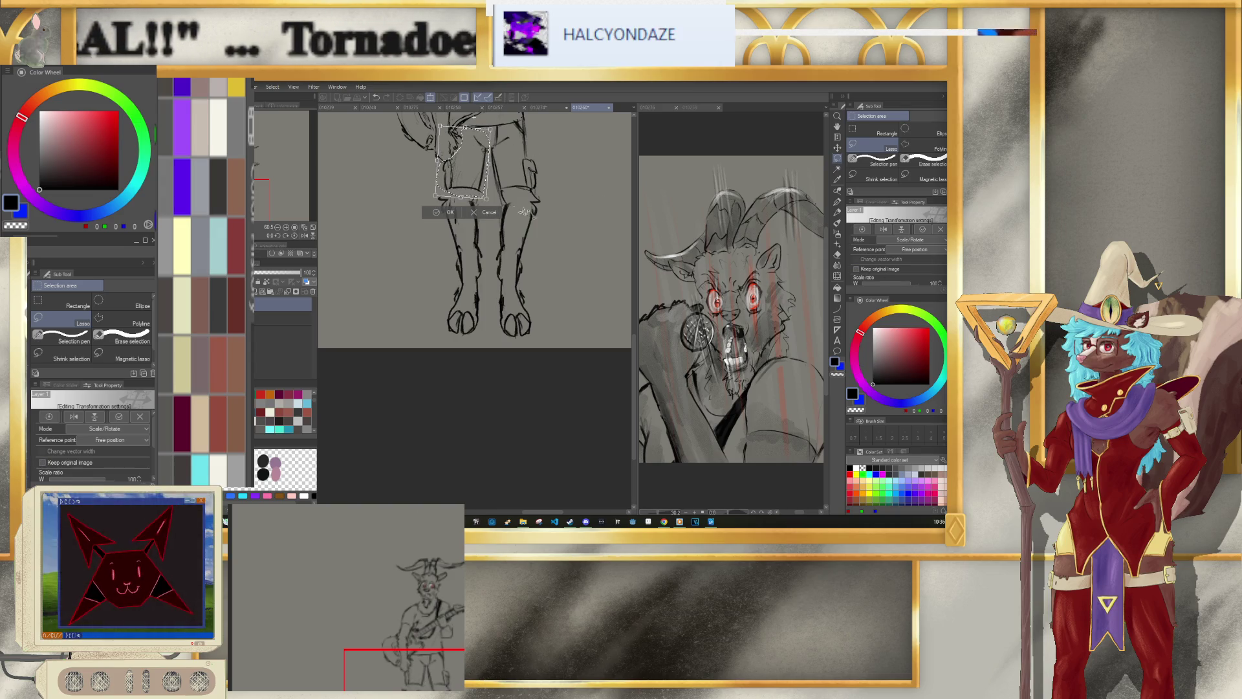
left_click_drag(477, 192, 473, 193)
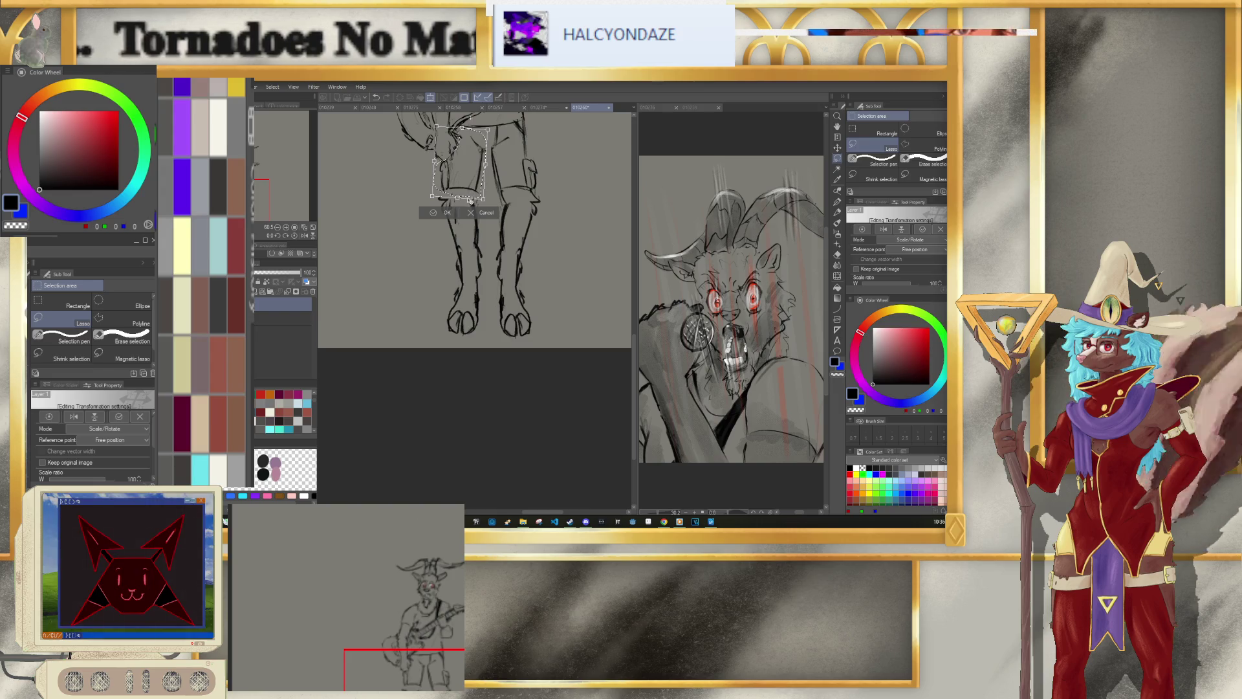
left_click(438, 214)
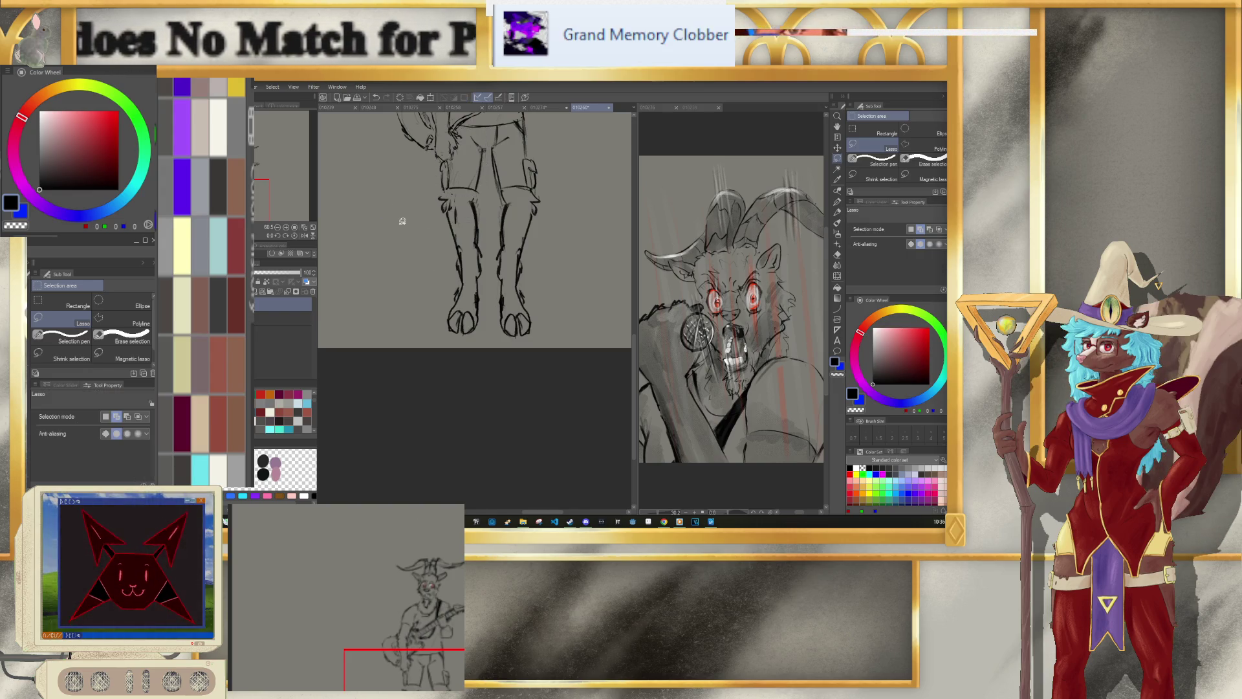
Step: Scale the whole goat guitarist down to about 95% and nudge it up
scroll(414, 213, "down", 2)
scroll(482, 197, "down", 3)
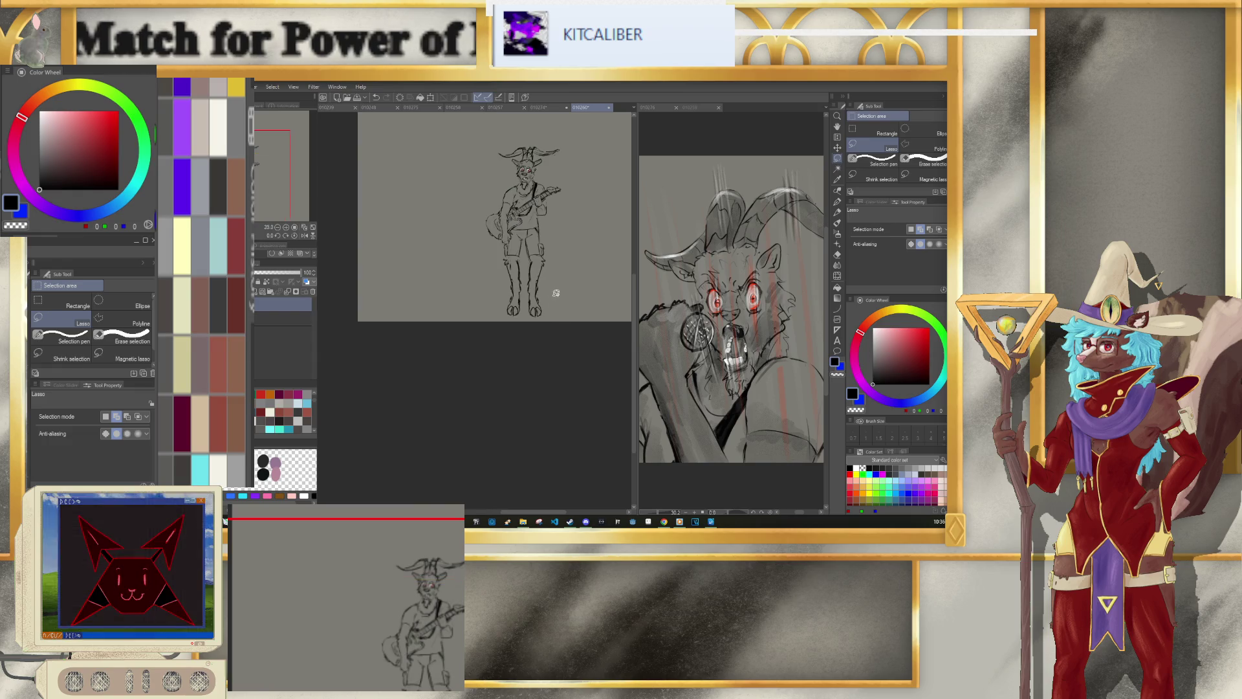
scroll(562, 290, "up", 3)
scroll(580, 182, "up", 1)
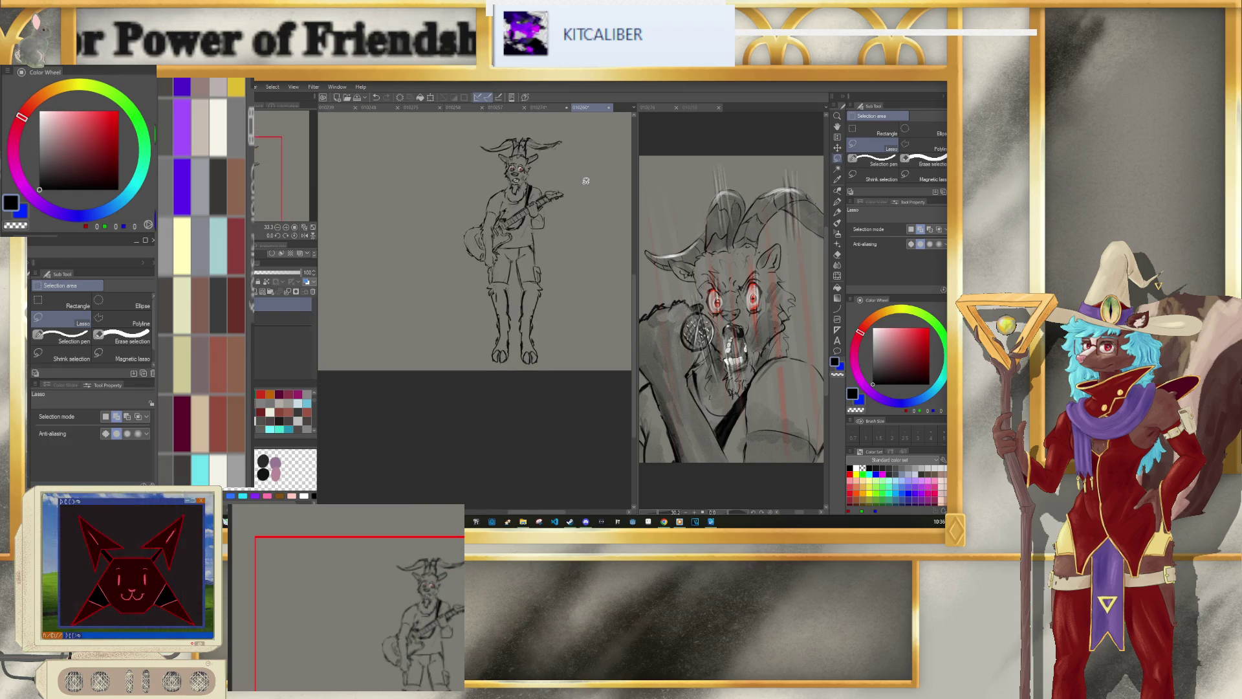
scroll(579, 183, "up", 1)
scroll(579, 183, "down", 1)
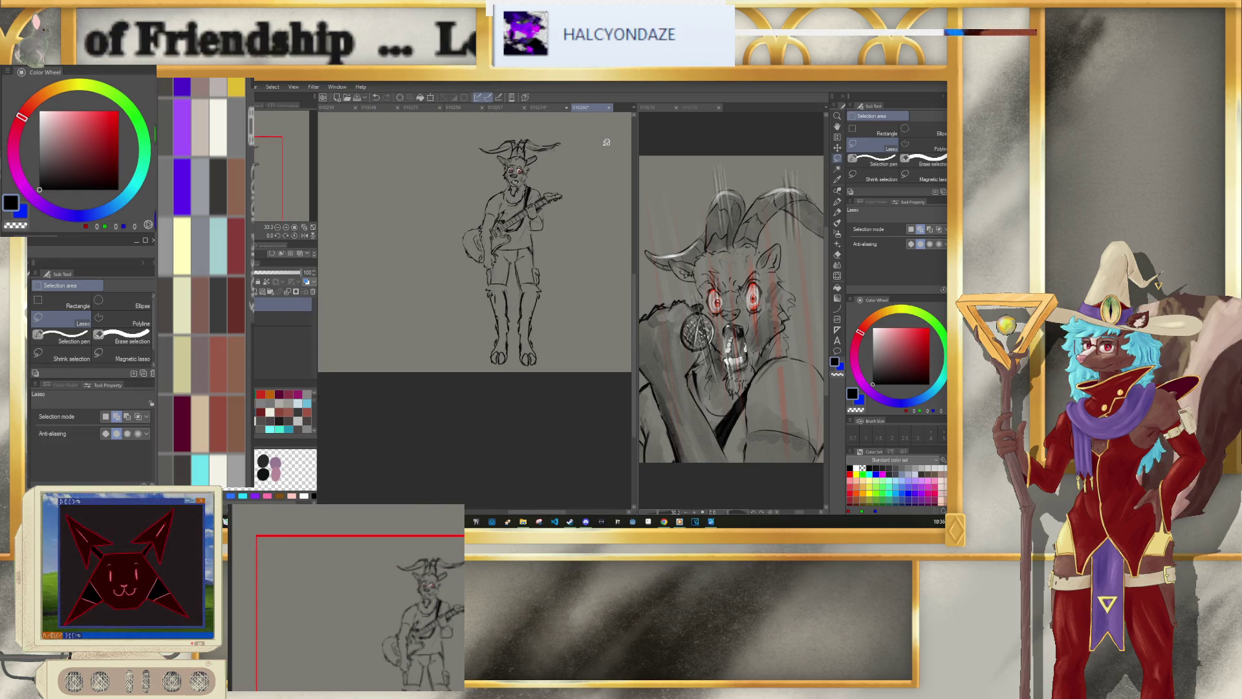
scroll(539, 342, "down", 1)
scroll(547, 204, "up", 1)
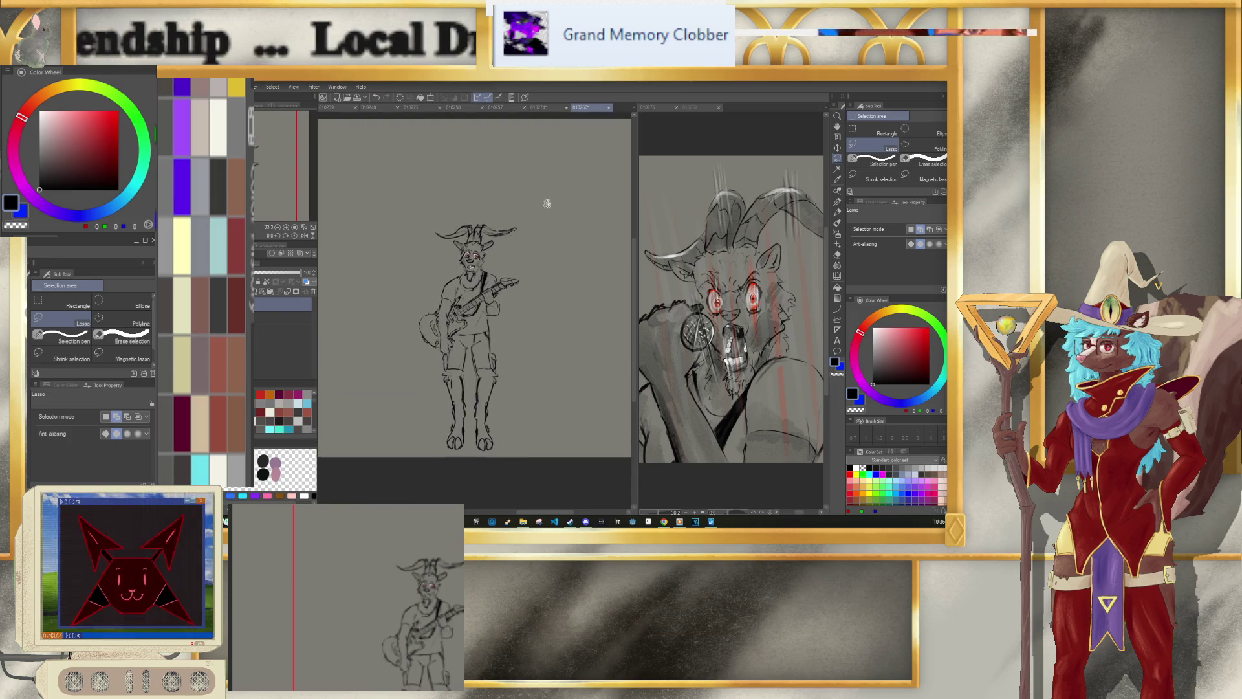
left_click(433, 97)
left_click_drag(519, 221, 515, 227)
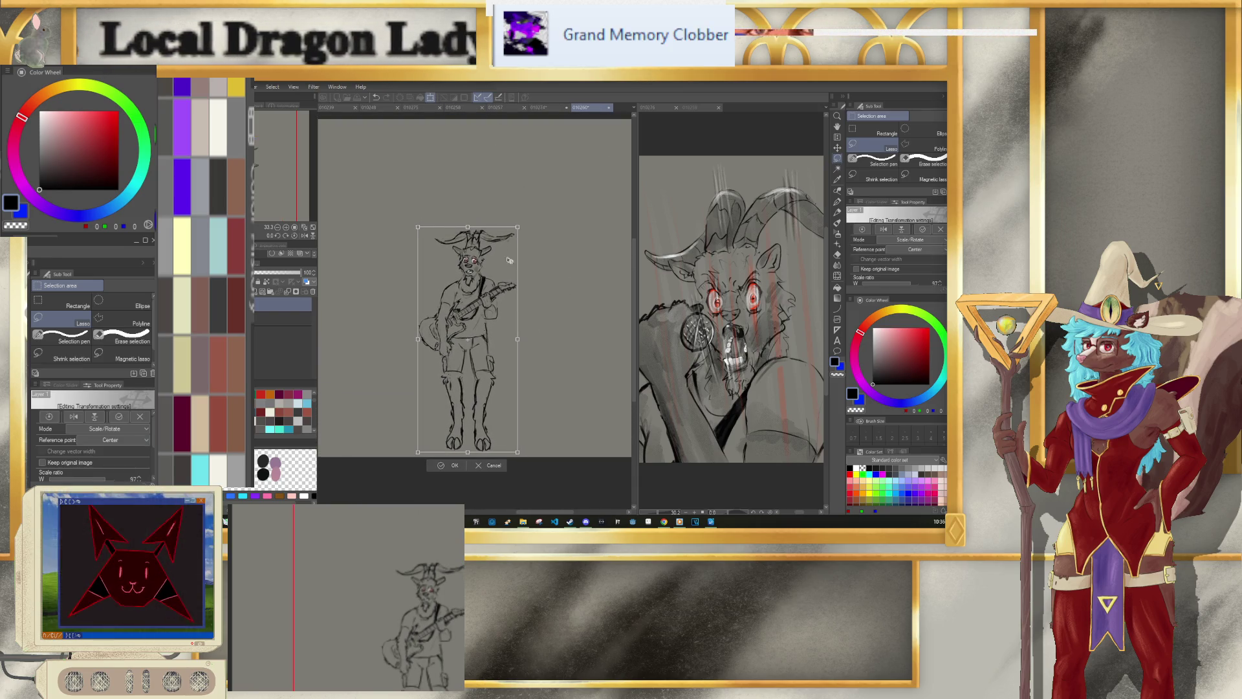
left_click_drag(503, 279, 510, 262)
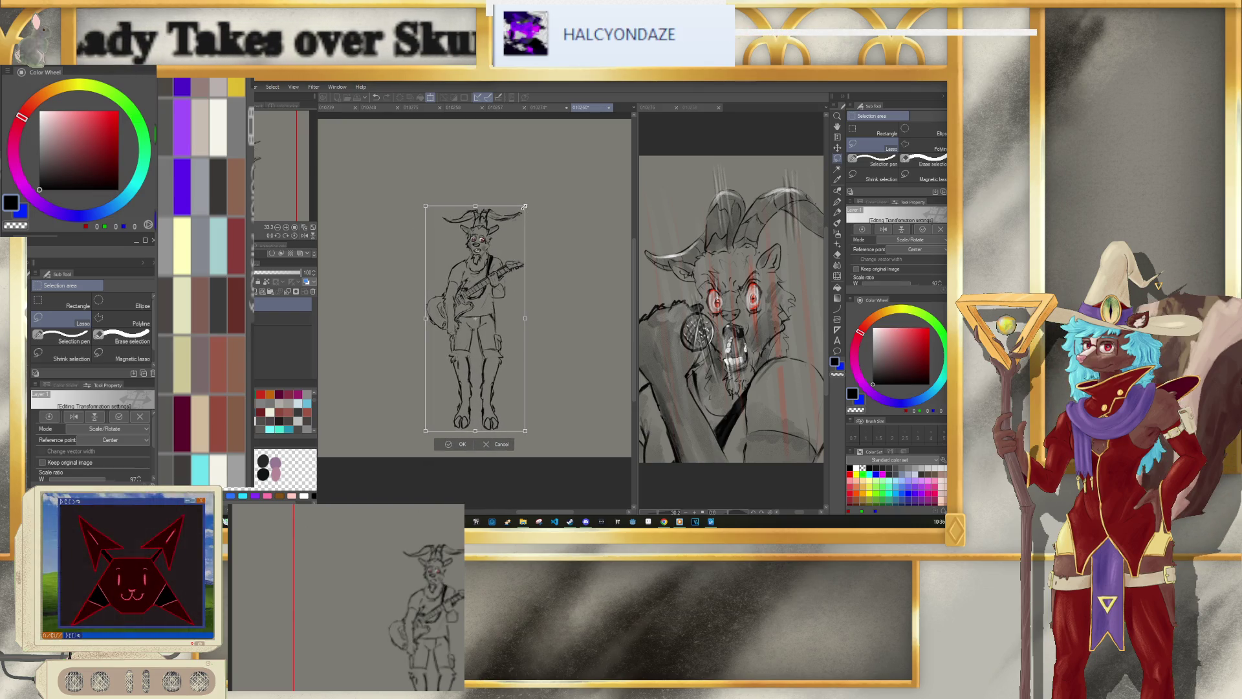
left_click_drag(524, 206, 522, 212)
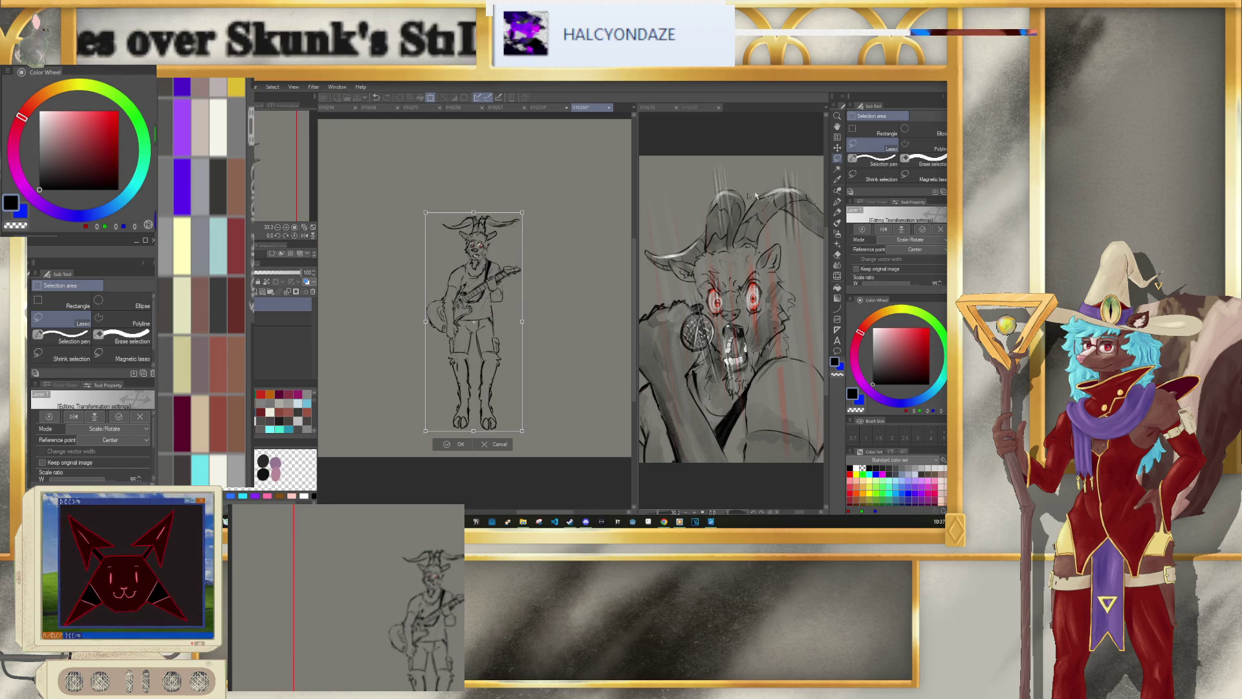
left_click(461, 445)
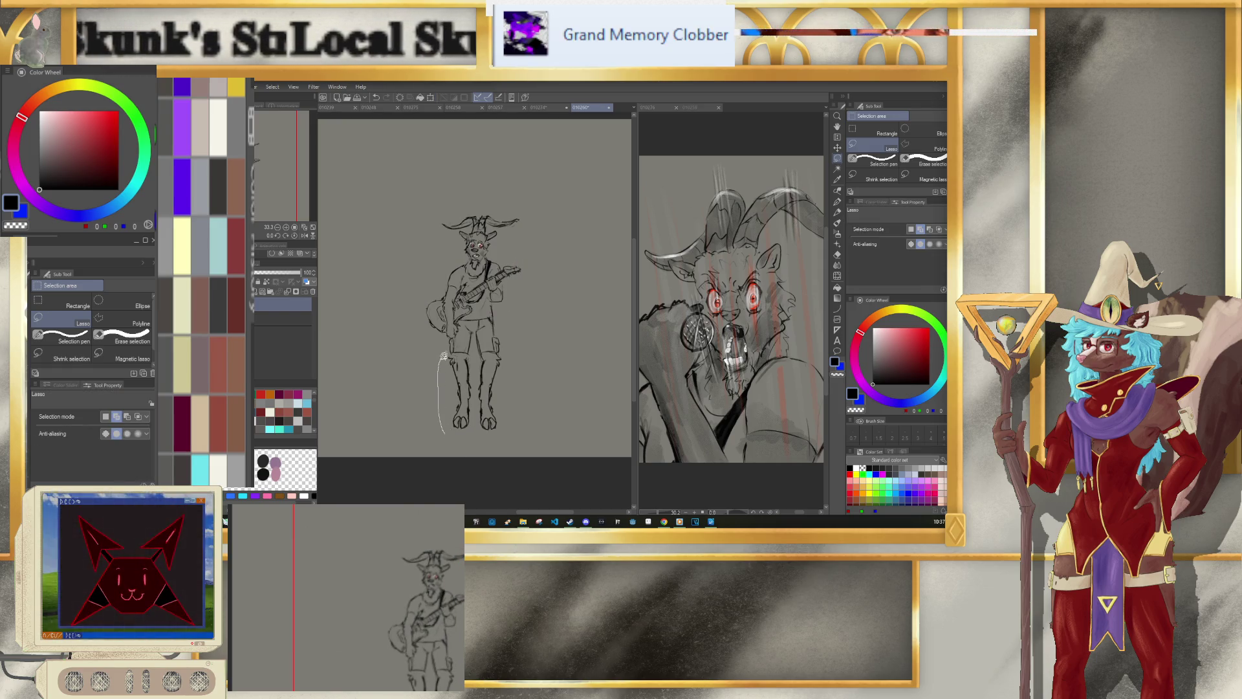
Step: Lasso the legs from the hips down and scale them to about 88%
mouse_move(457, 335)
left_mouse_down()
mouse_move(507, 320)
mouse_move(518, 432)
mouse_move(518, 413)
left_mouse_up()
left_click(516, 449)
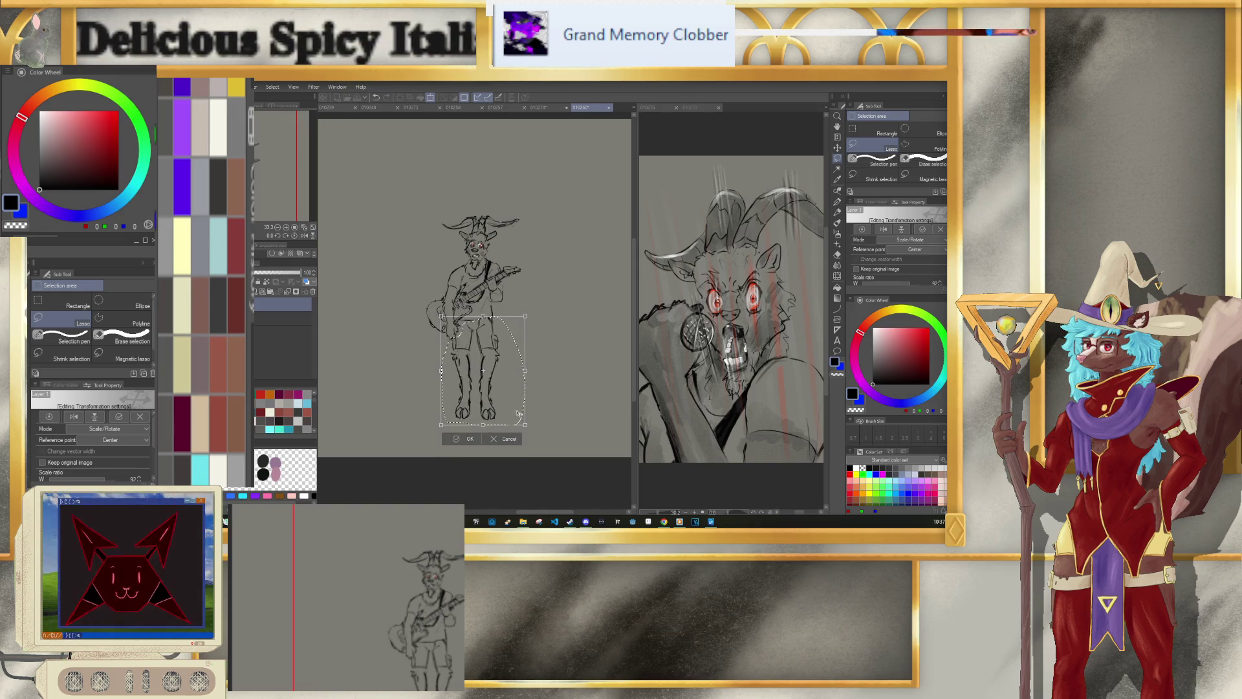
left_click_drag(518, 413, 517, 416)
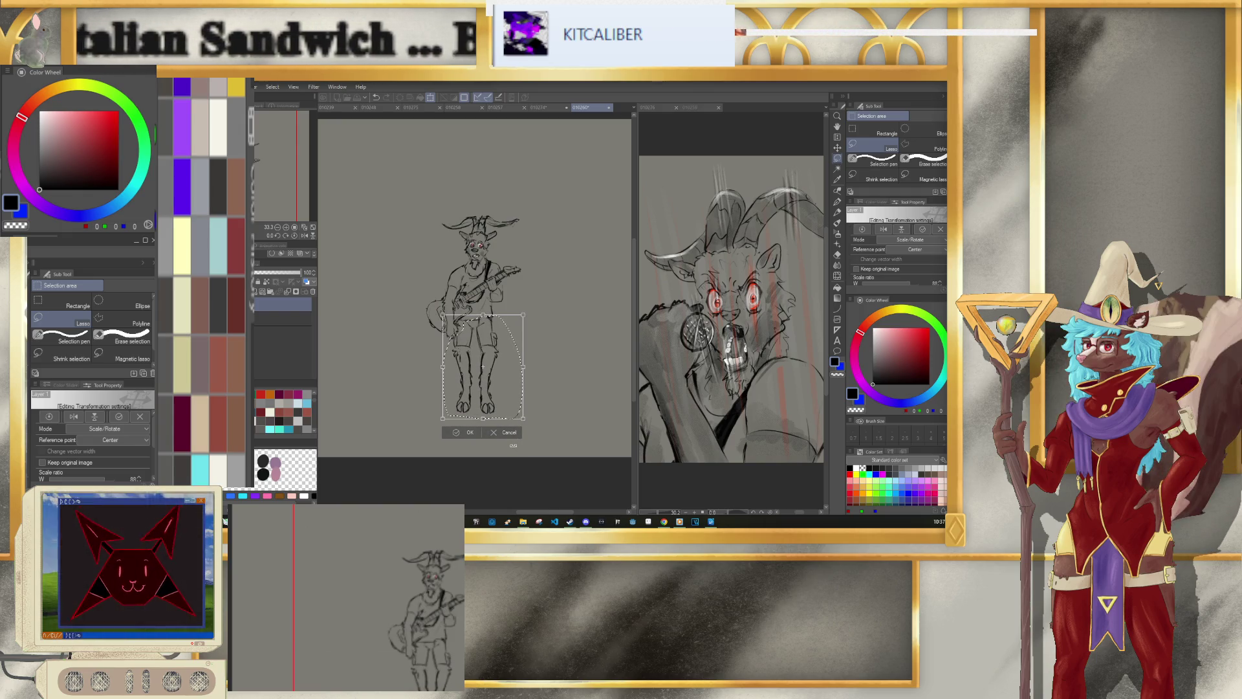
left_click(452, 432)
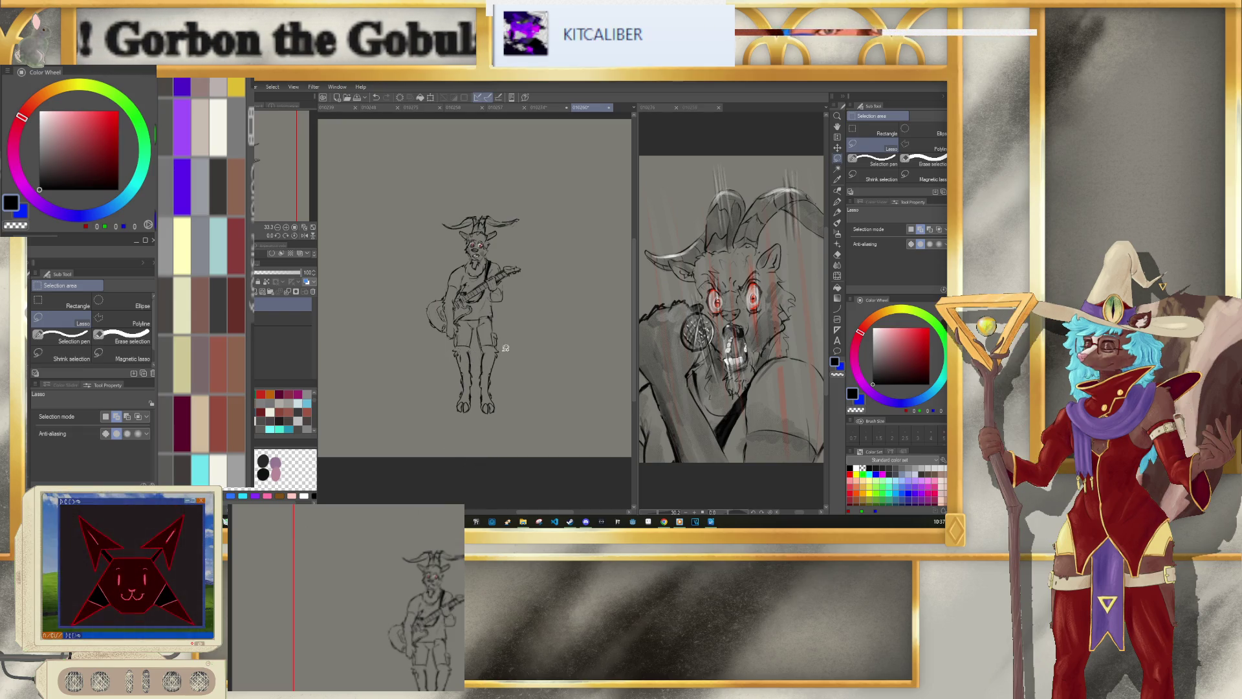
Step: Raise the design pencil to size 7, then switch to the 010276 goat painting tab
key("ctrl+plus")
key("ctrl+plus")
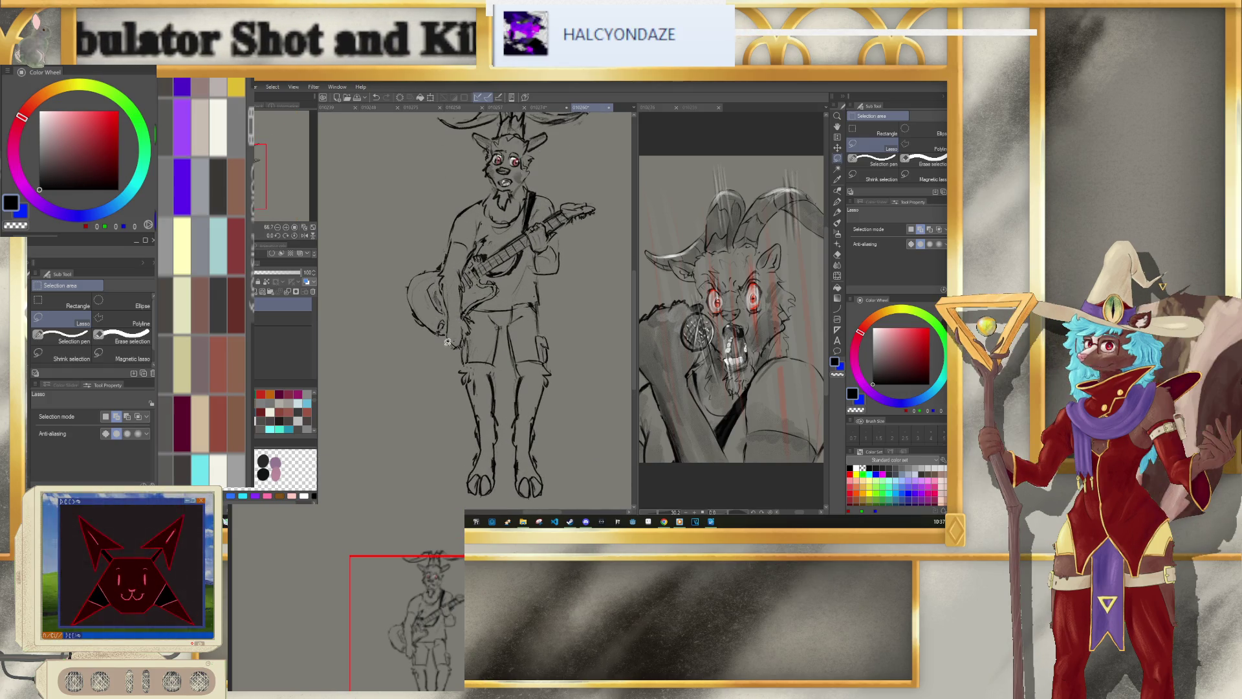
scroll(444, 344, "up", 1)
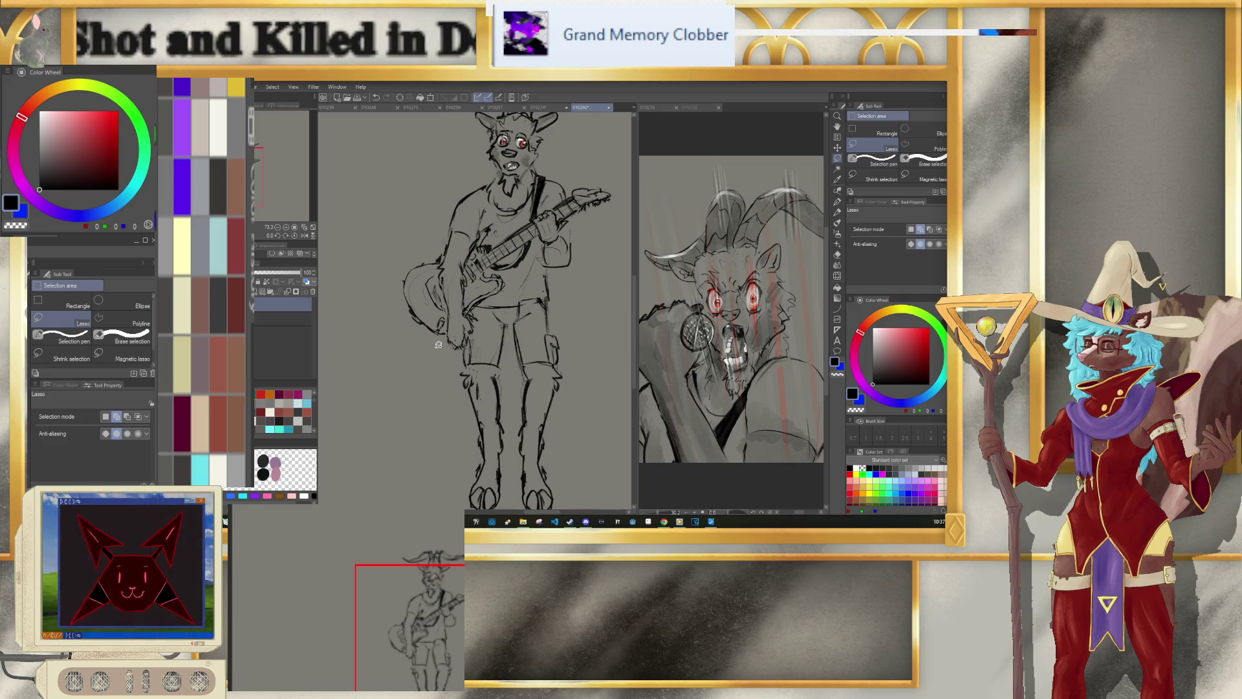
key("p")
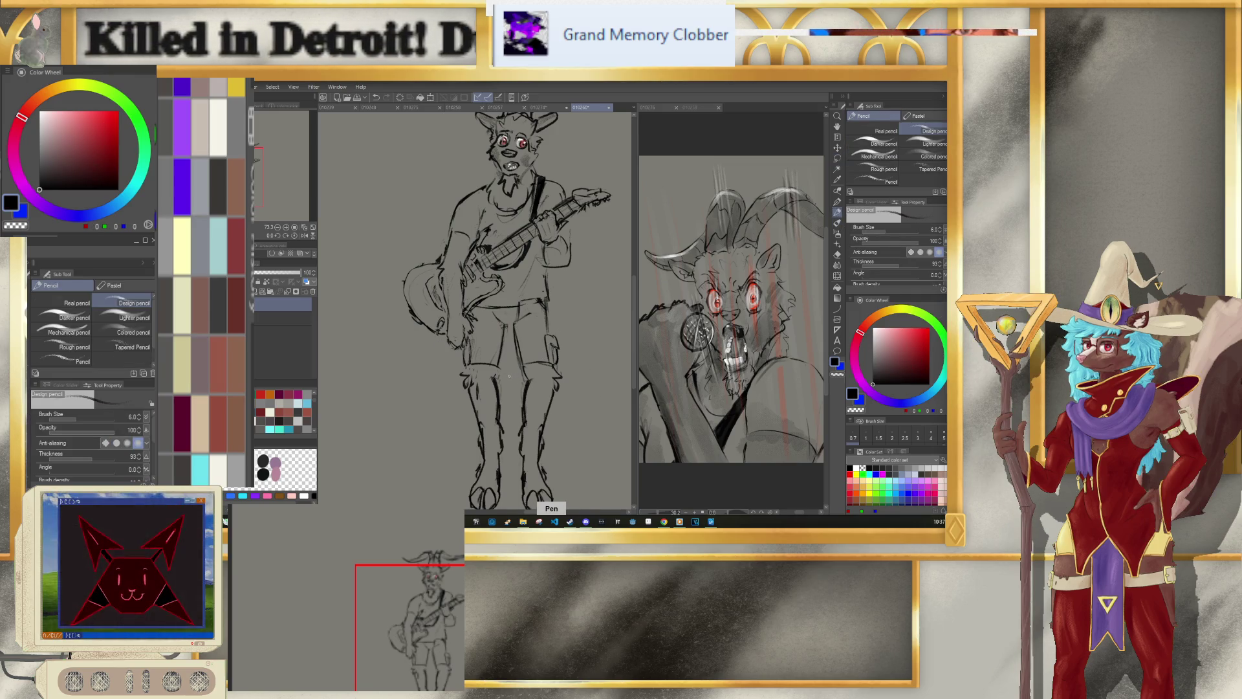
key("bracketright")
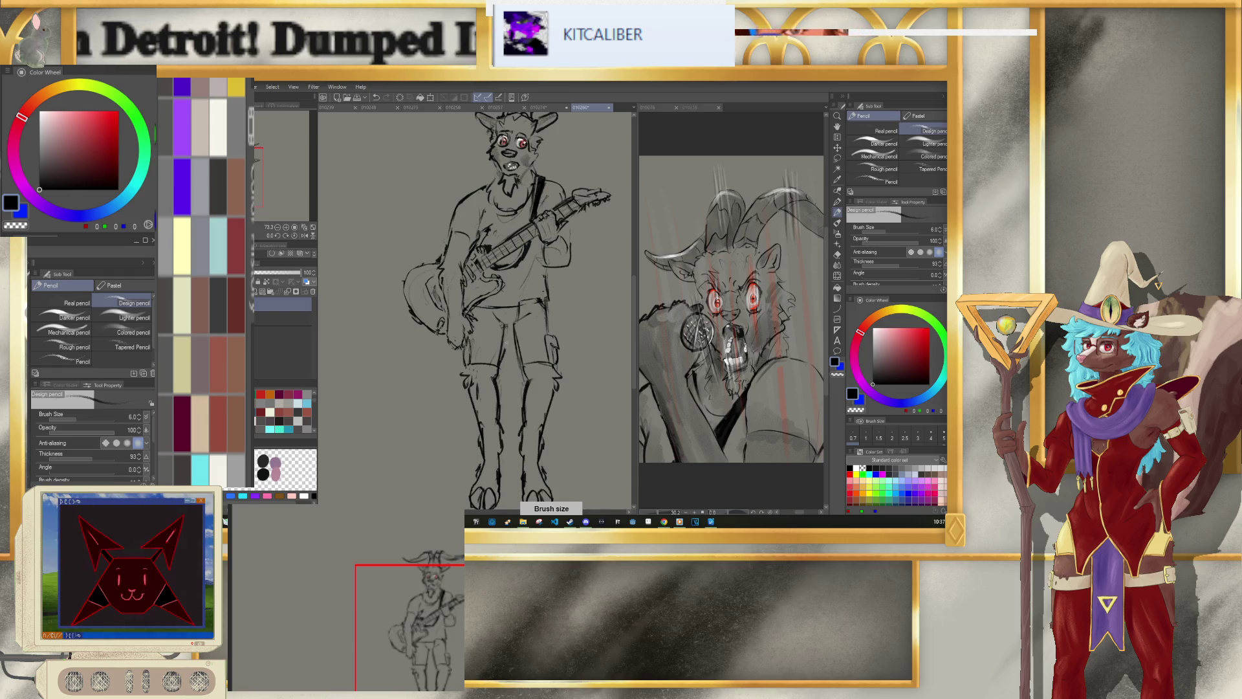
key("e")
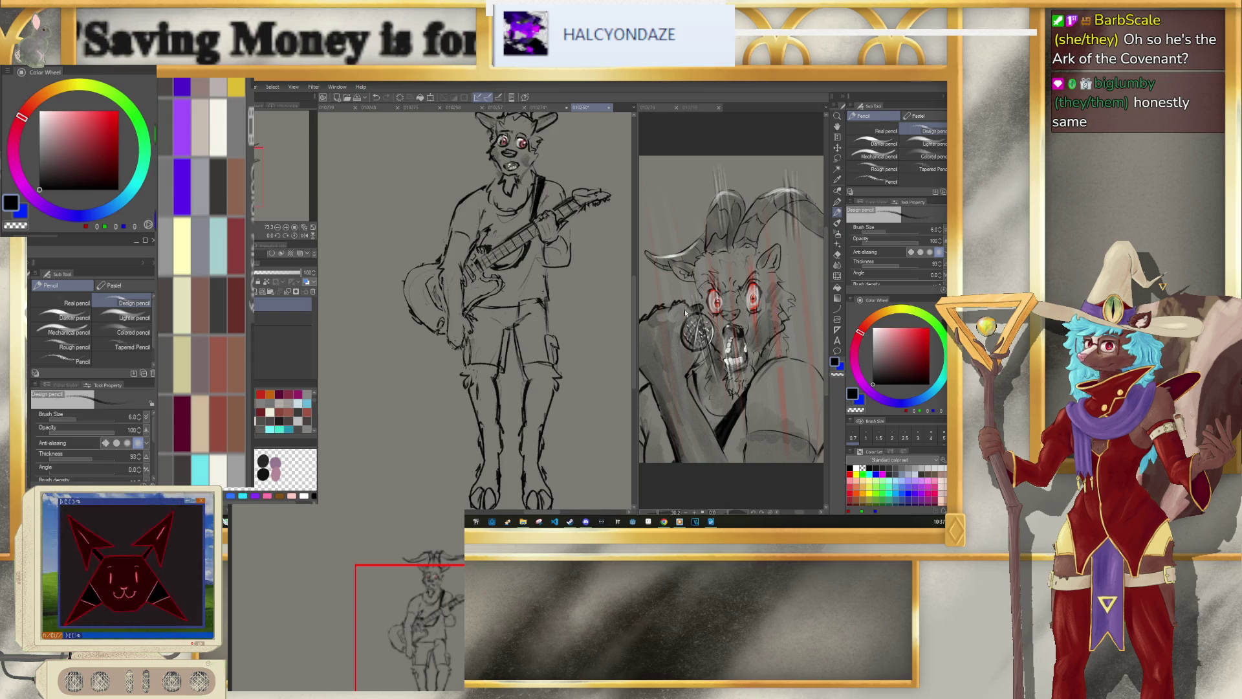
key("ctrl+Tab")
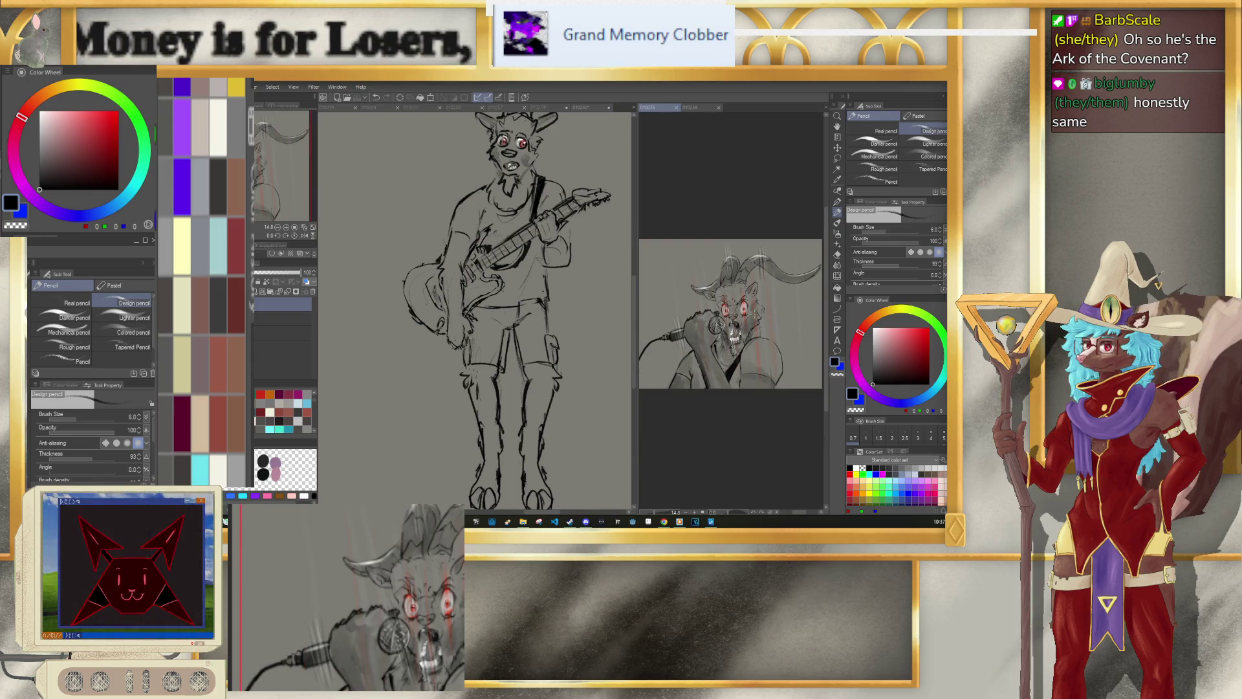
Step: Zoom out and pan so the whole goat guitarist sketch is visible
scroll(740, 283, "up", 2)
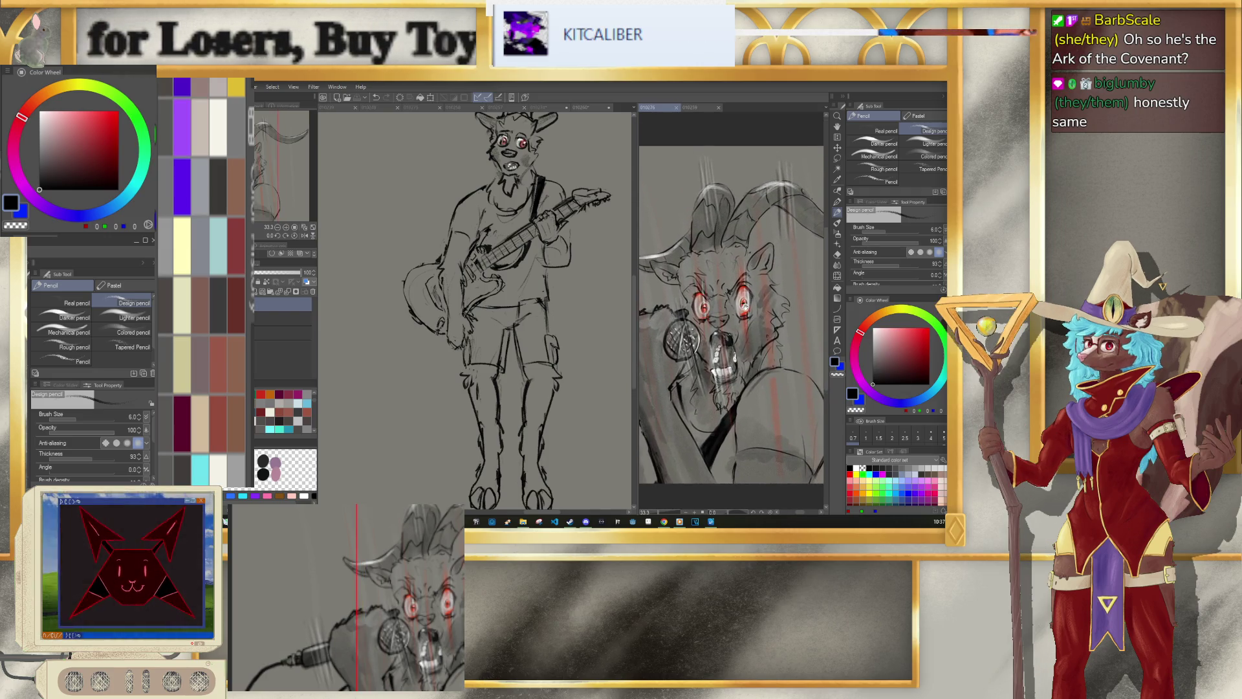
scroll(740, 282, "up", 2)
scroll(739, 283, "down", 2)
left_click_drag(740, 294, 751, 285)
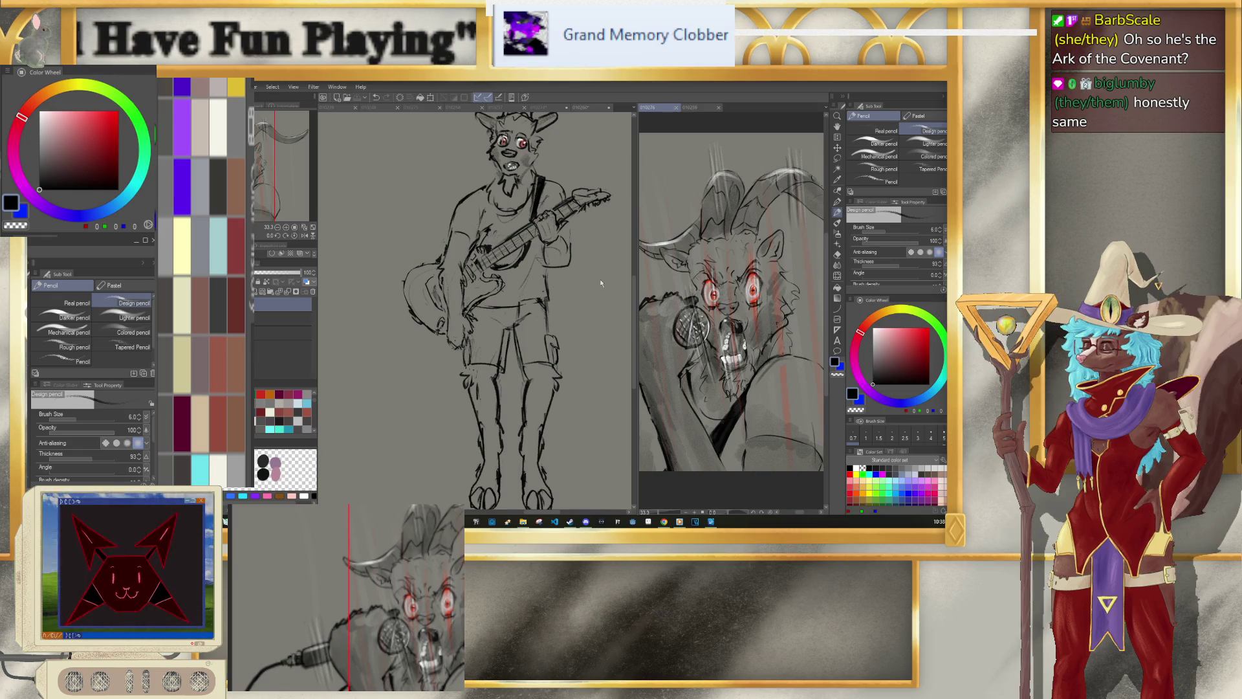
scroll(604, 268, "down", 2)
scroll(604, 268, "down", 2)
scroll(604, 268, "up", 2)
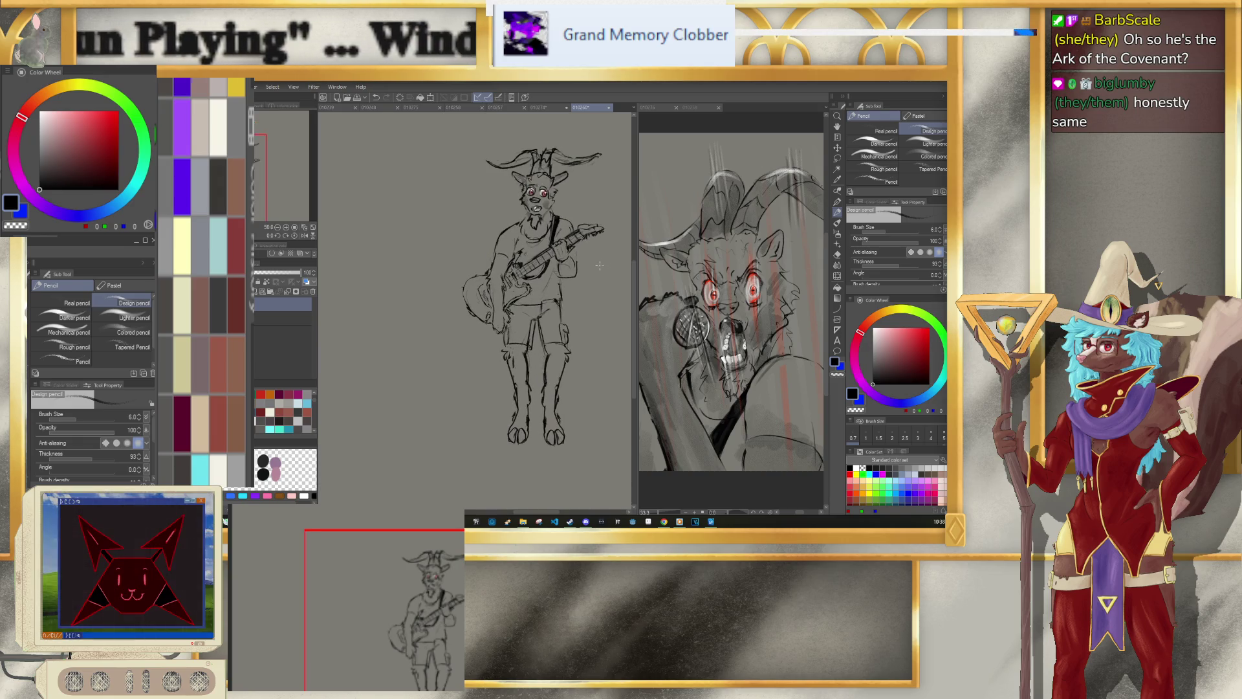
scroll(585, 281, "down", 2)
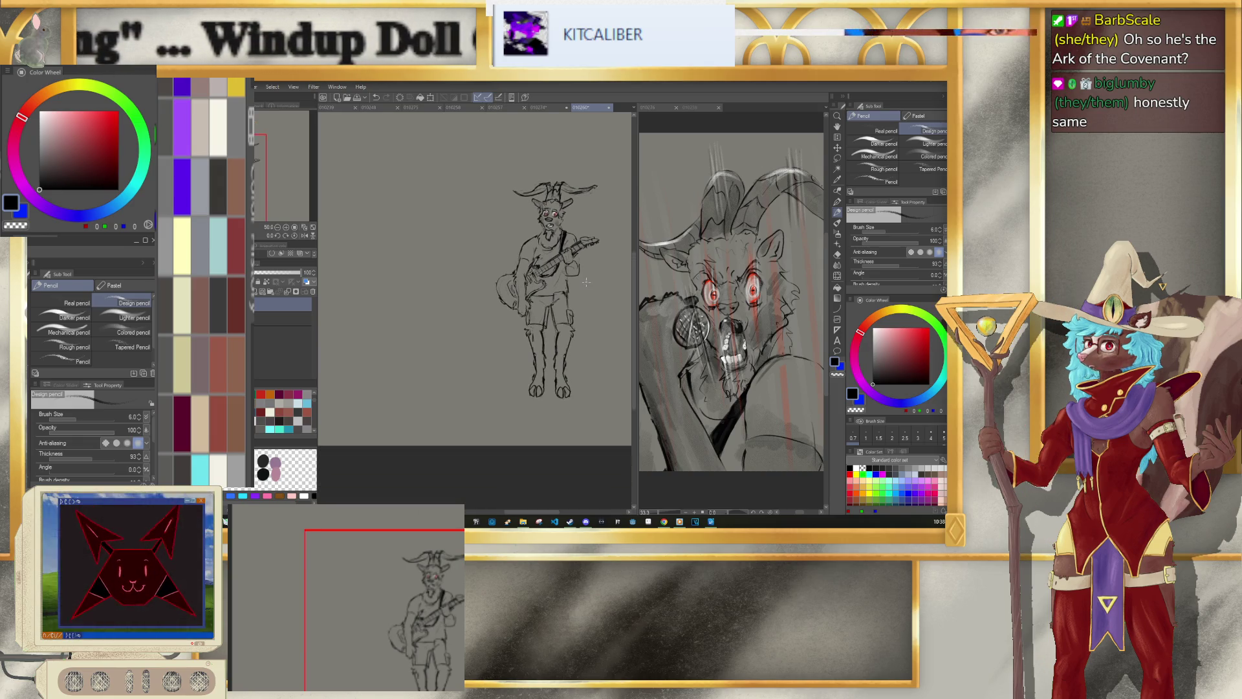
scroll(585, 281, "down", 1)
left_click_drag(586, 281, 543, 307)
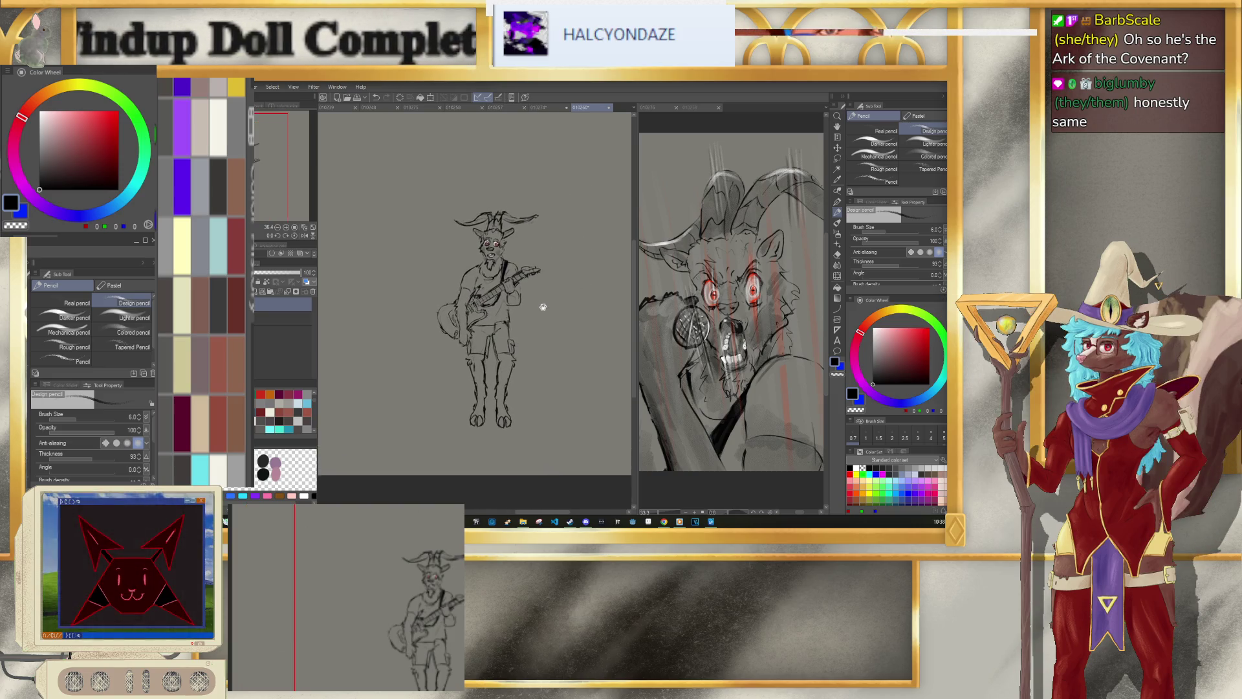
Step: Move the goat guitarist left and slightly down, then undo the last change
left_click(432, 98)
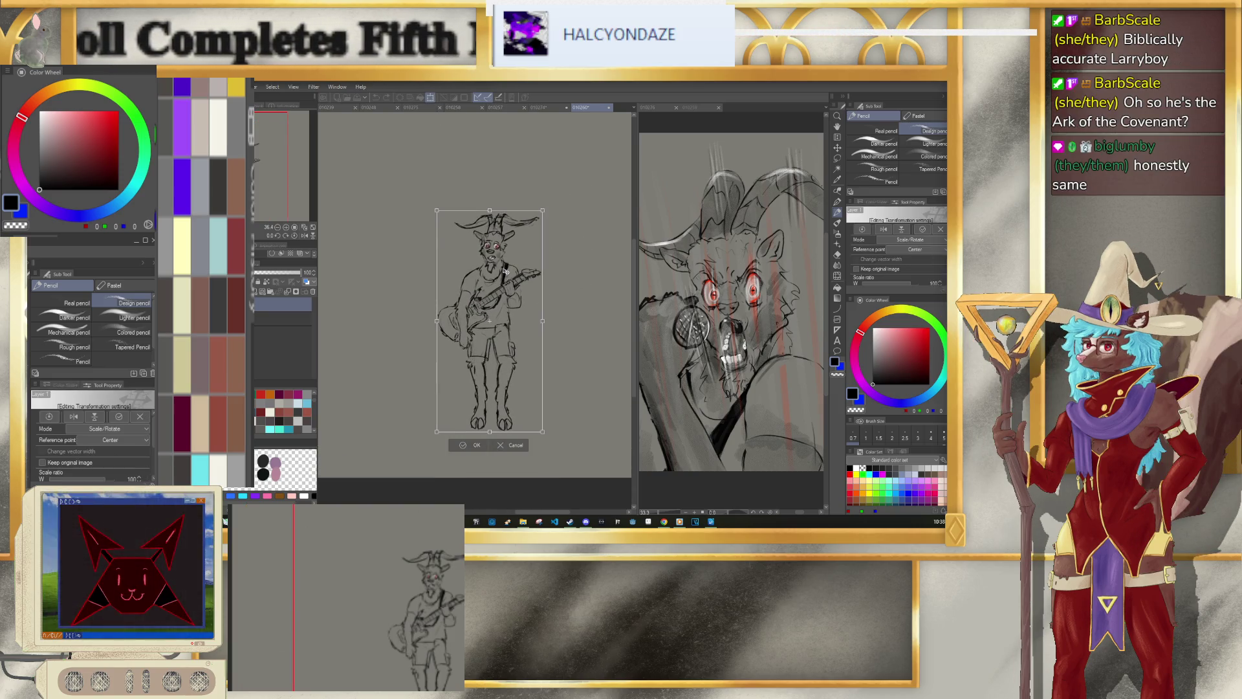
left_click_drag(505, 271, 466, 281)
left_click(446, 454)
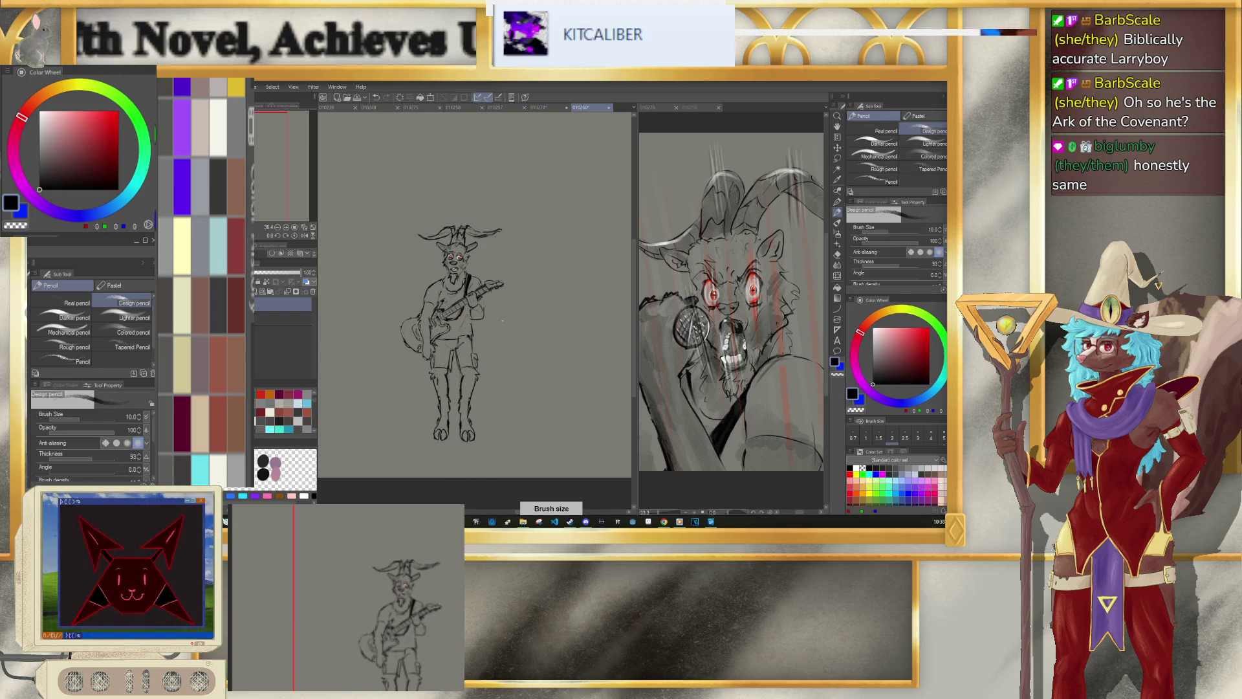
key("ctrl+z")
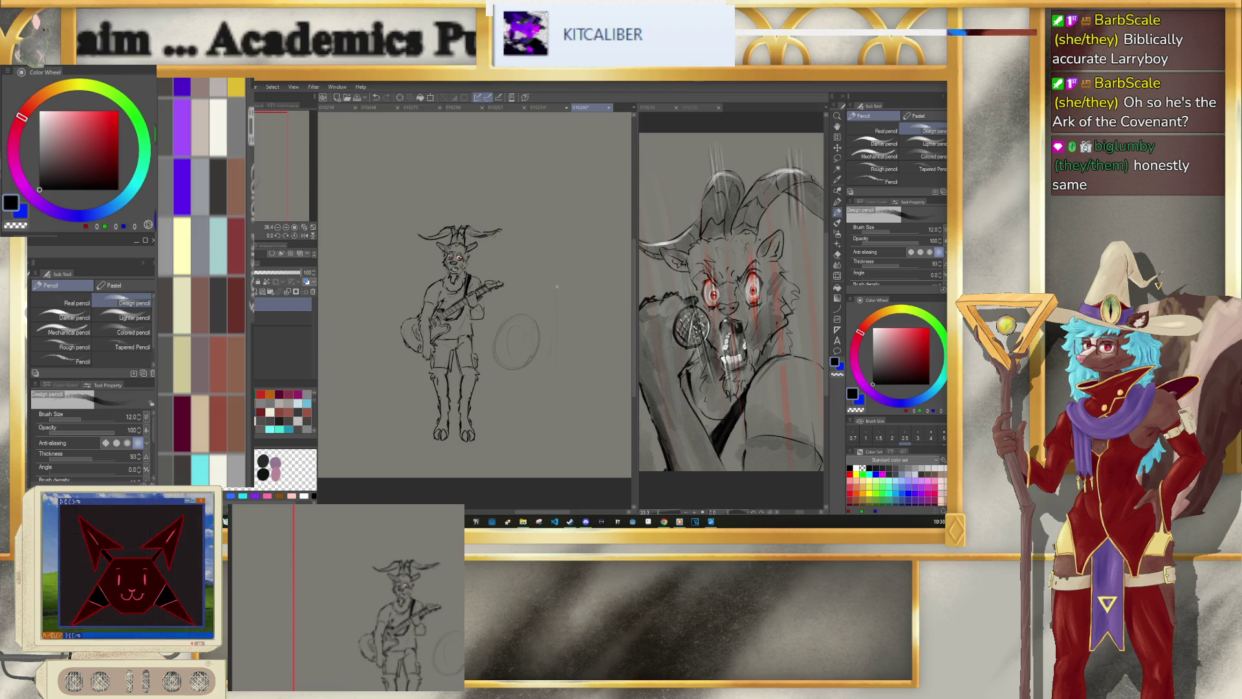
Step: Add strokes near the guitarist's horn, darken the drum circle's edges and draw the small drum beside it
left_click_drag(537, 219, 565, 270)
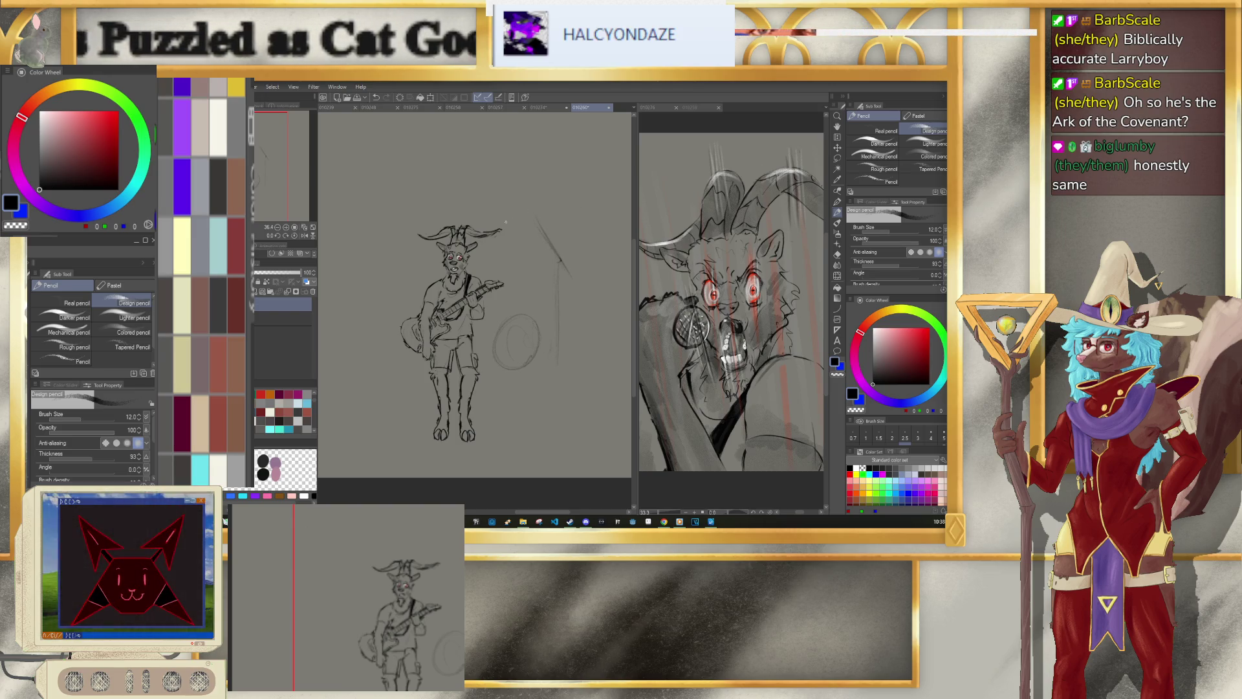
left_click_drag(504, 222, 561, 208)
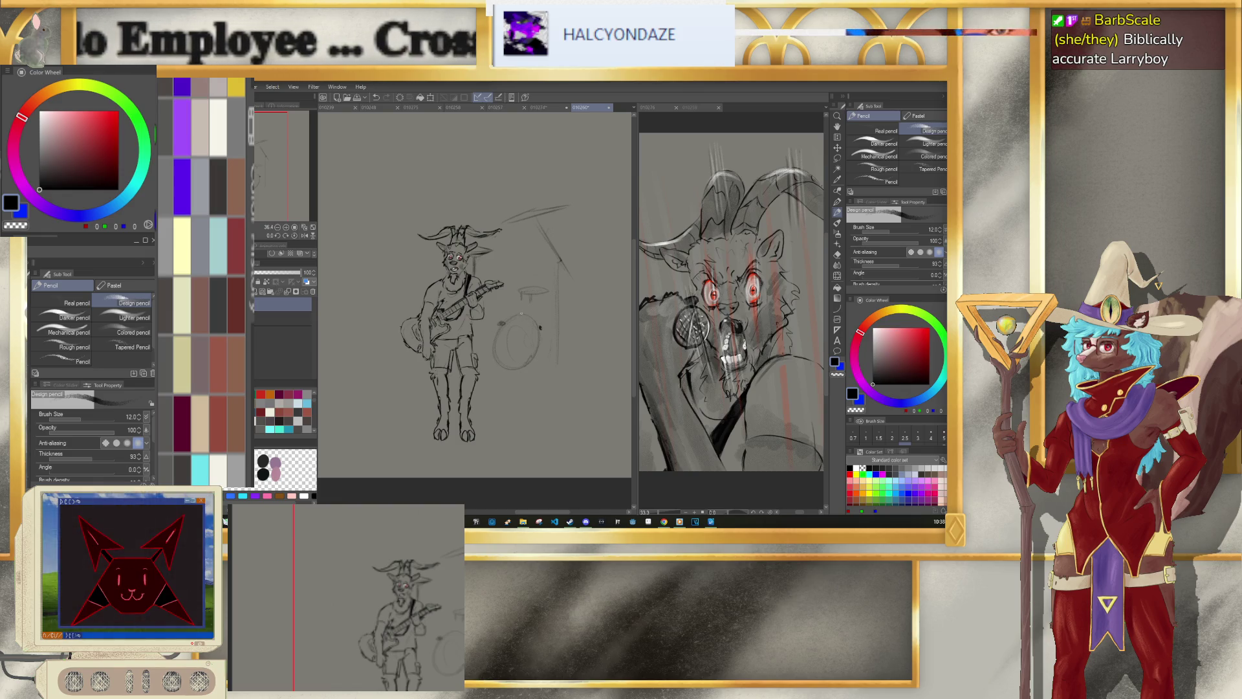
left_click_drag(521, 315, 504, 363)
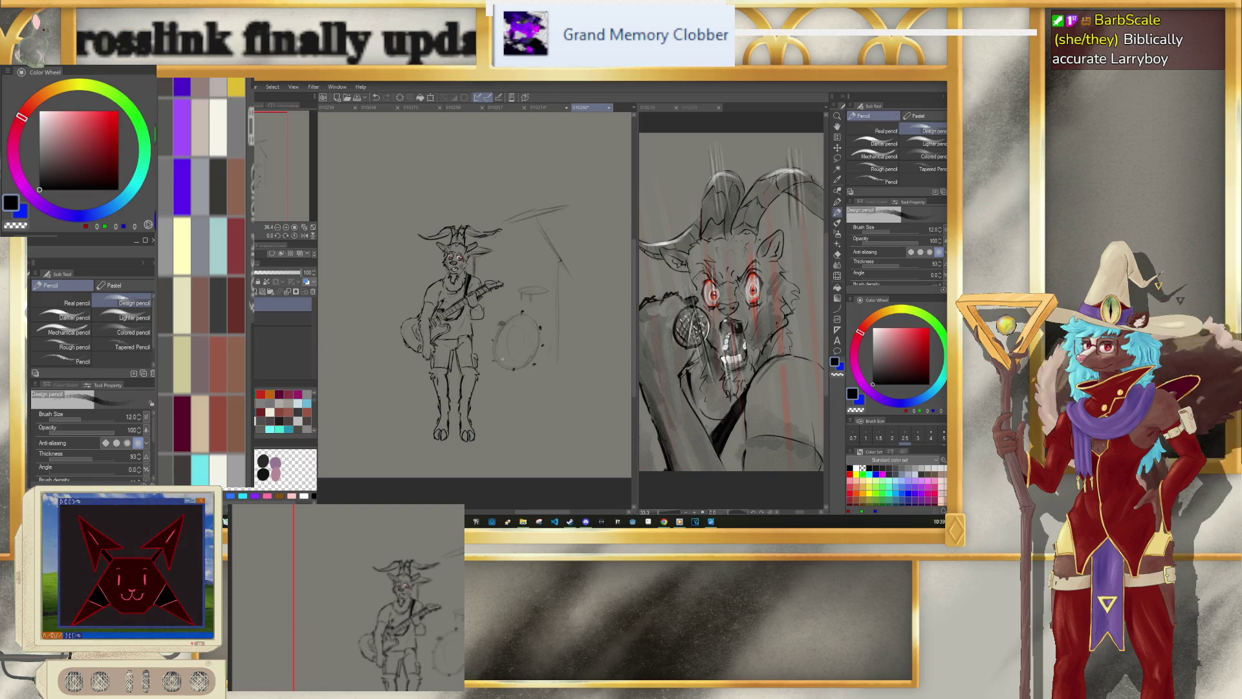
left_click_drag(495, 320, 523, 311)
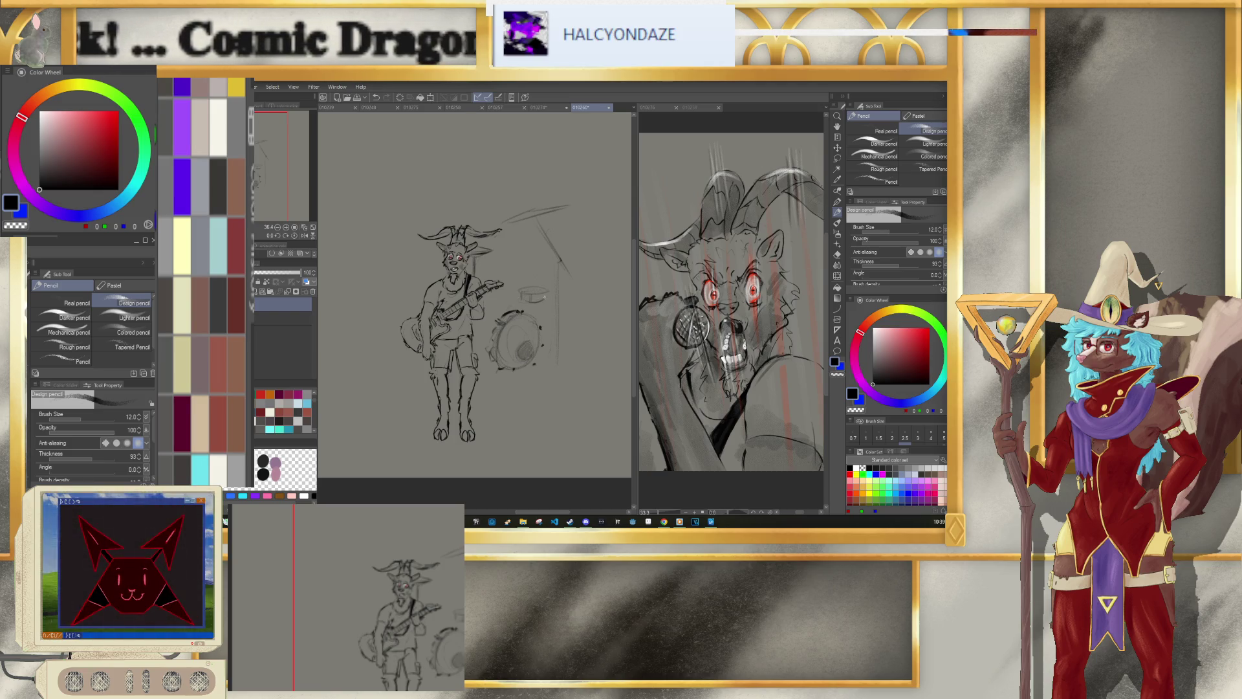
left_click_drag(521, 292, 546, 297)
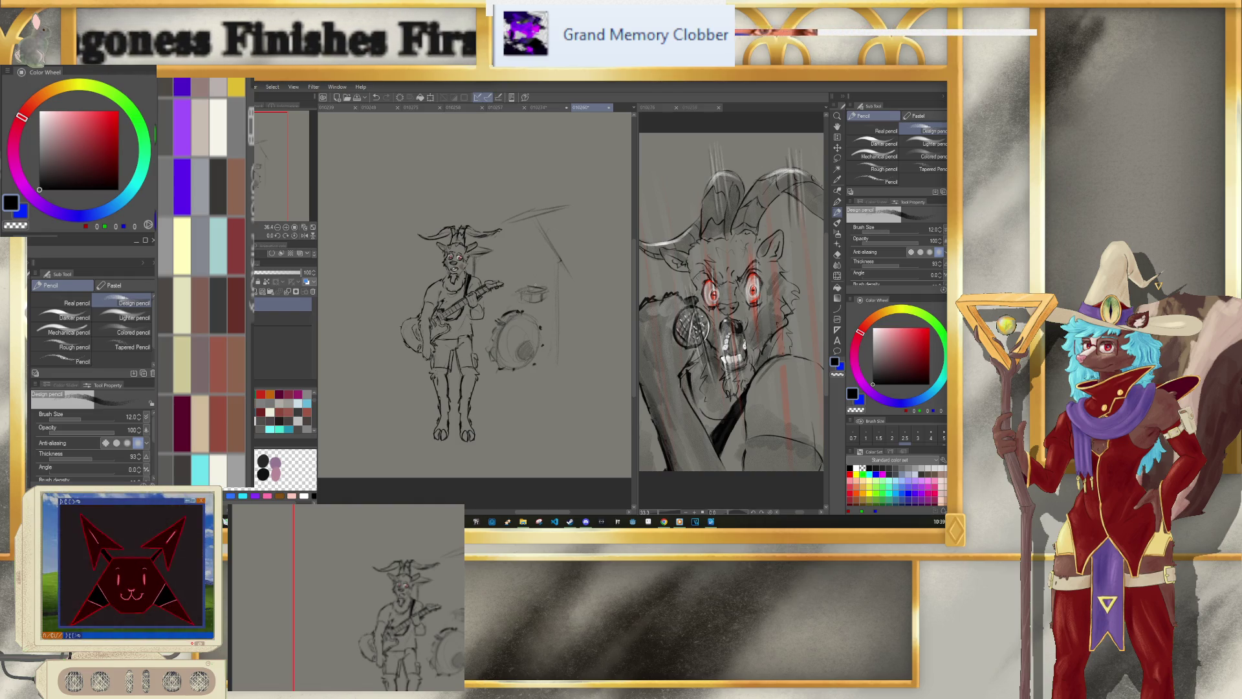
Step: Lasso the small drum and scale/rotate it into a better size and position
left_click(836, 158)
left_click_drag(512, 291, 515, 289)
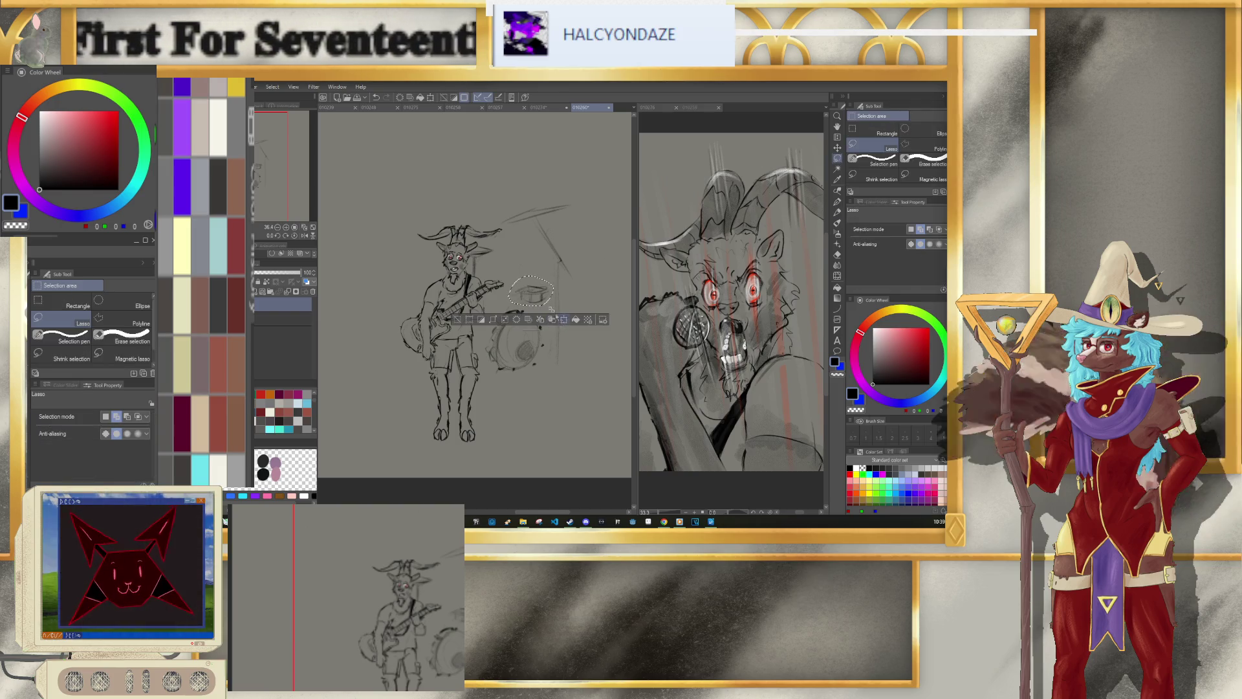
left_click(555, 316)
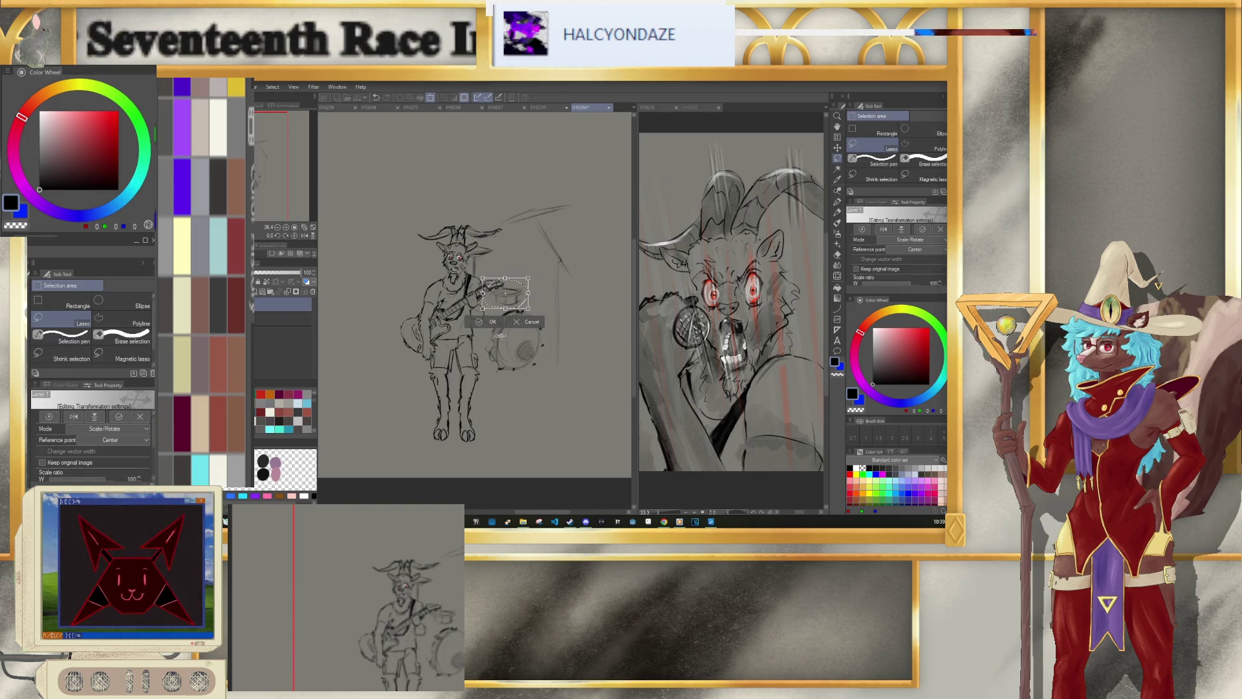
left_click(492, 322)
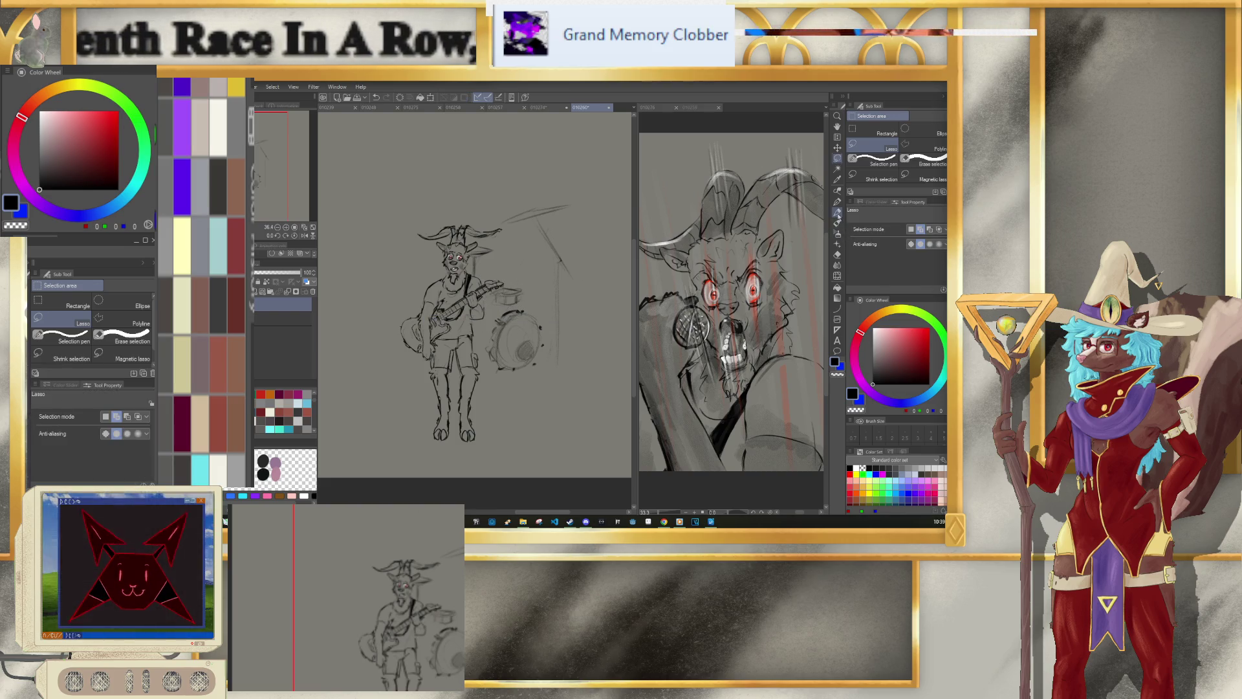
Step: Back on the pencil, add a short stroke near the drum stand, then shrink the brush
key("p")
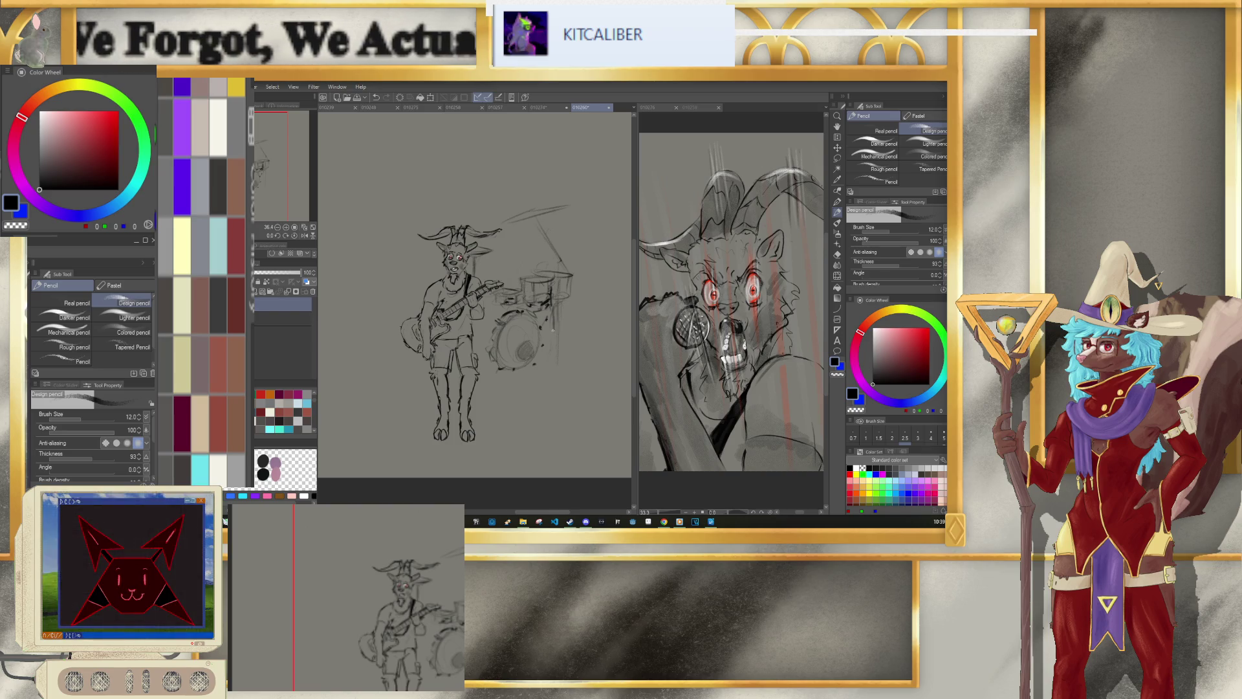
left_click_drag(558, 344, 569, 353)
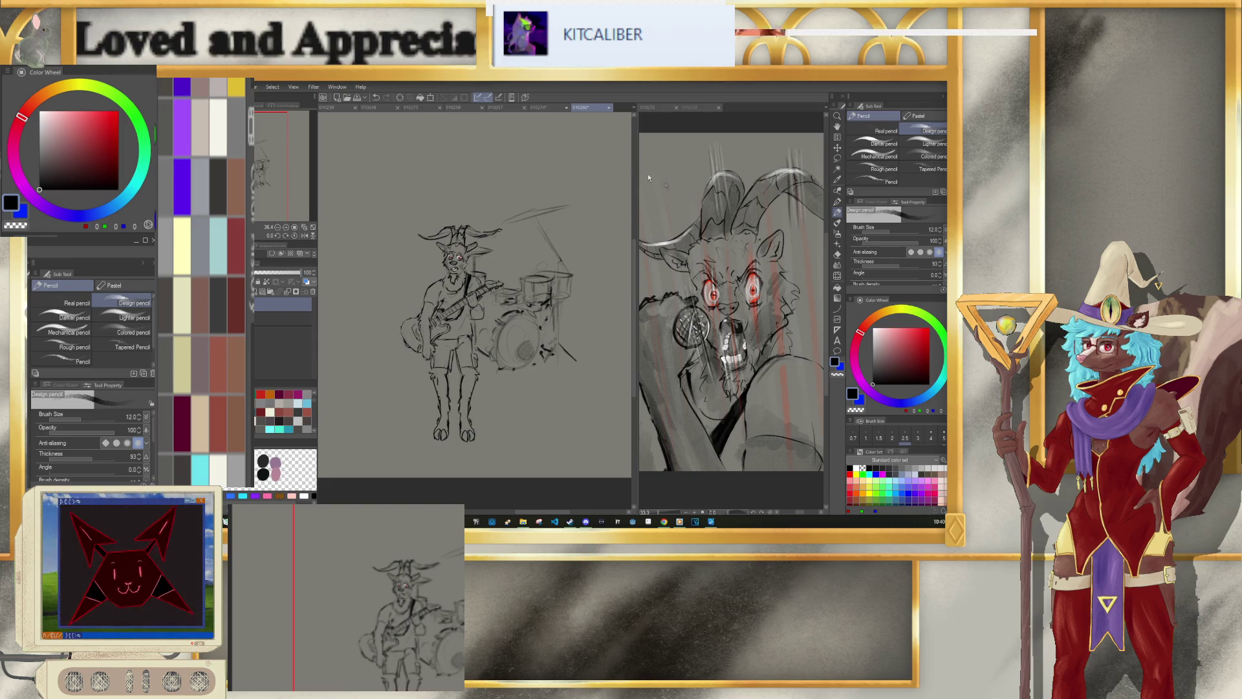
left_click(542, 109)
left_click(578, 109)
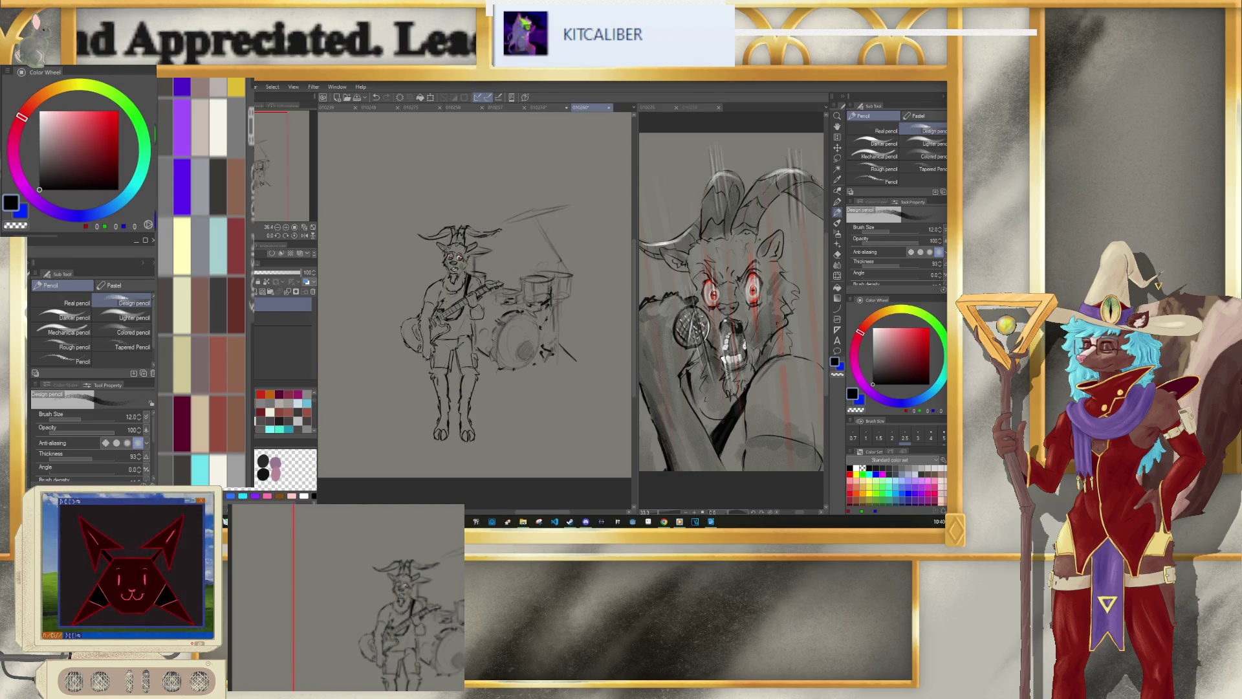
key("bracketleft")
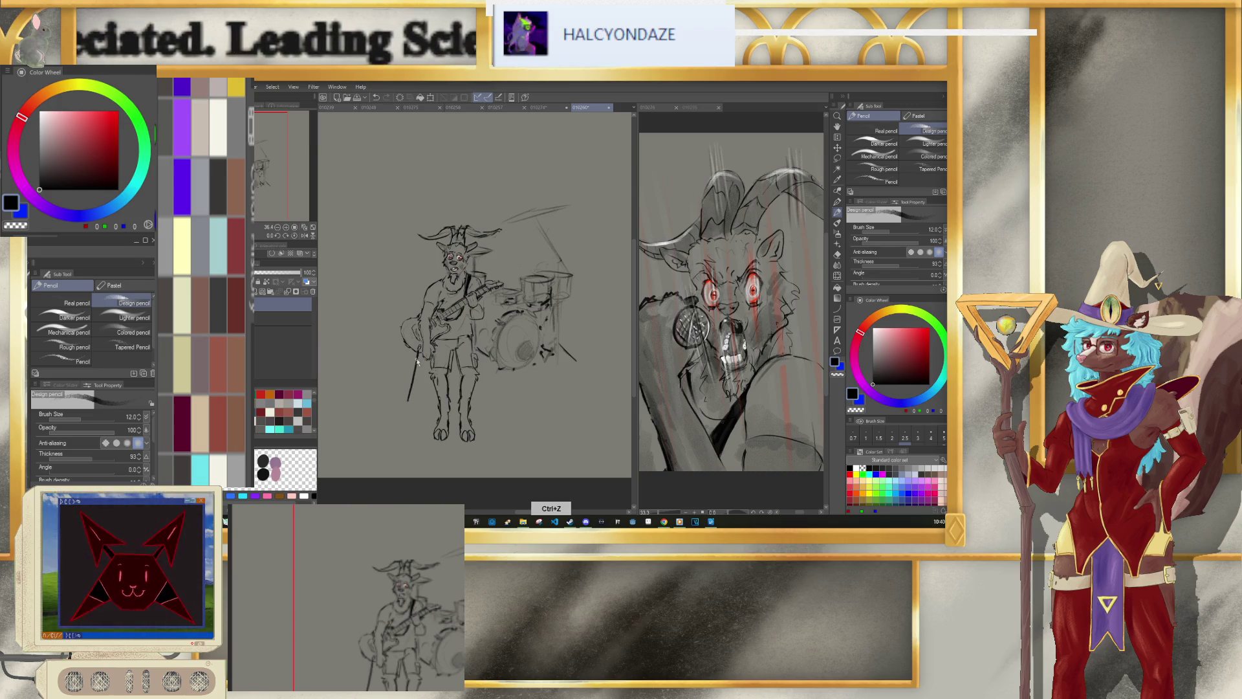
Step: Extend the line left of the goat down-left, undoing the last stroke
left_click_drag(409, 393, 385, 429)
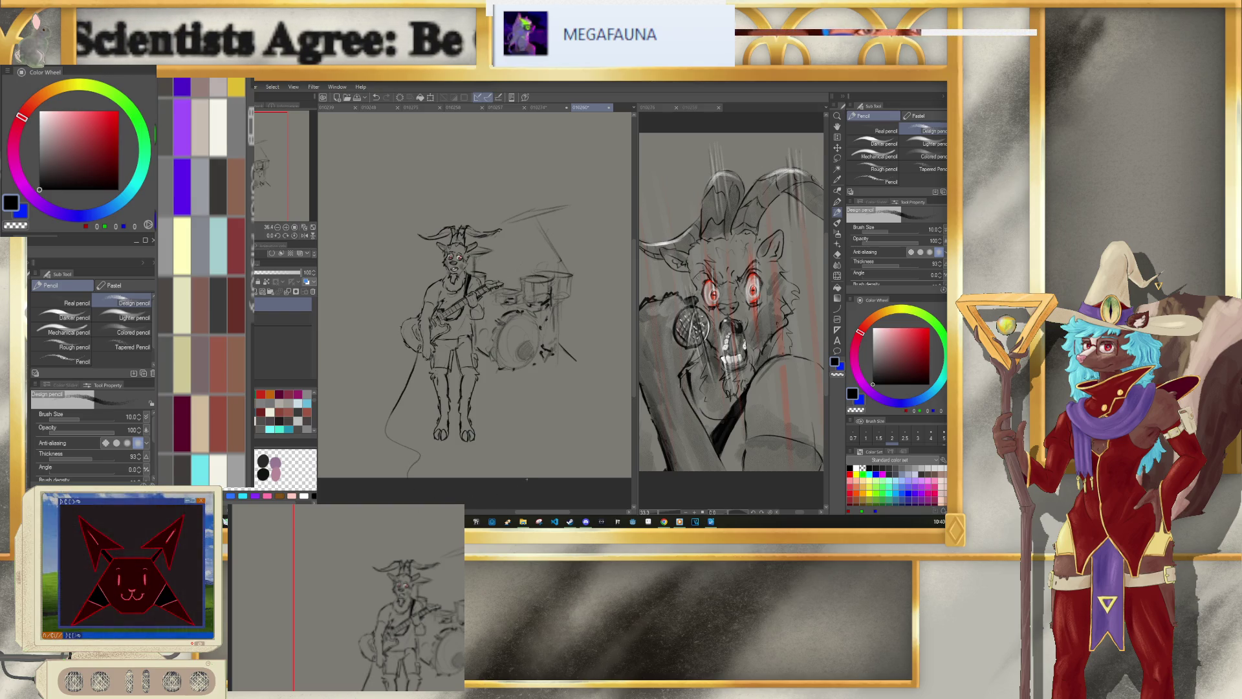
key("e")
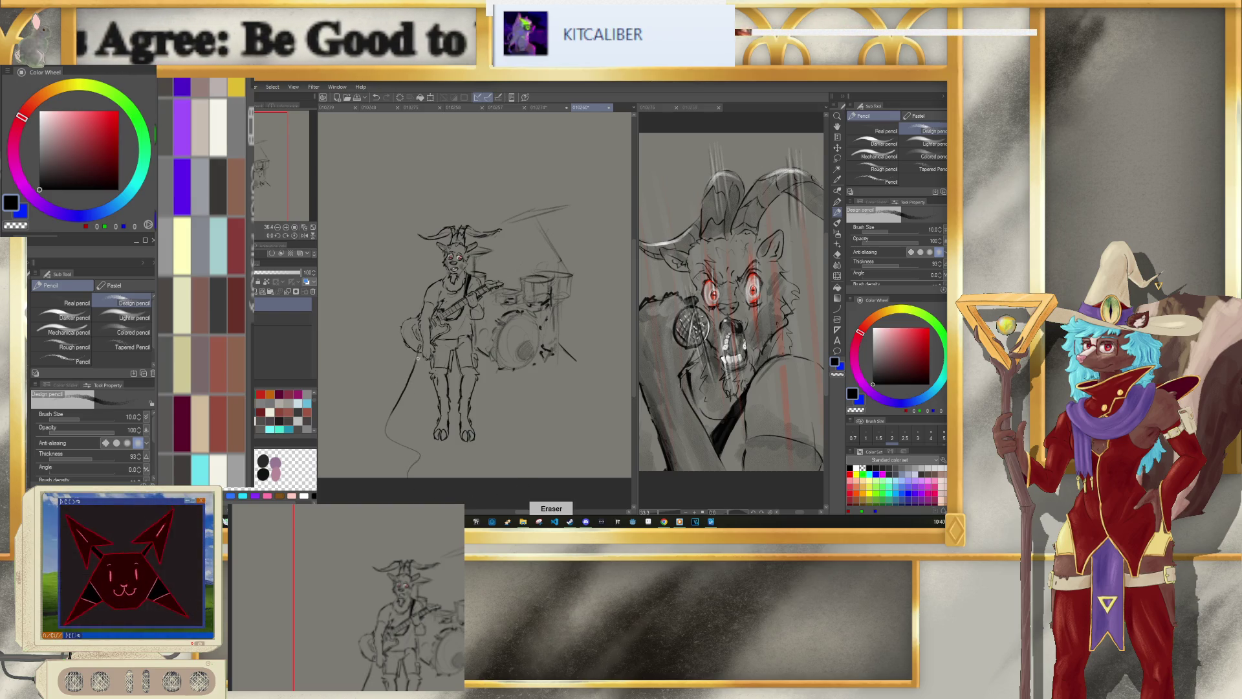
key("p")
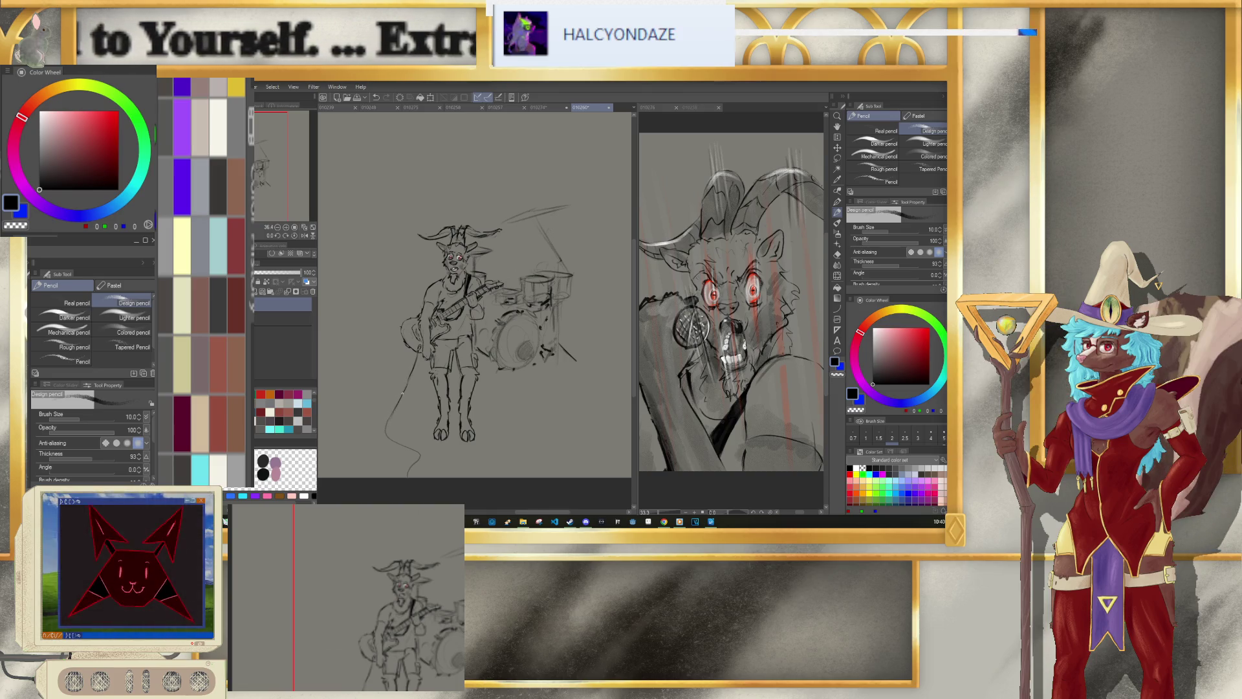
key("ctrl+z")
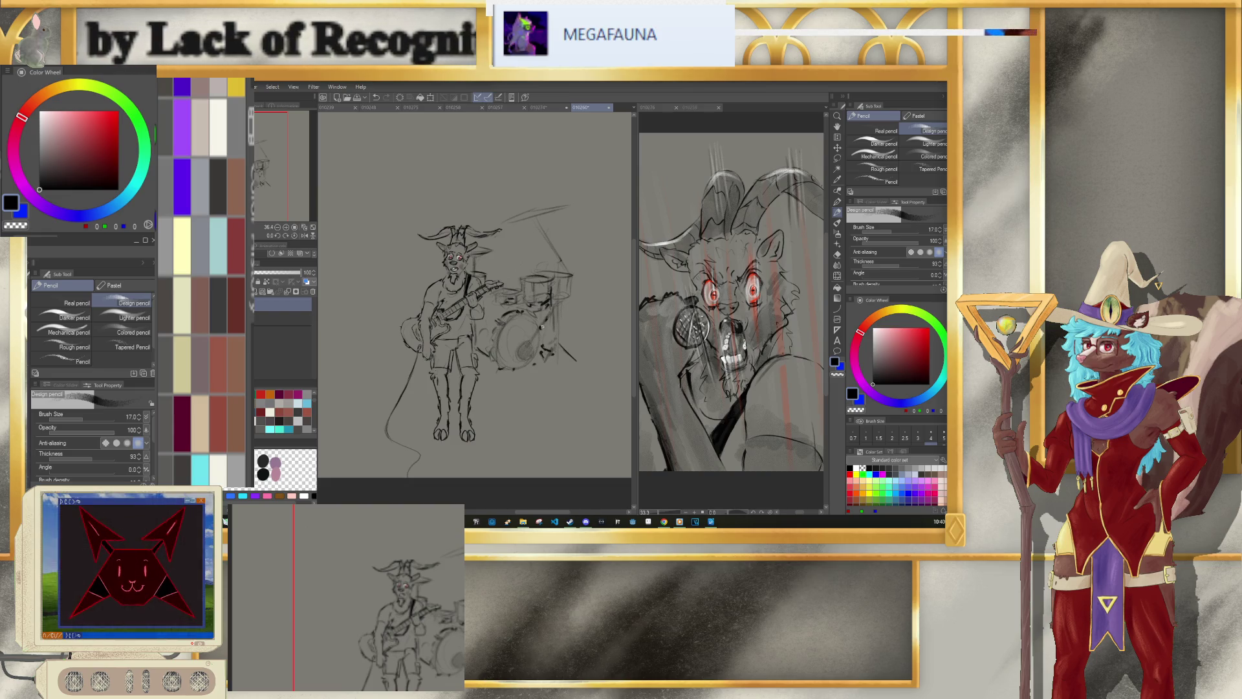
Step: Shade the drum darker and add a curved line beneath it plus a short kit stroke
left_click_drag(520, 346, 554, 309)
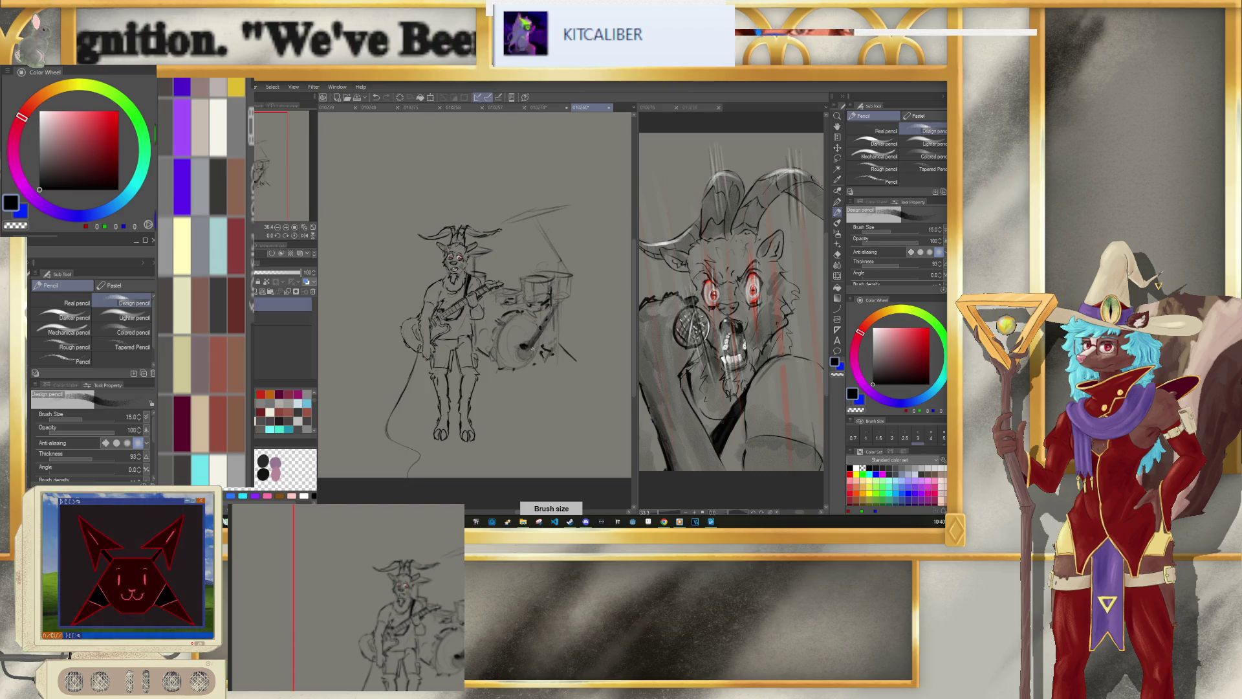
left_click_drag(543, 366, 601, 370)
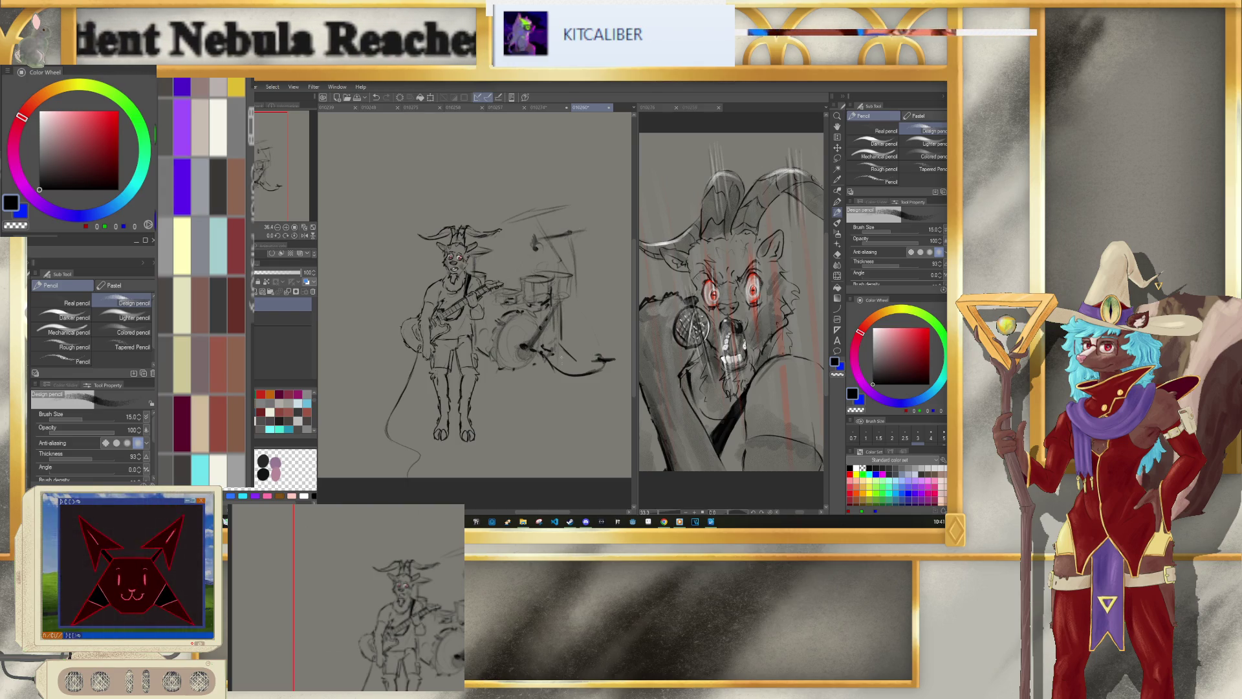
left_click_drag(567, 292, 579, 276)
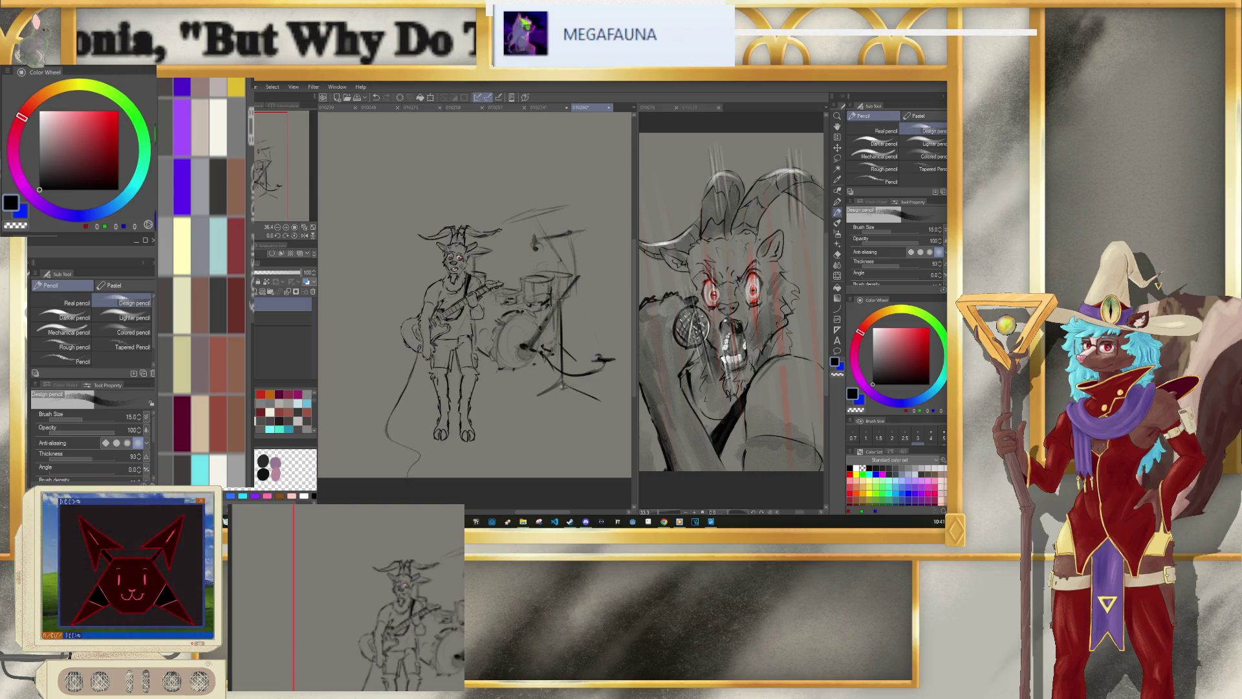
Step: Draw base lines along the bottom of the drum stand and the drum kit
left_click_drag(537, 395, 605, 396)
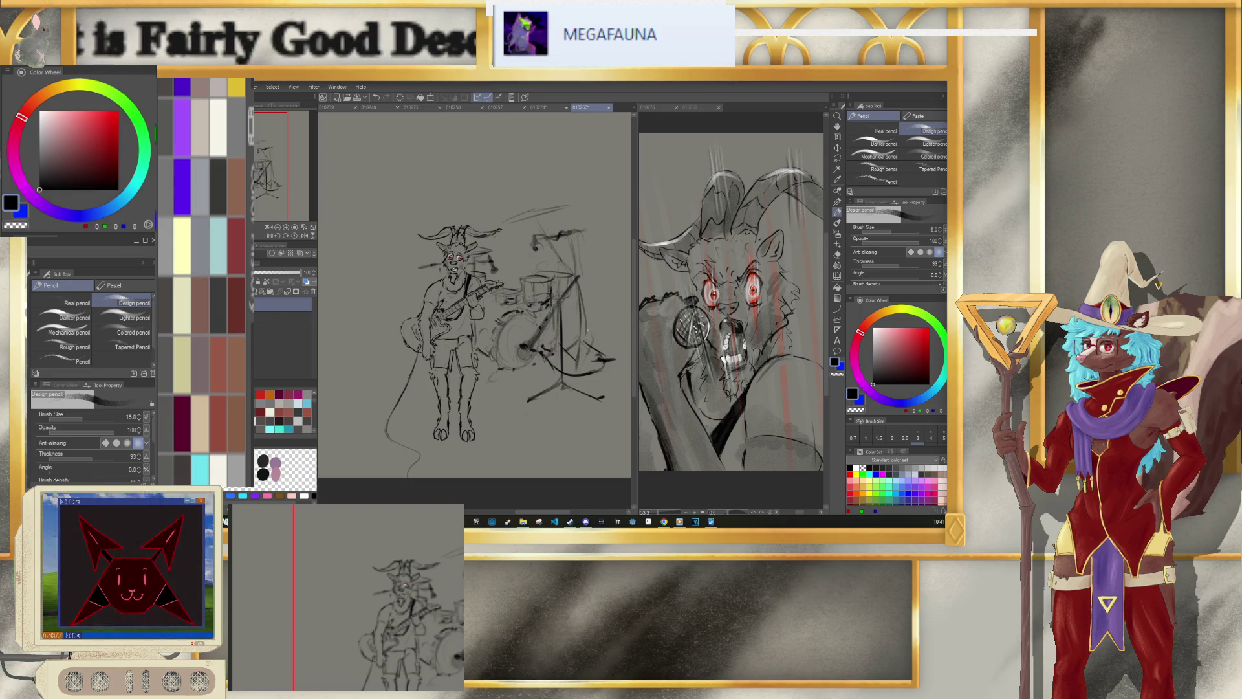
left_click_drag(508, 377, 605, 361)
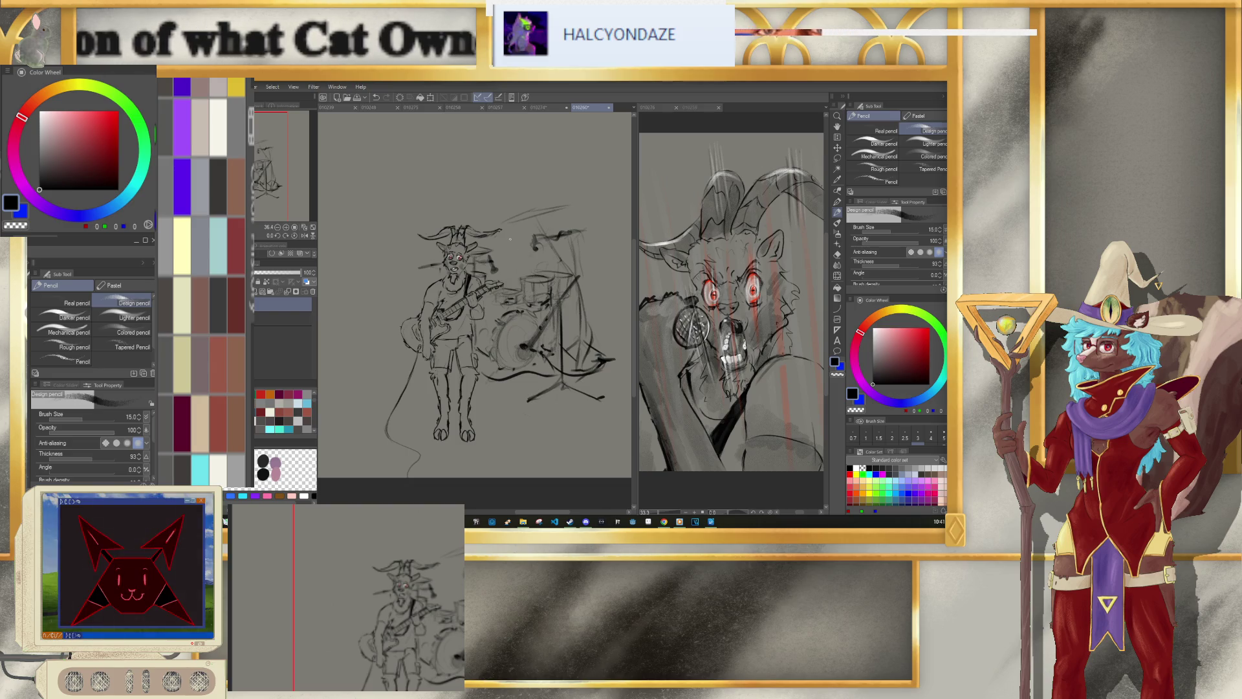
key("bracketleft")
key("bracketleft")
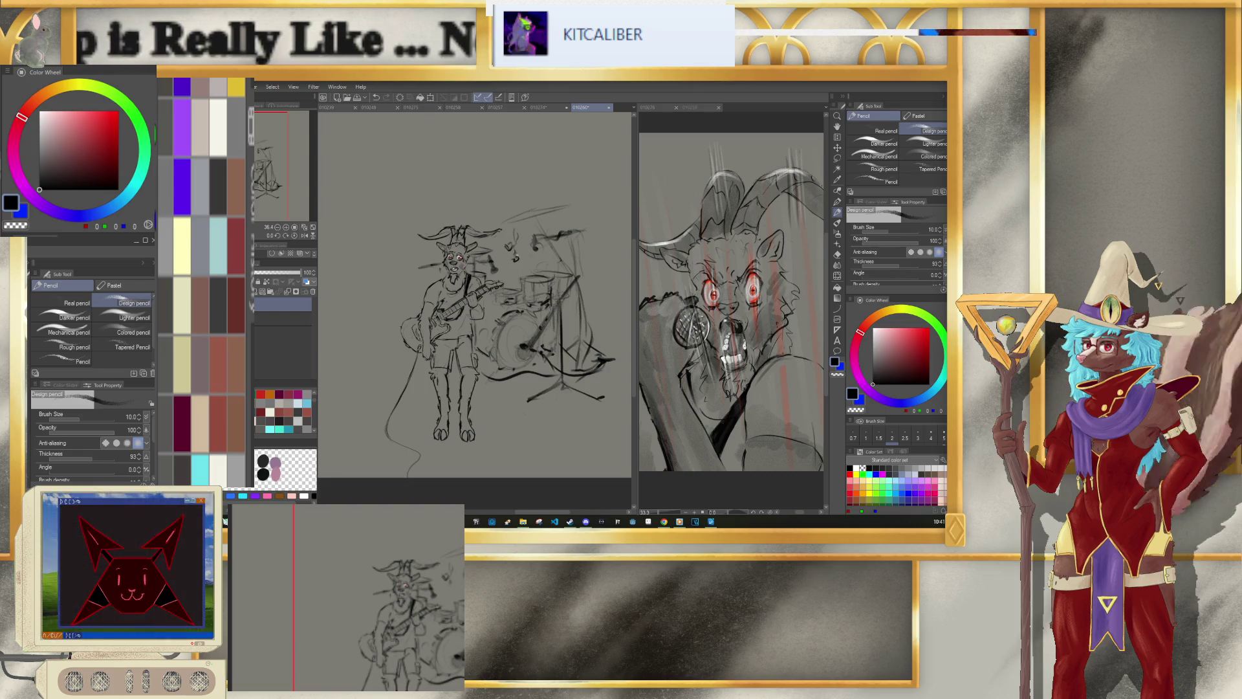
Step: Sketch small marks above the kit with a finer pencil, undoing the last stroke
left_click_drag(504, 235, 517, 256)
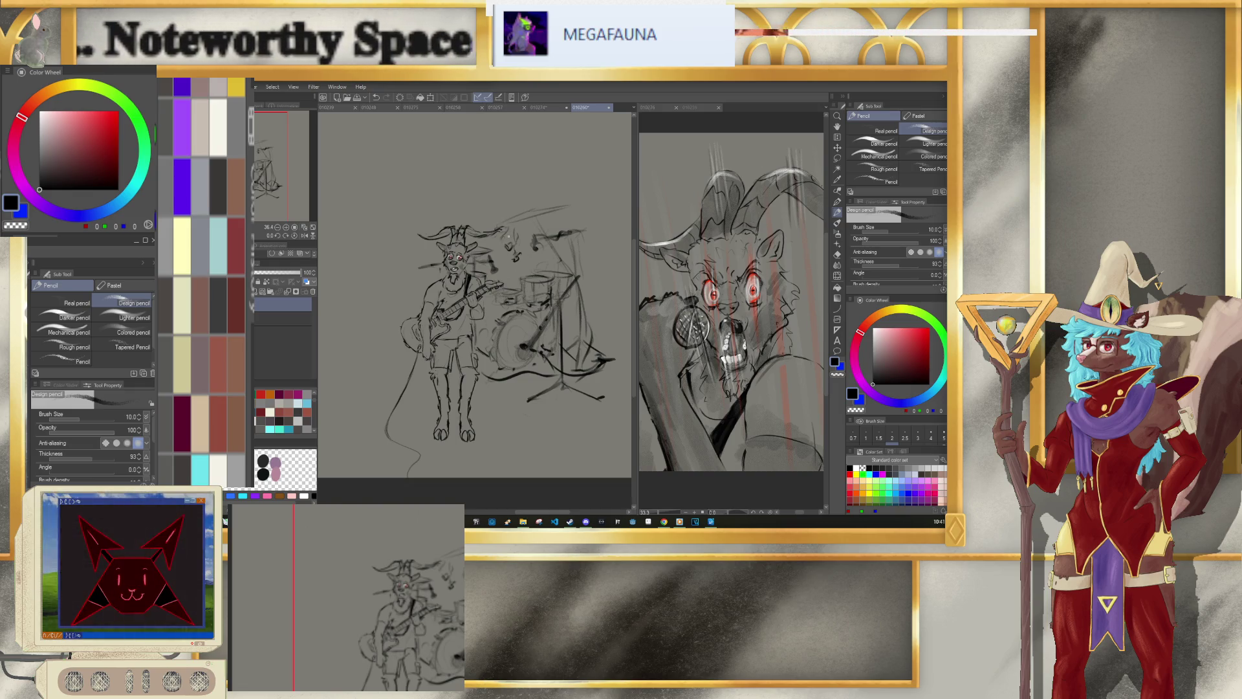
key("bracketleft")
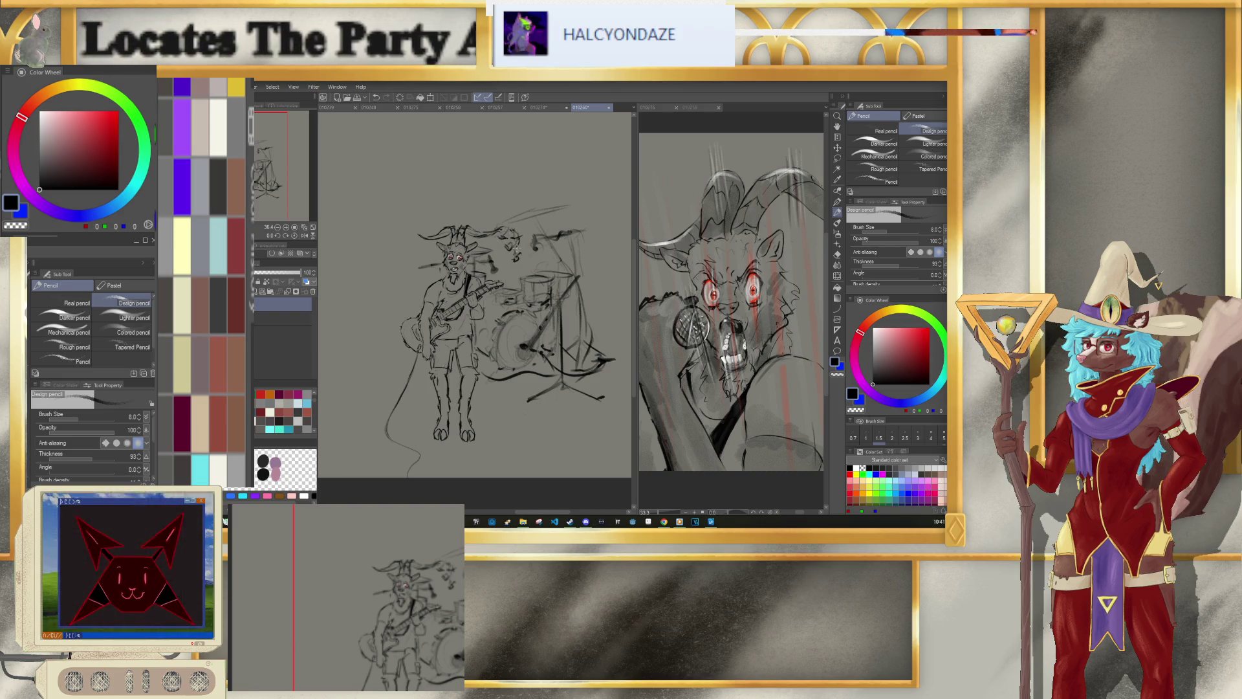
key("ctrl+z")
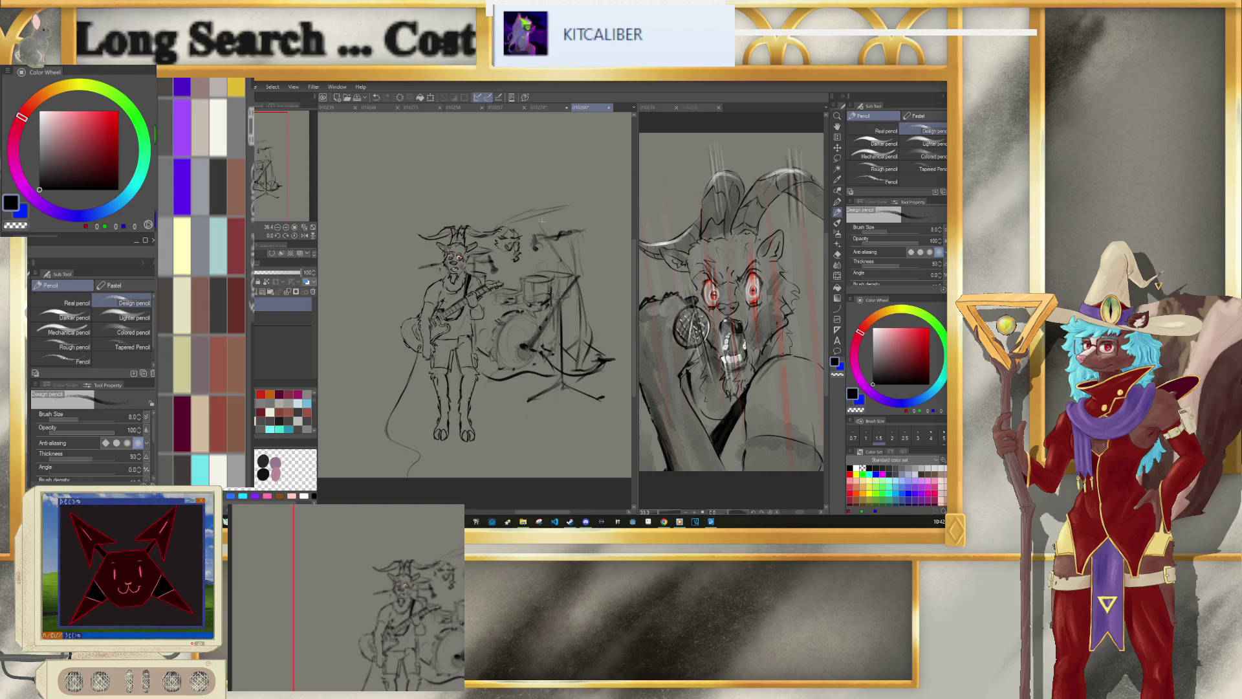
Step: Cycle through the open documents: furry face sketch, demon goat painting and brick-wall painting
left_click(693, 107)
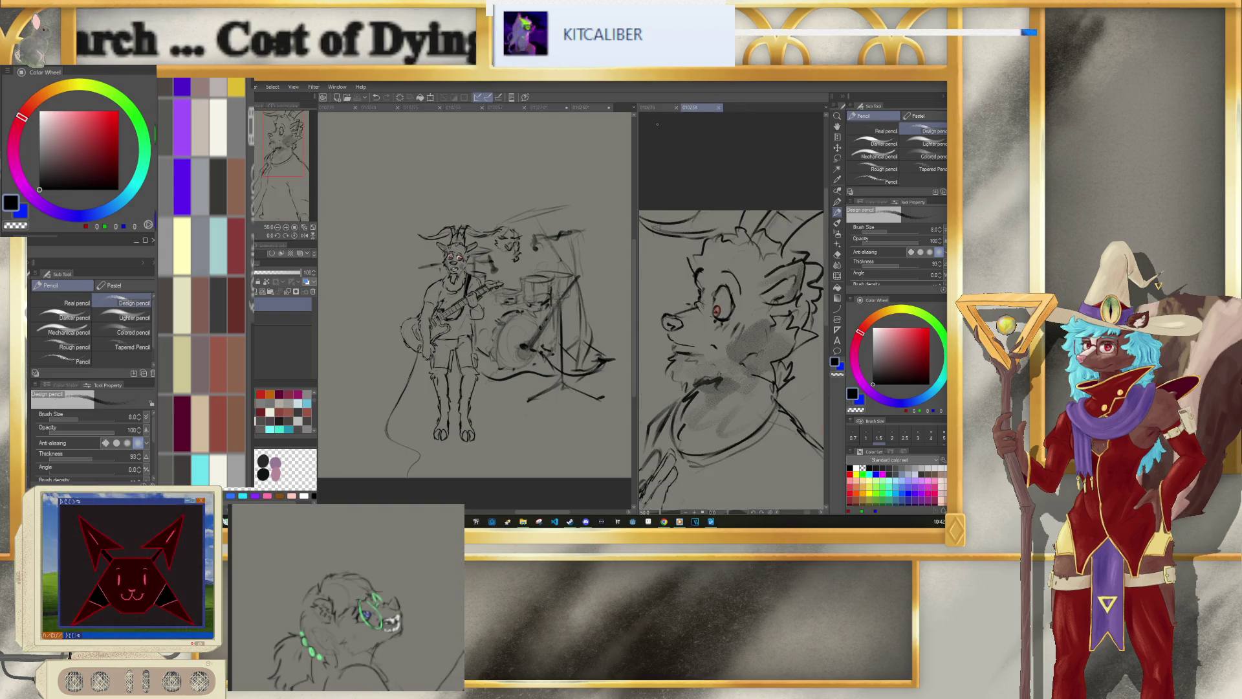
left_click(656, 107)
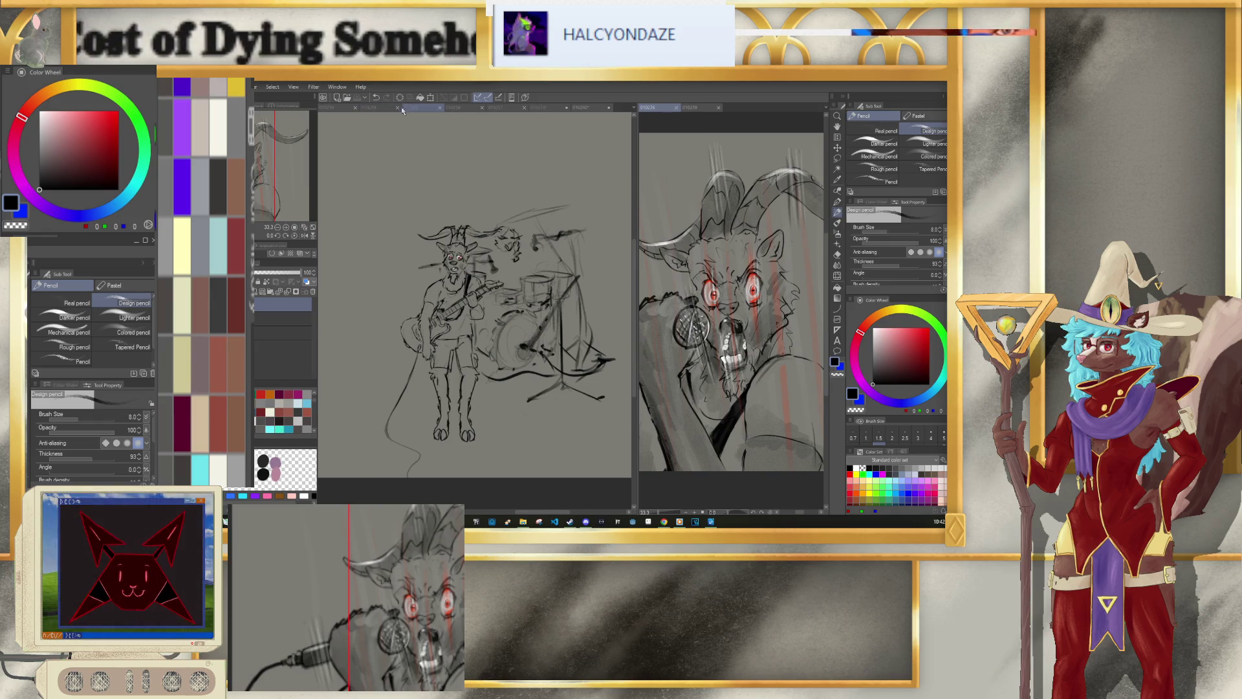
left_click(368, 108)
left_click(335, 107)
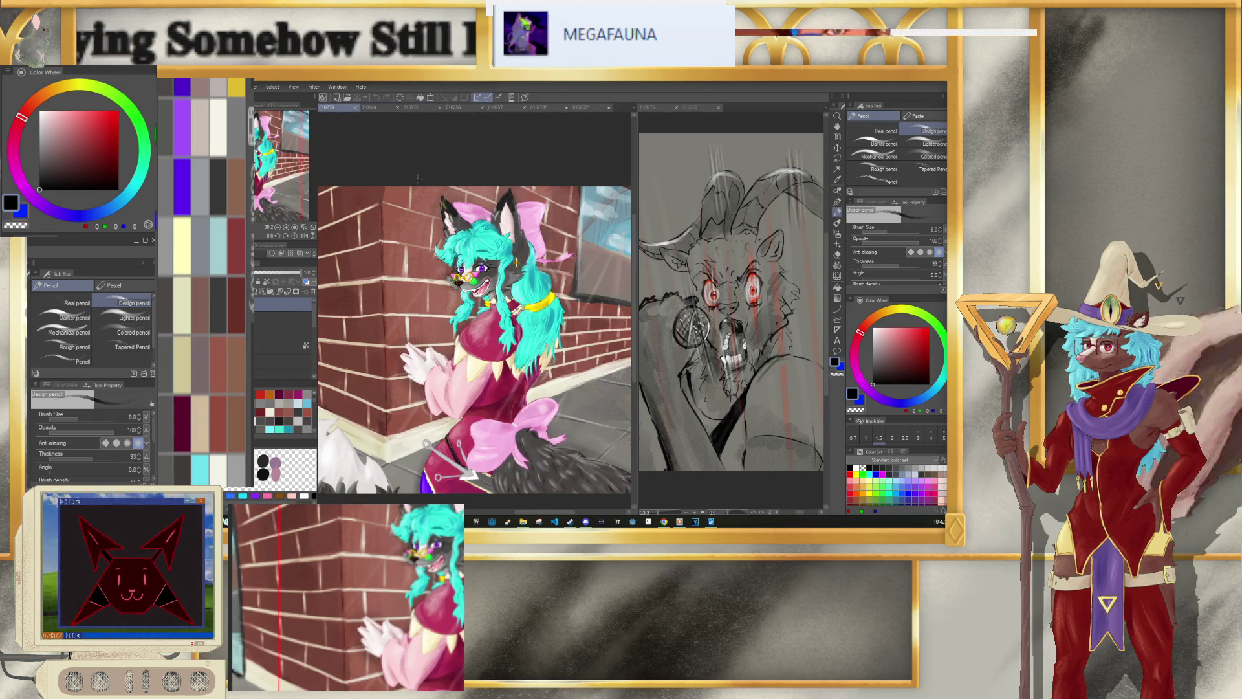
Step: Bring up the Open dialog from the File menu and scroll to locate 010224.clip
left_click(180, 87)
left_click(244, 511)
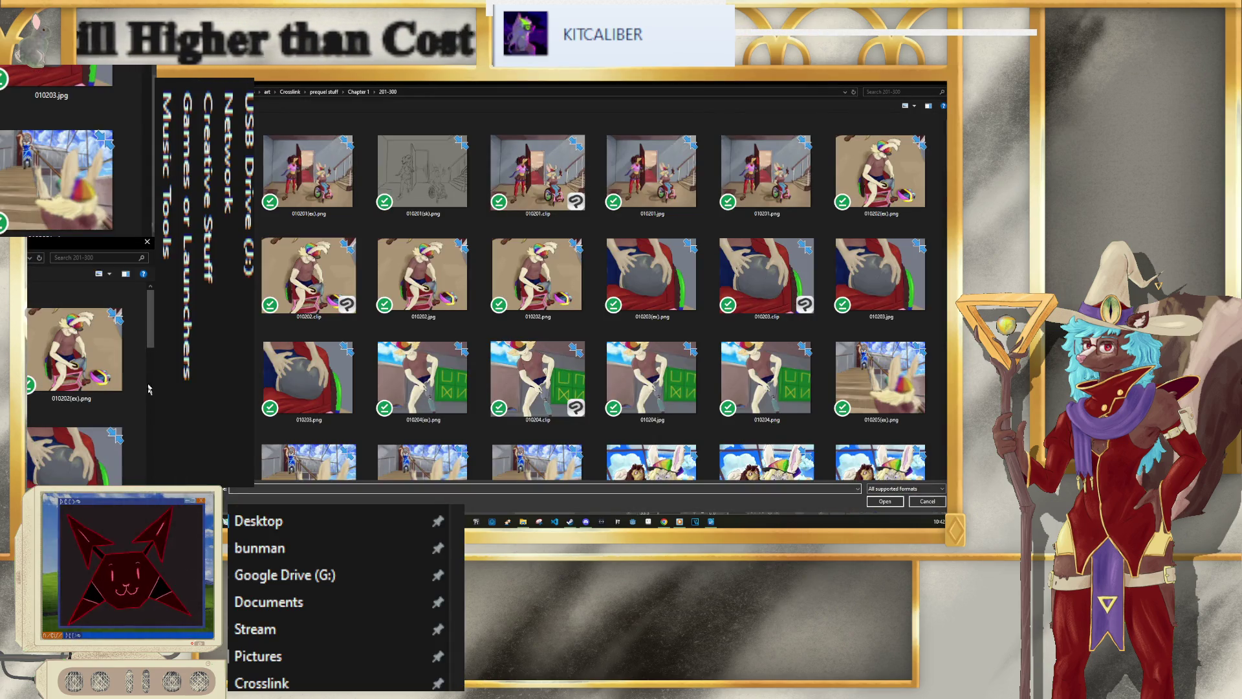
scroll(148, 392, "down", 5)
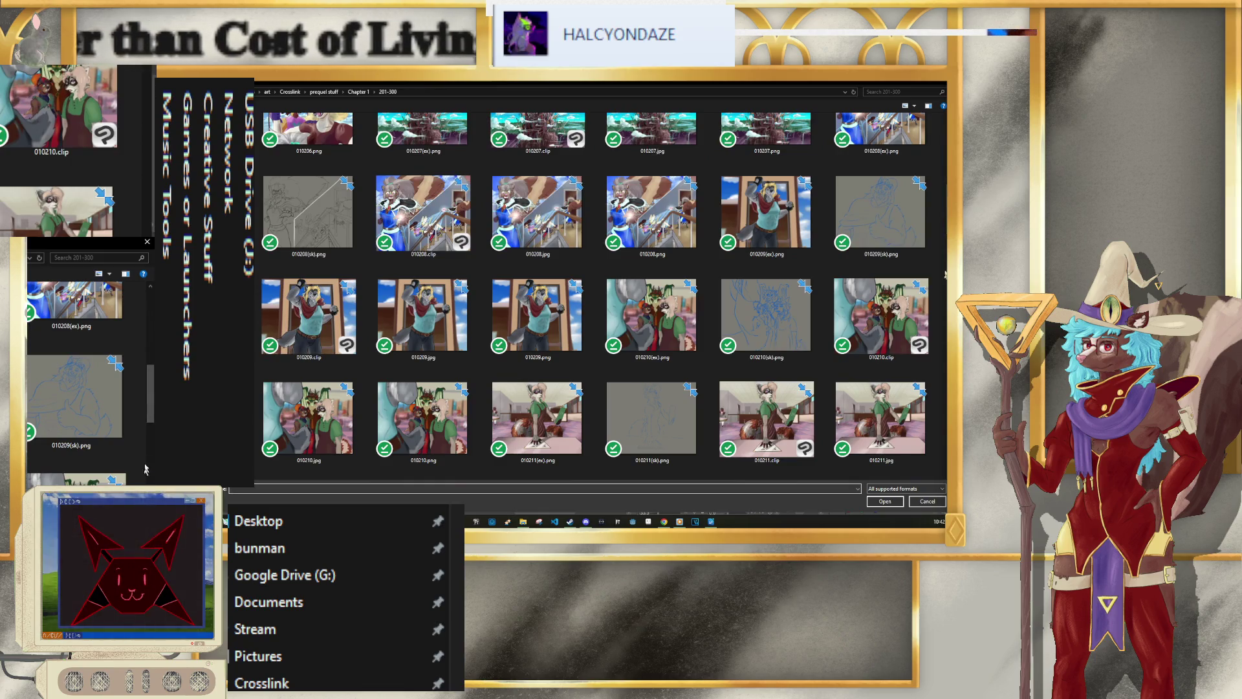
scroll(153, 448, "down", 3)
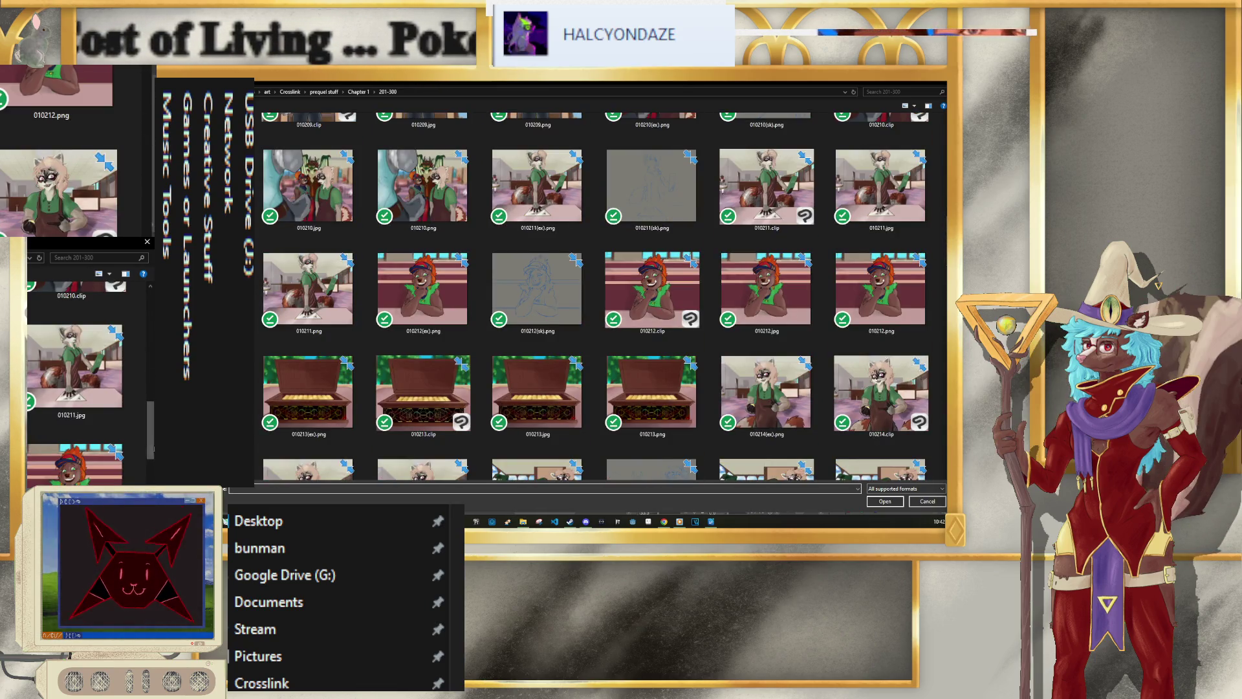
scroll(153, 448, "down", 2)
scroll(153, 448, "down", 2)
scroll(153, 448, "down", 2)
scroll(144, 89, "down", 2)
left_click_drag(943, 305, 943, 344)
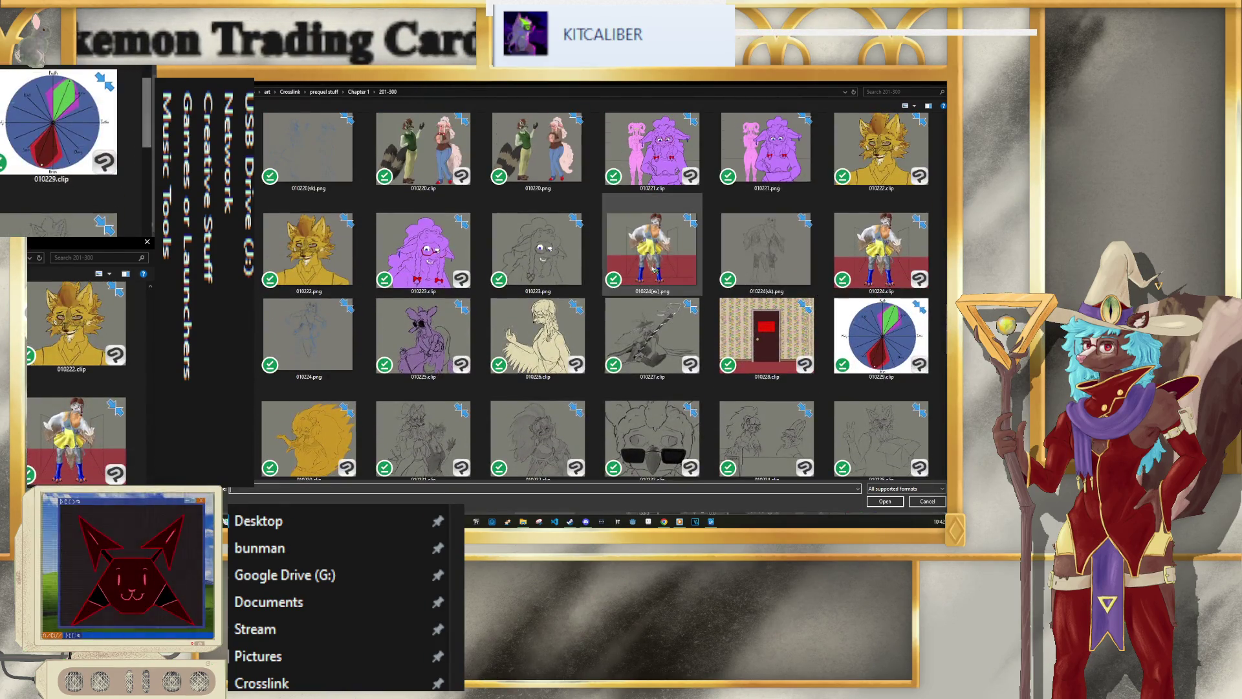
Step: Open 010224.clip and dock its tab beside the band sketch
left_click(907, 279)
left_click(883, 502)
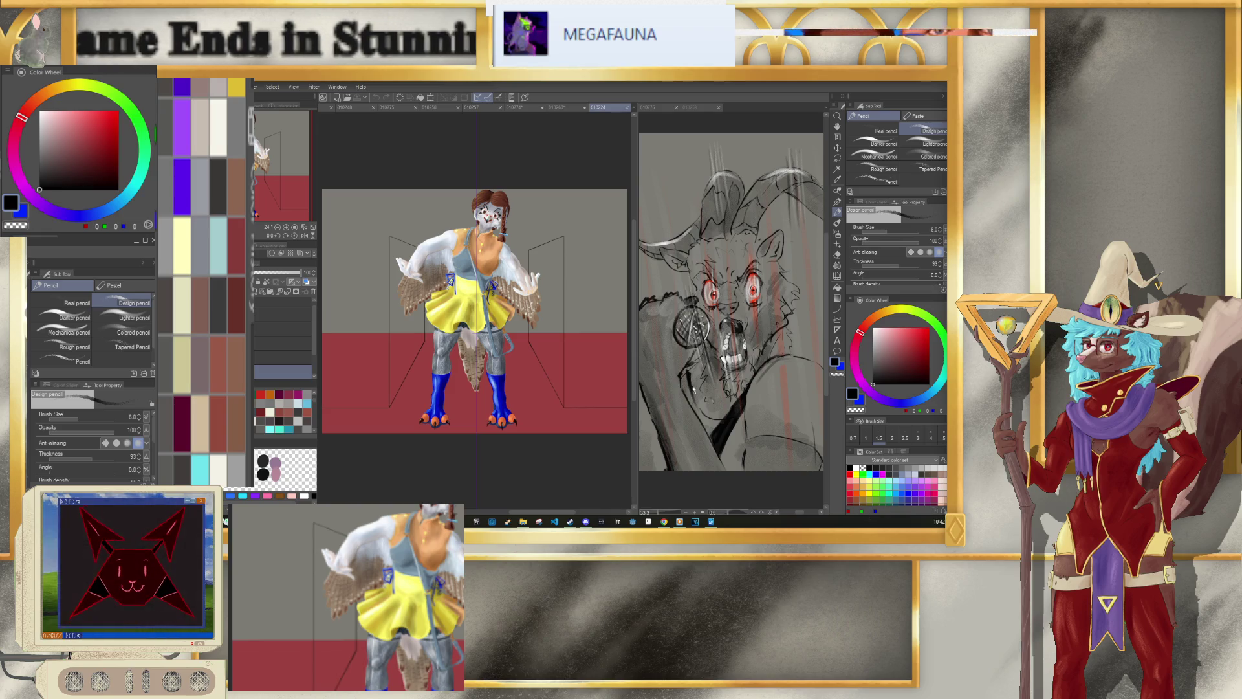
scroll(463, 226, "up", 2)
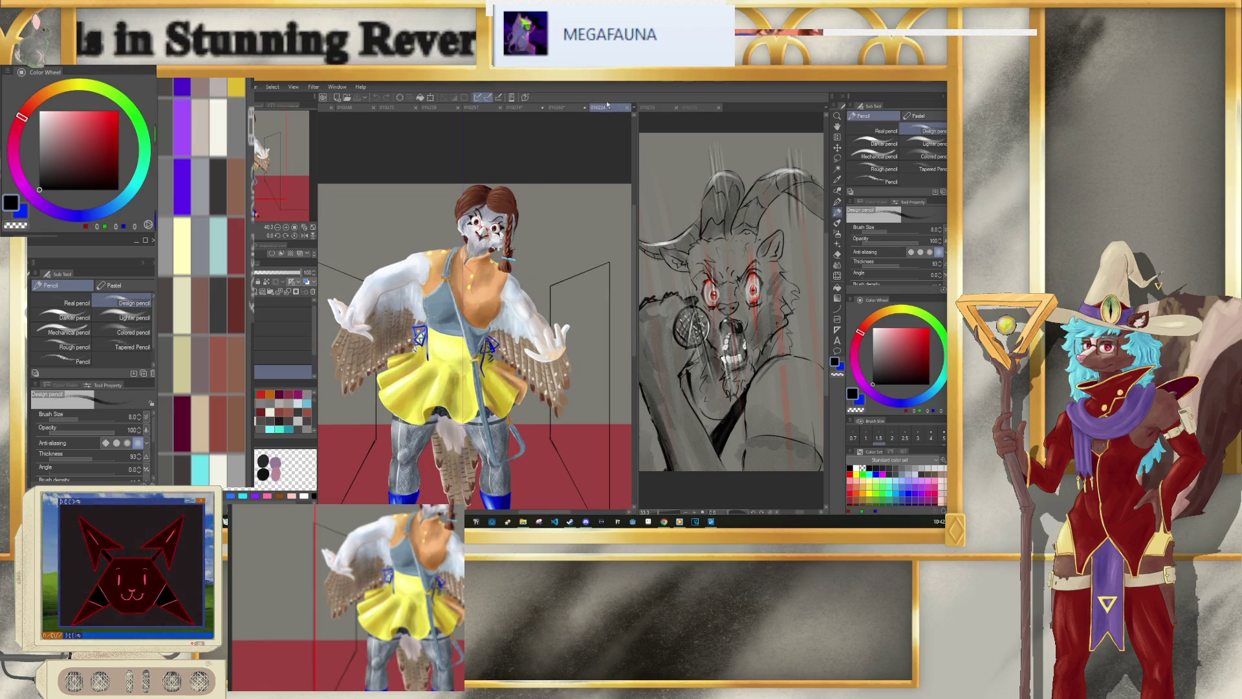
left_click_drag(607, 105, 731, 107)
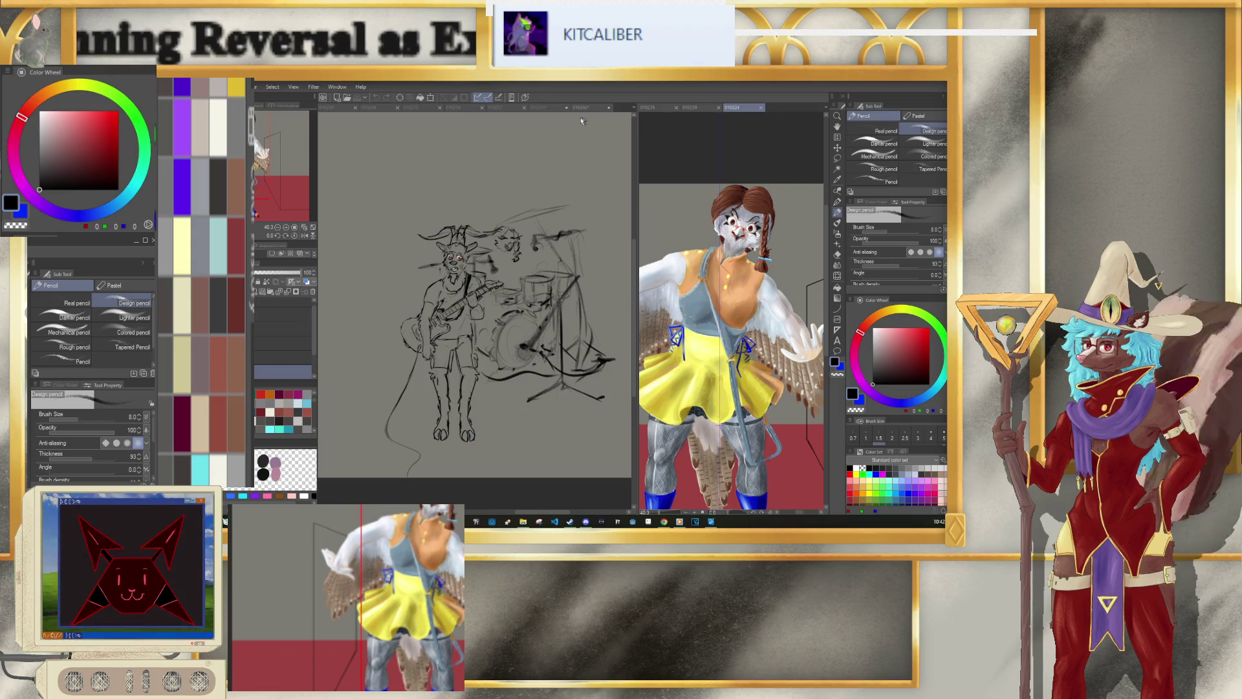
Step: Zoom in on the drummer and settle the pencil at size 3
scroll(492, 220, "up", 2)
scroll(445, 229, "up", 2)
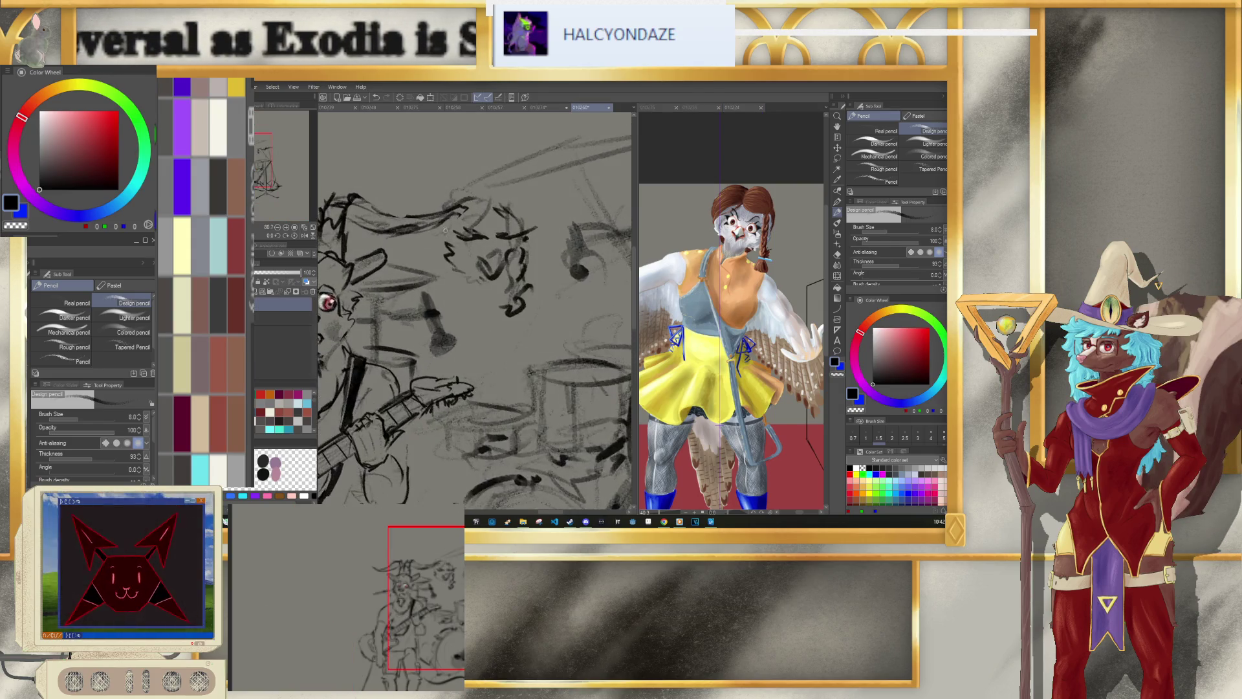
scroll(445, 229, "up", 3)
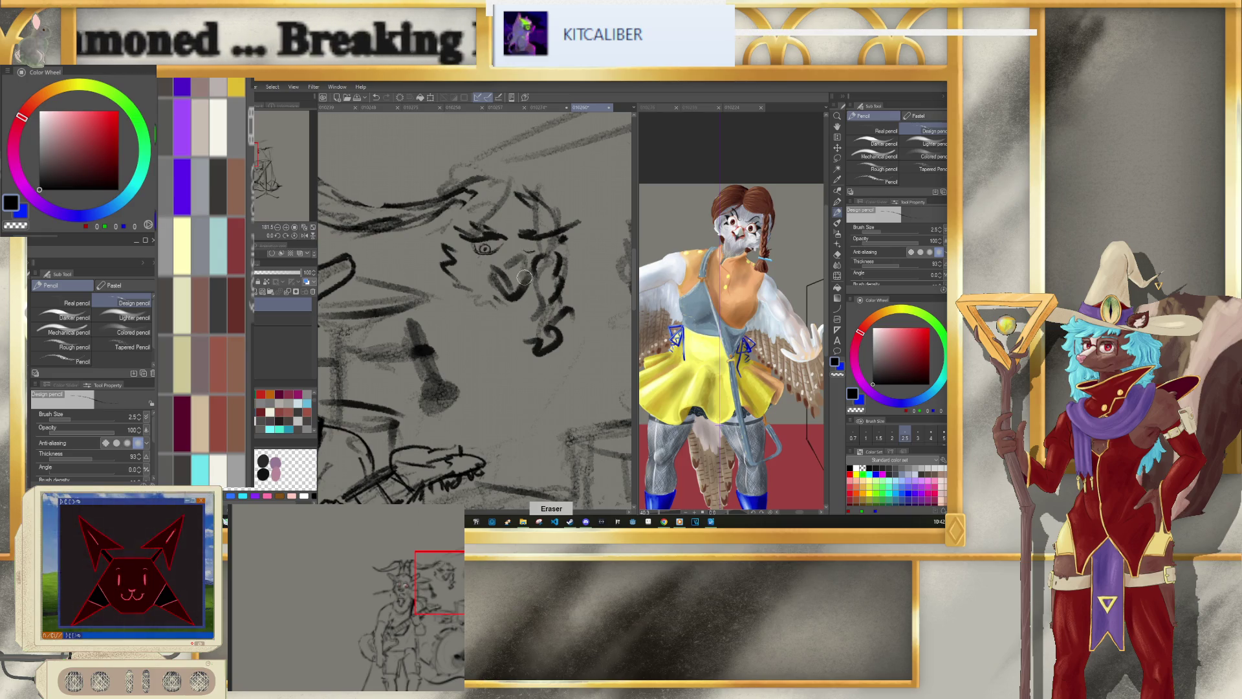
key("bracketright")
key("bracketright")
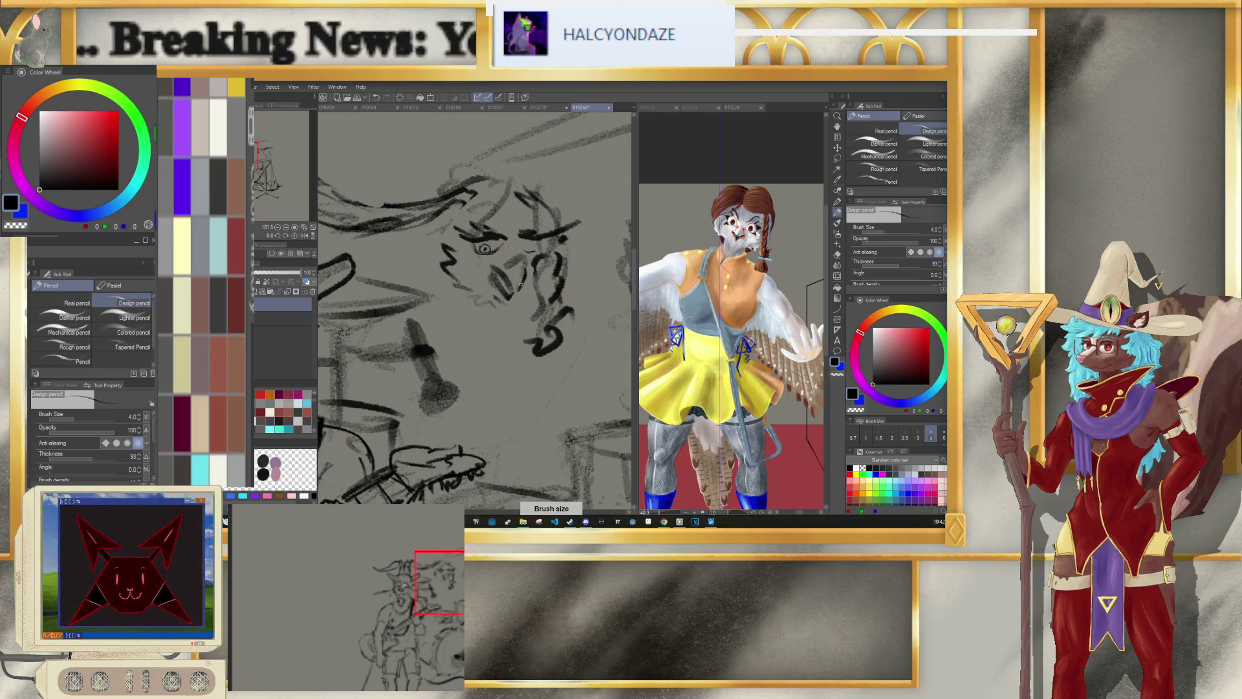
key("bracketright")
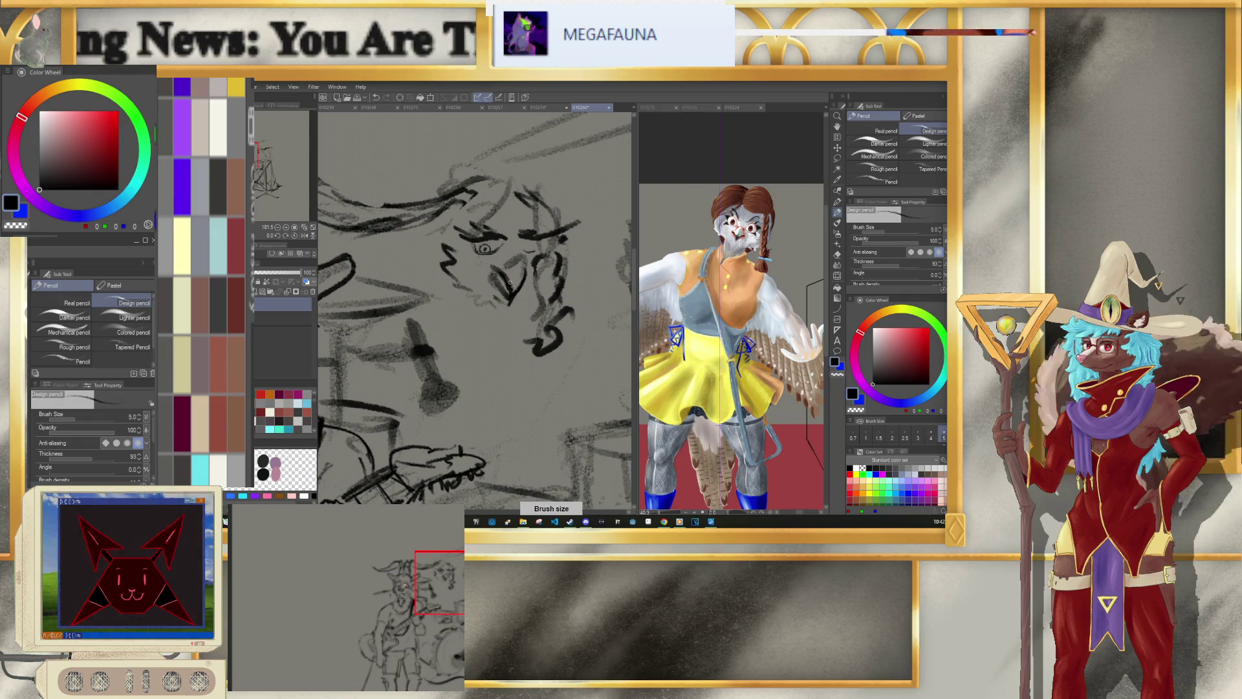
key("bracketleft")
key("bracketleft")
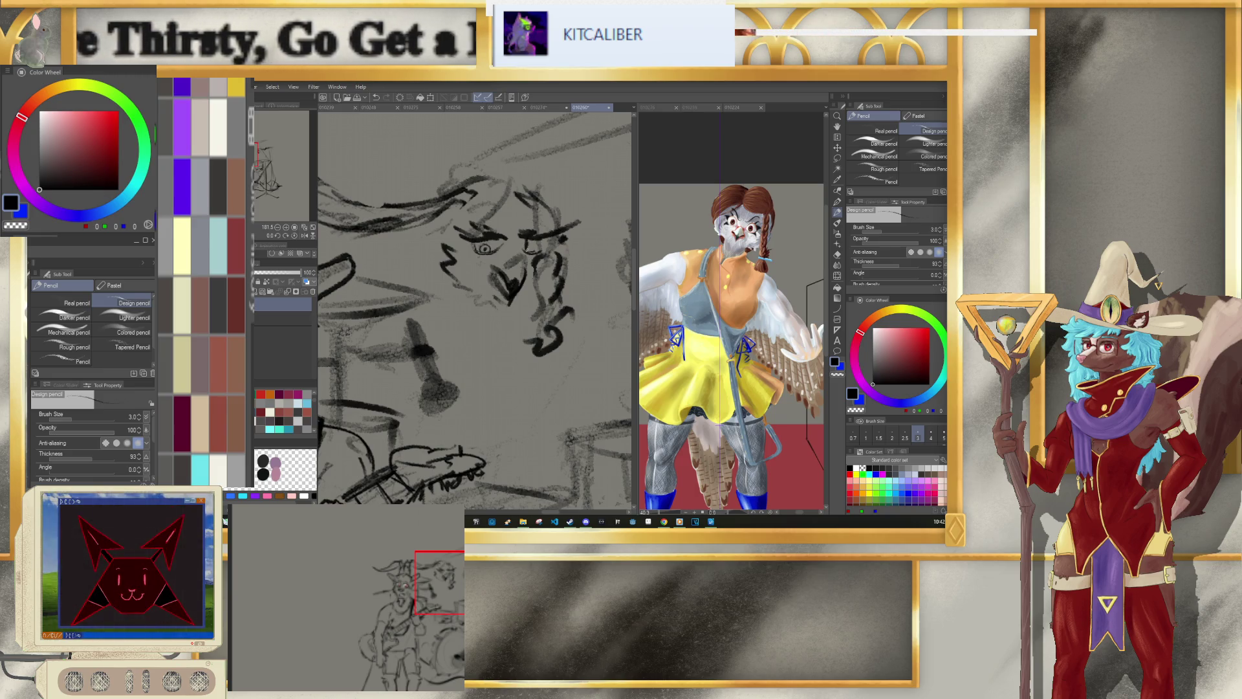
Step: Sketch the drummer's face line, eye strokes, left outline, nose marks, cheek and jaw
left_click_drag(486, 215, 535, 250)
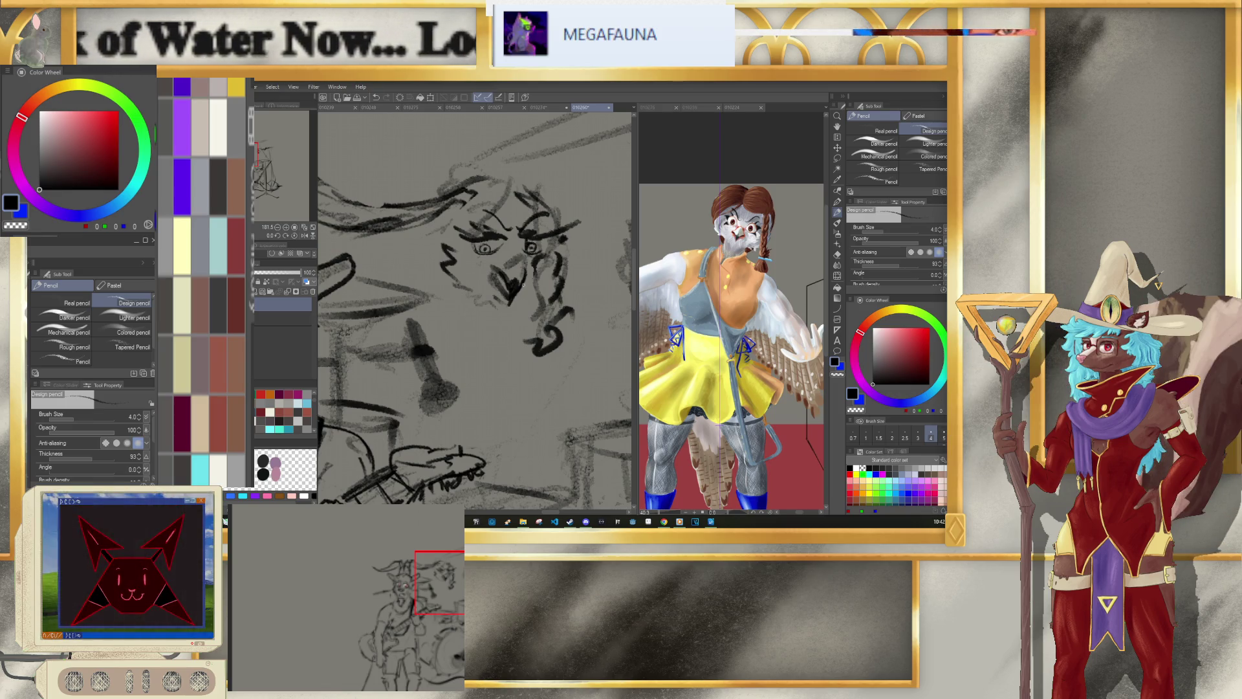
left_click_drag(542, 257, 548, 283)
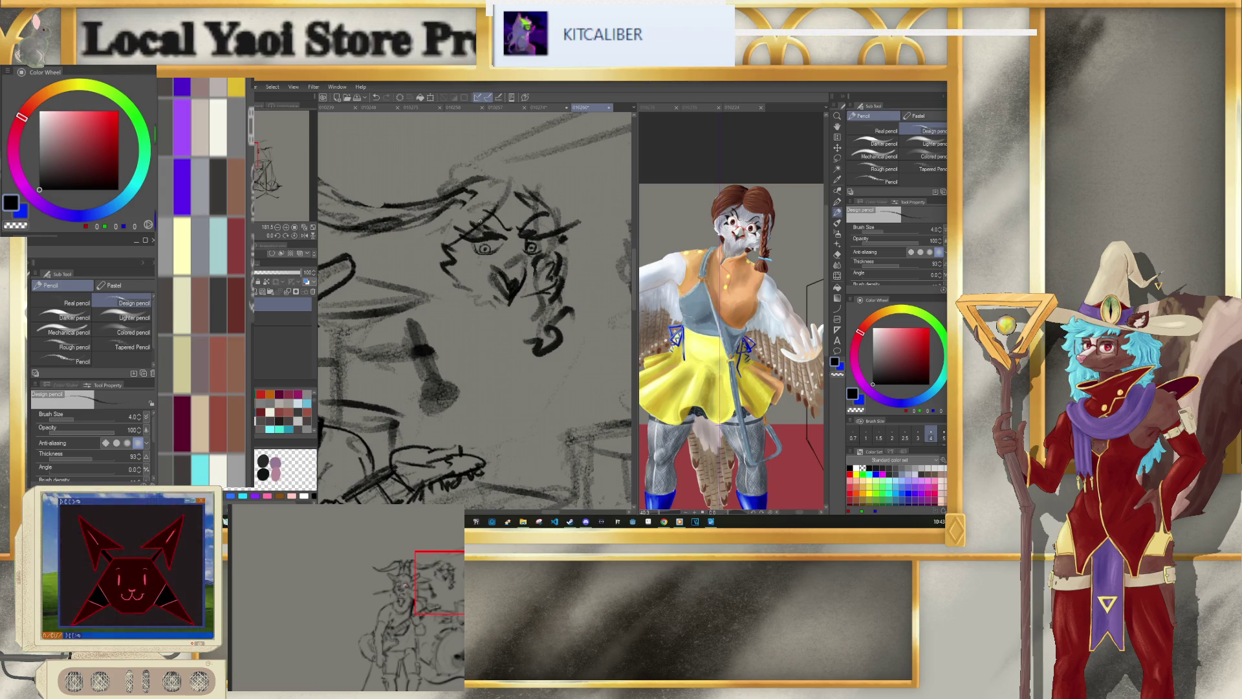
left_click_drag(427, 228, 424, 258)
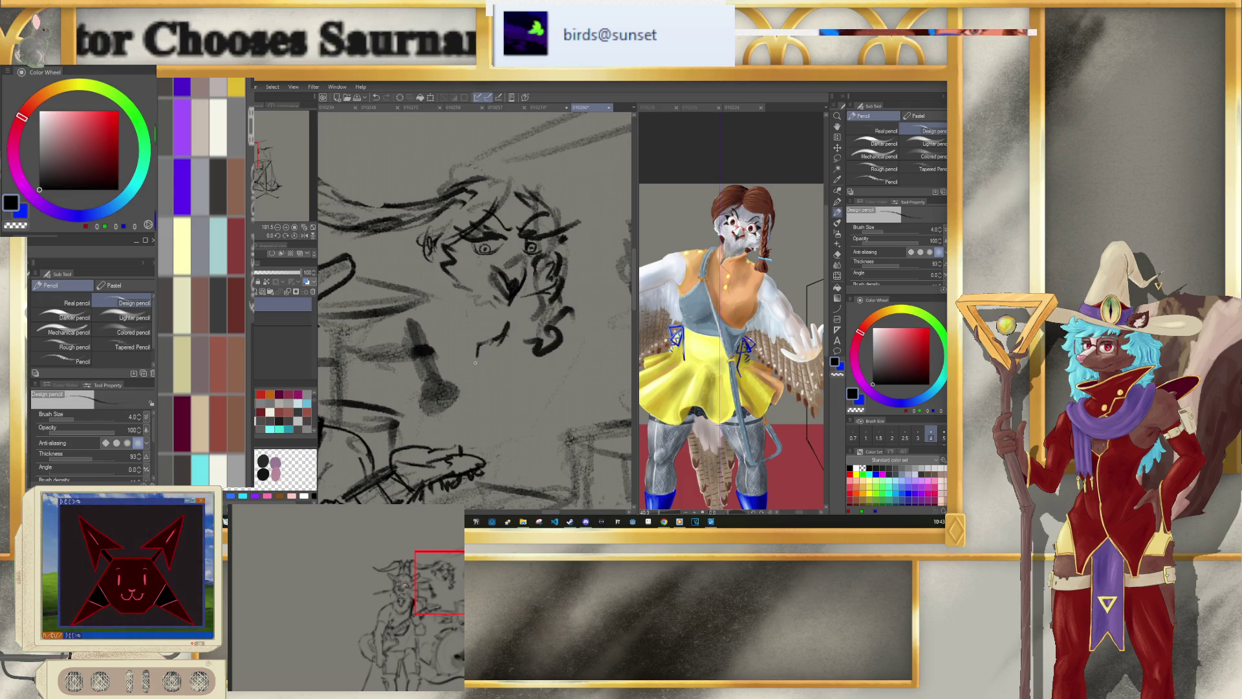
mouse_move(476, 359)
left_mouse_down()
mouse_move(508, 392)
mouse_move(501, 422)
left_mouse_up()
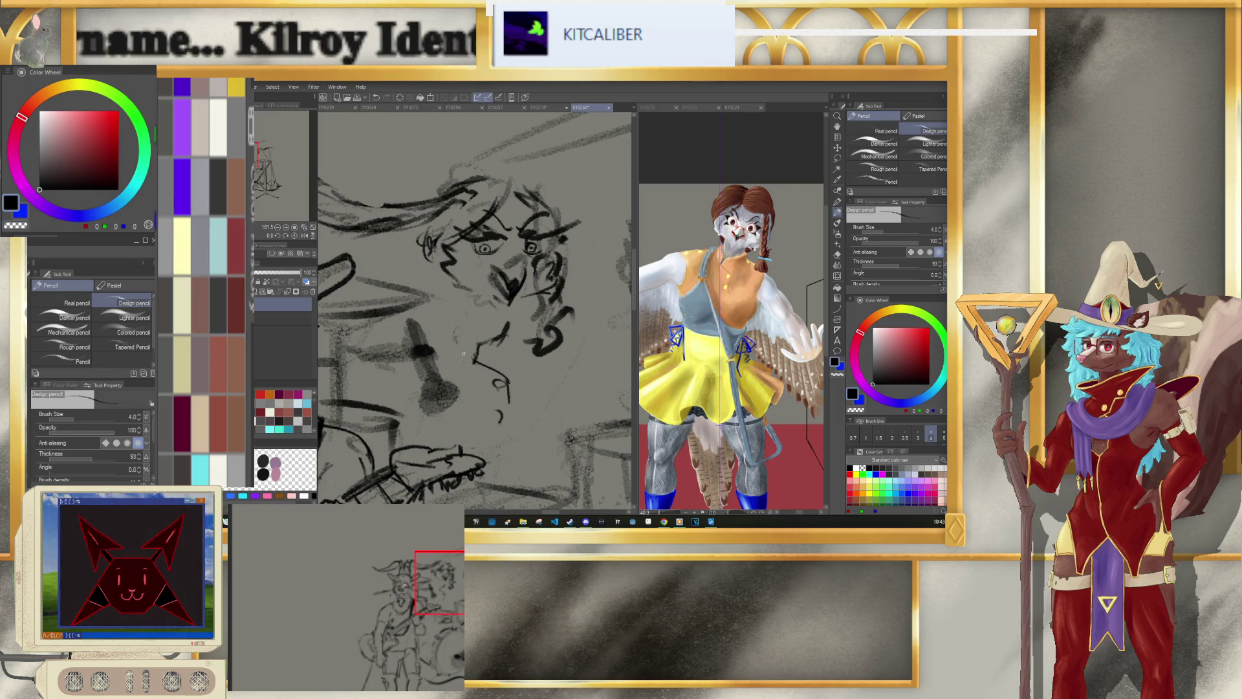
left_click_drag(444, 263, 453, 288)
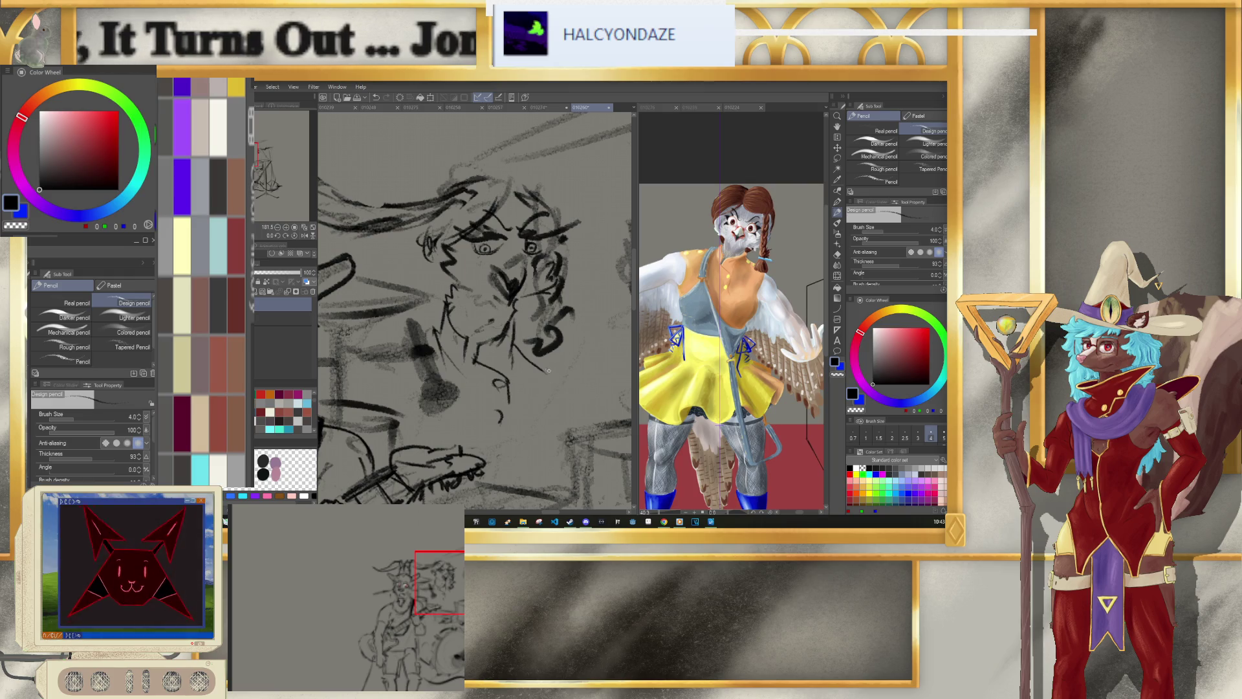
scroll(510, 346, "down", 2)
scroll(534, 303, "down", 2)
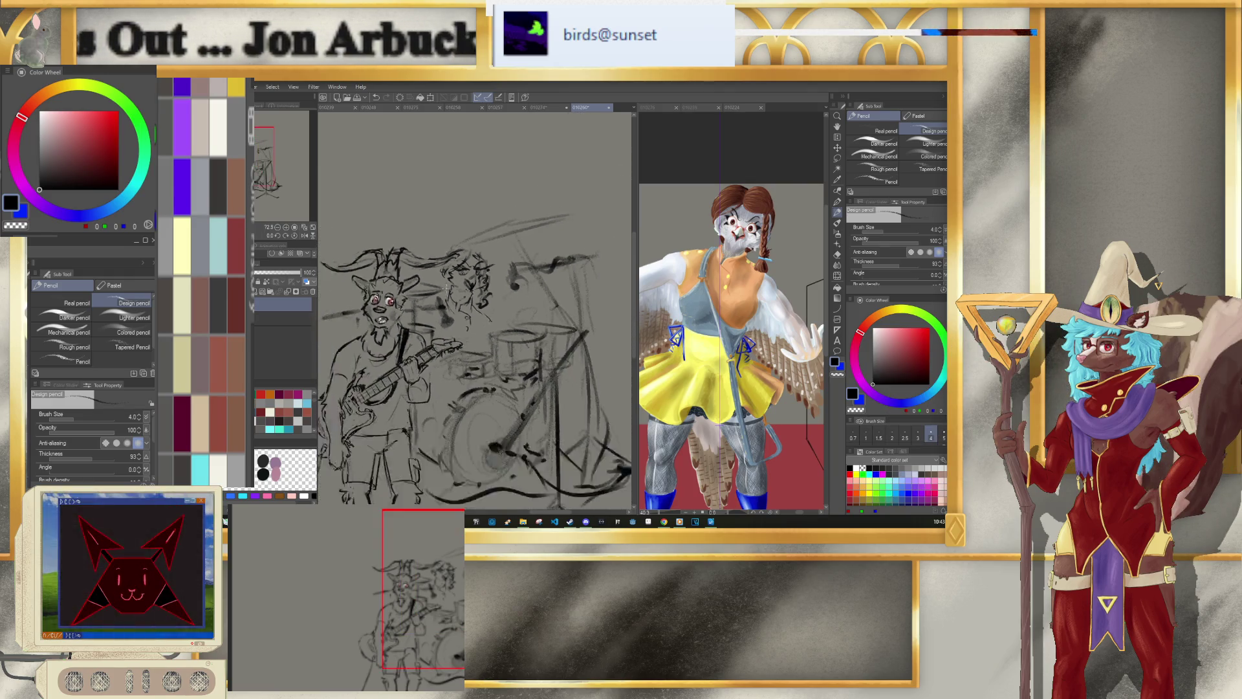
Step: Lasso the drummer's head, rescale it with Ctrl+T, apply the transform and deselect
scroll(534, 304, "down", 2)
scroll(534, 303, "up", 1)
scroll(534, 304, "up", 1)
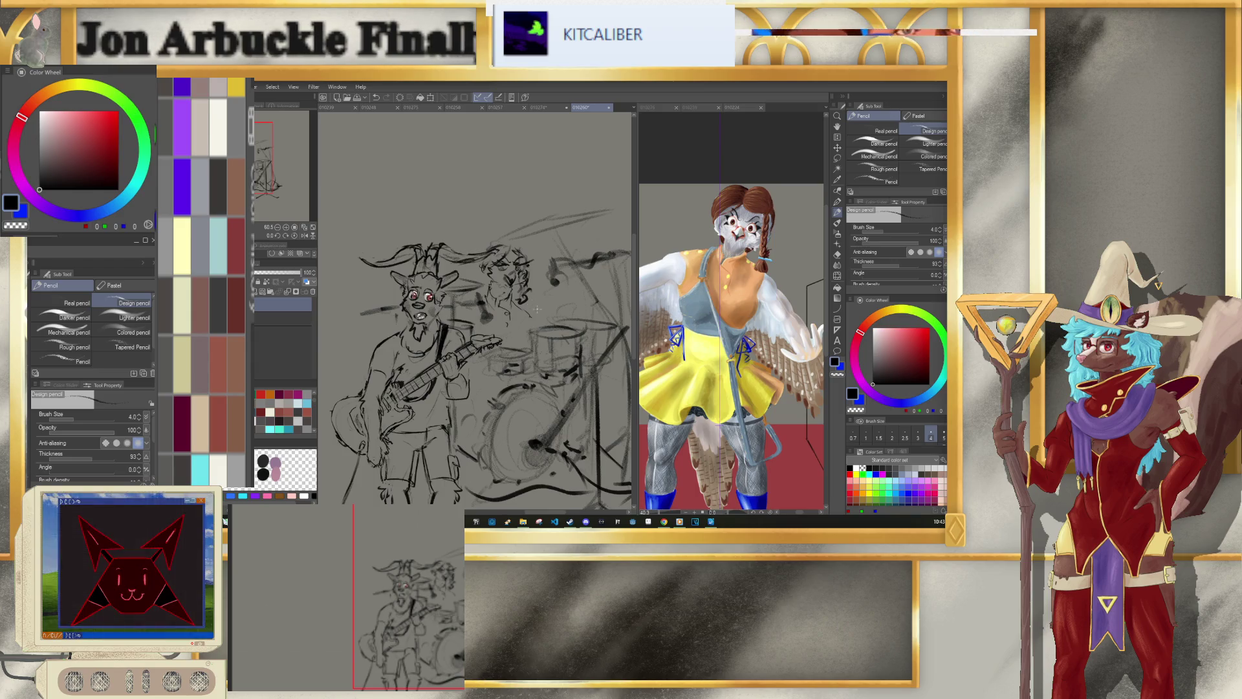
scroll(535, 304, "up", 1)
key("m")
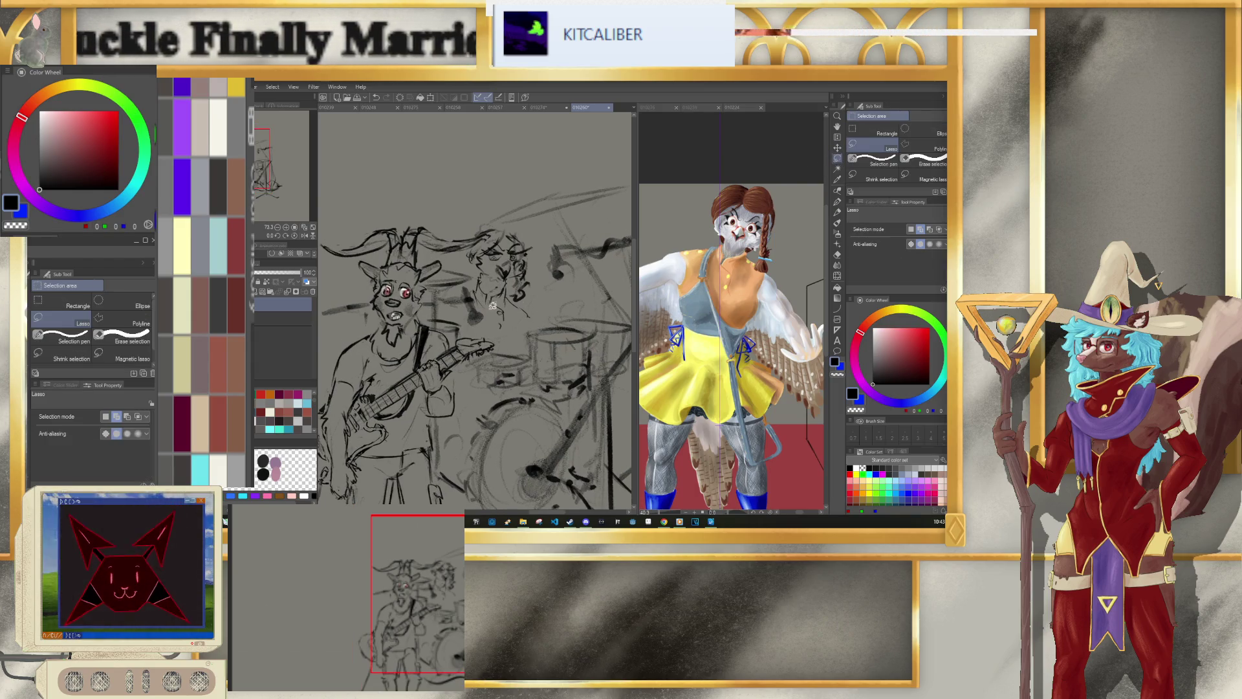
mouse_move(477, 277)
left_mouse_down()
mouse_move(509, 284)
mouse_move(533, 334)
mouse_move(516, 314)
left_mouse_up()
key("ctrl+t")
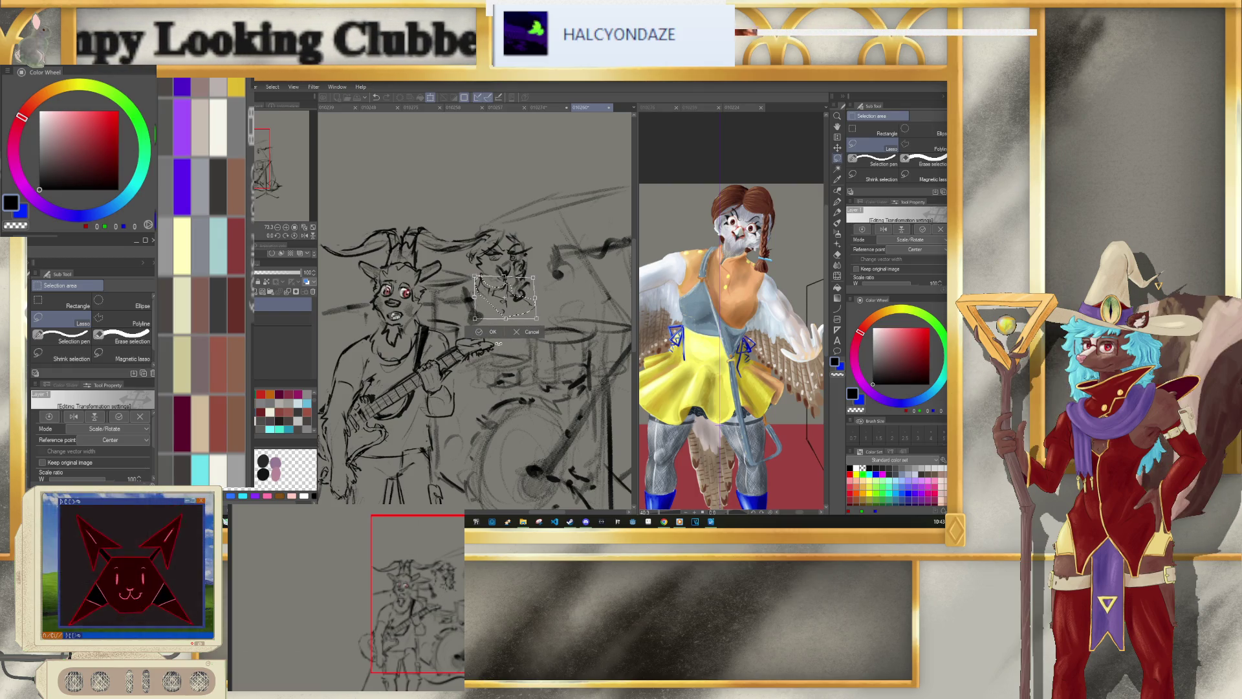
left_click(488, 331)
left_click(434, 333)
Step: Return to the Design pencil and adjust its size for bolder strokes, settling at 10
left_click(837, 212)
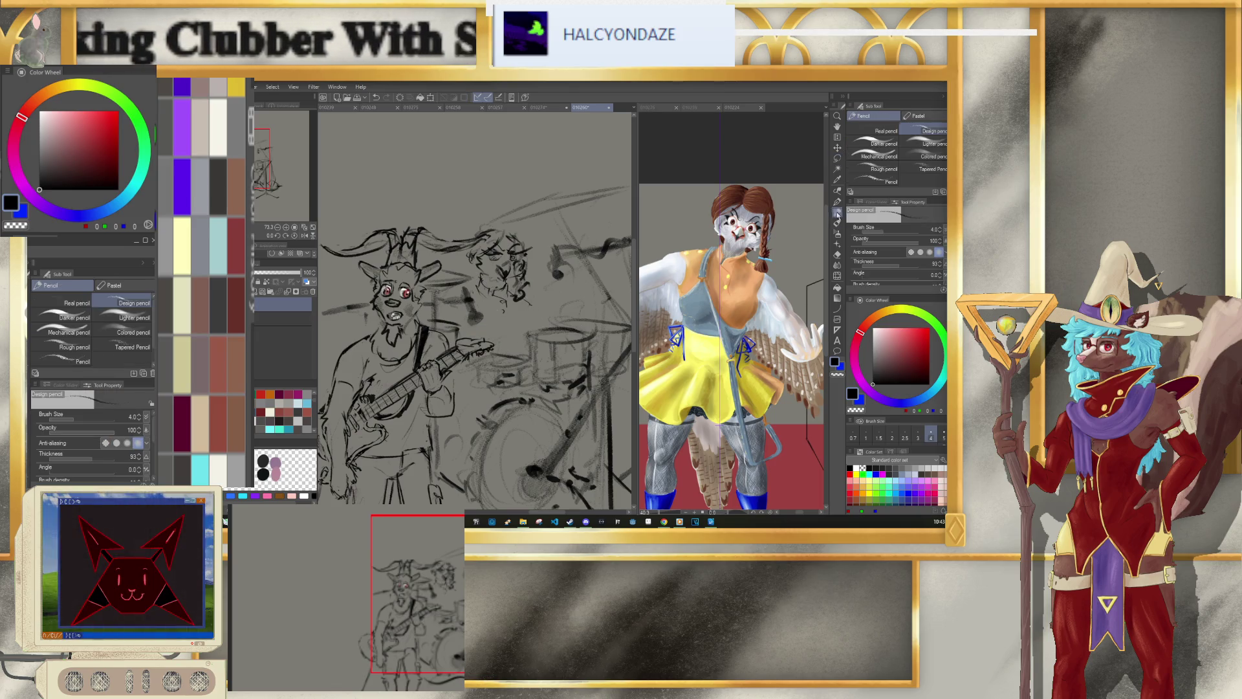
key("bracketright")
key("bracketright")
key("bracketright")
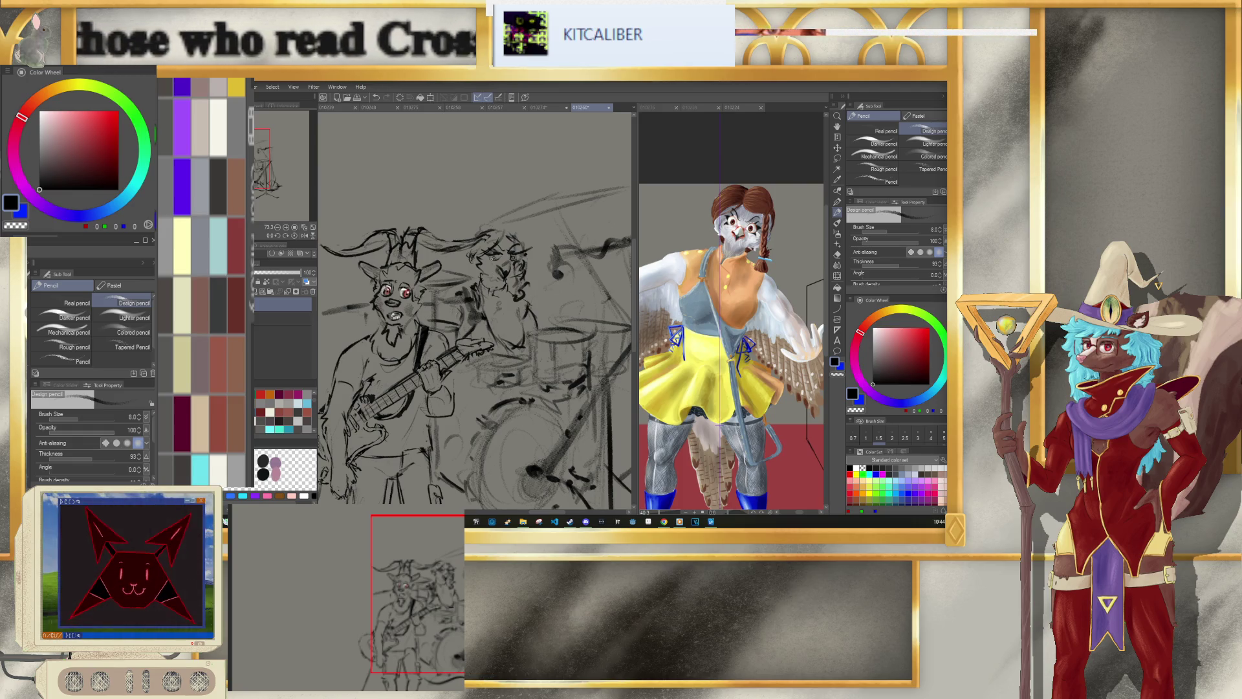
key("bracketleft")
key("bracketleft")
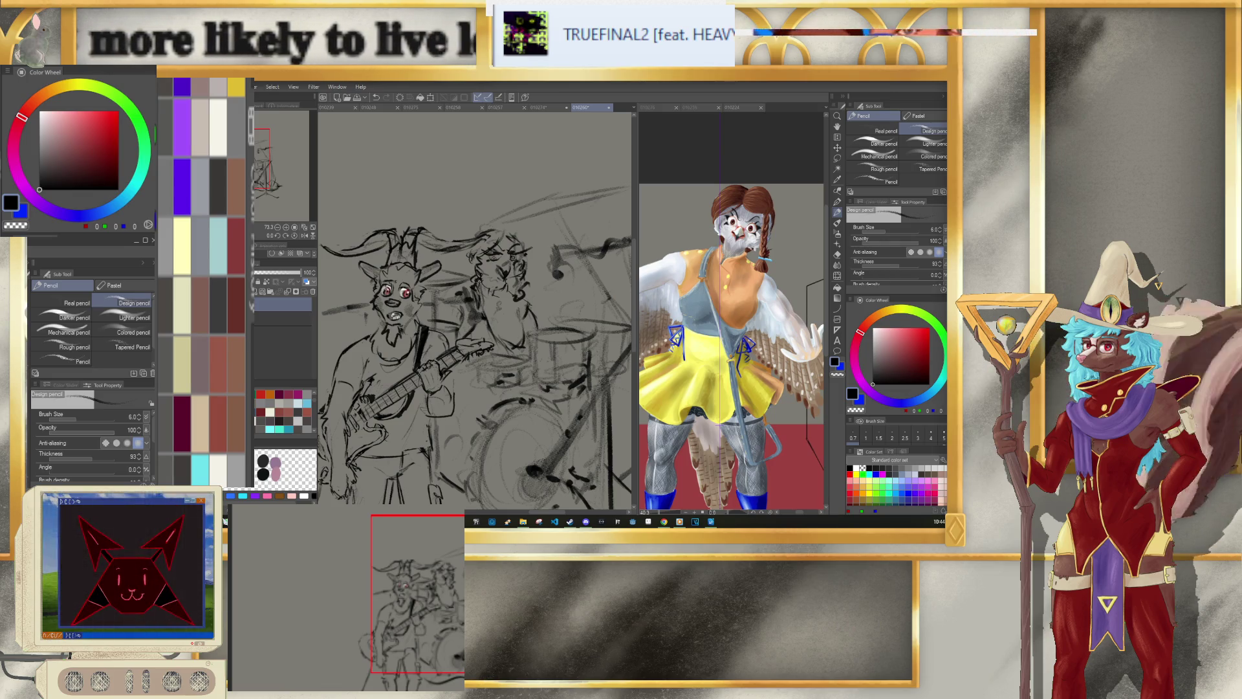
key("bracketright")
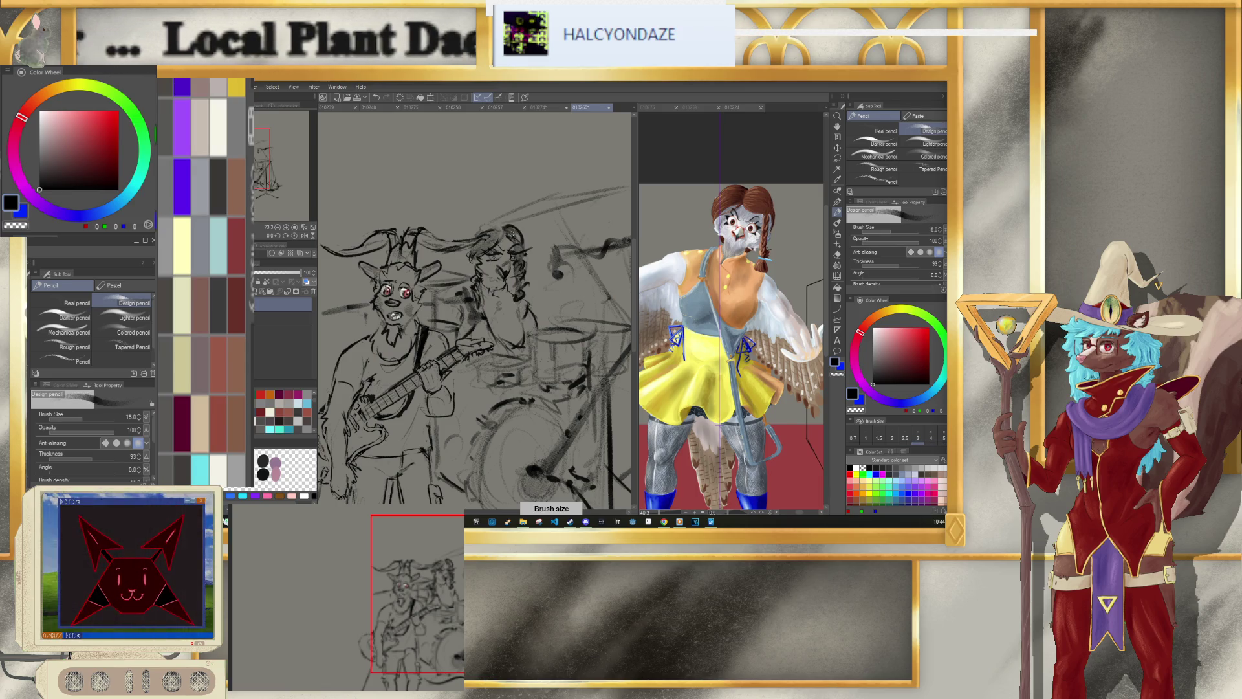
key("bracketleft")
key("bracketleft")
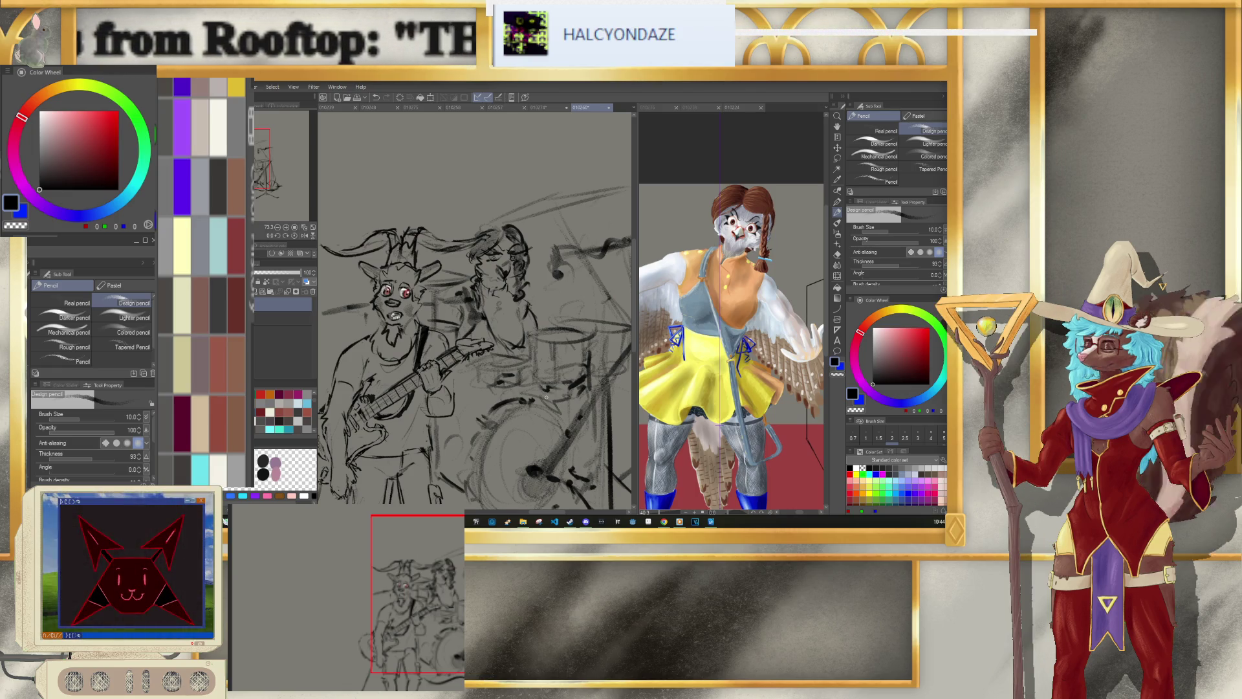
scroll(540, 384, "down", 3)
scroll(474, 324, "down", 2)
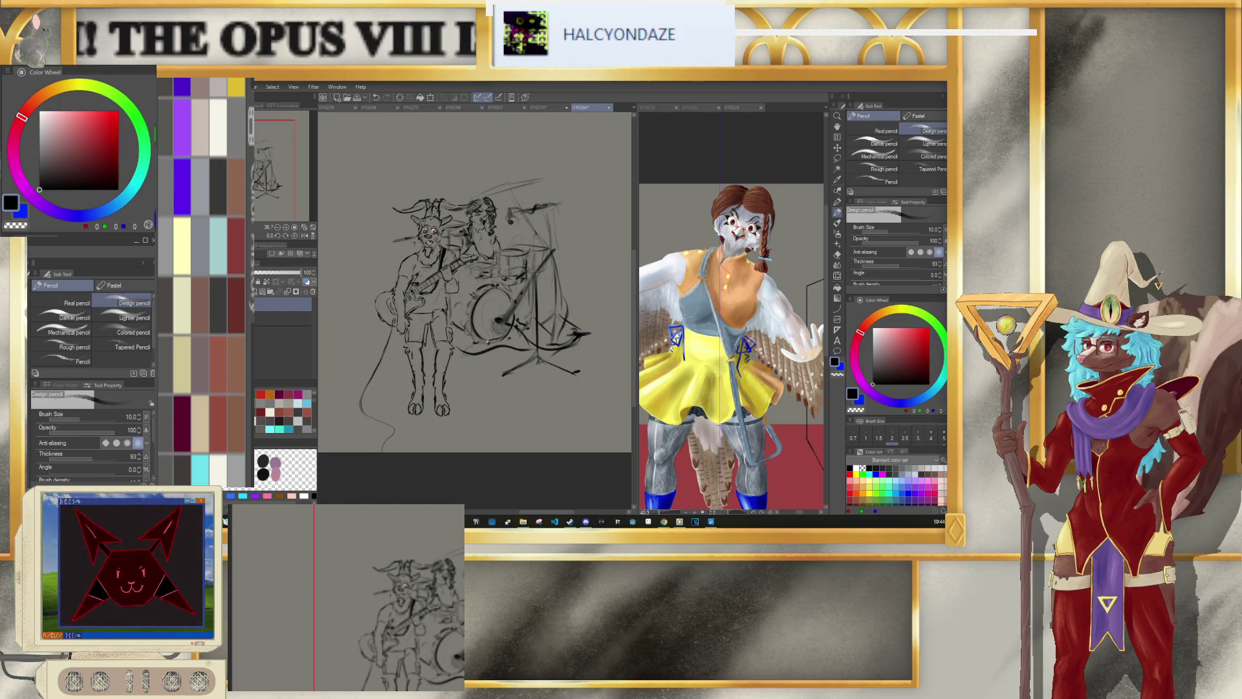
Step: Rough in a new figure's outline to the left of the goat guitarist
scroll(502, 359, "down", 2)
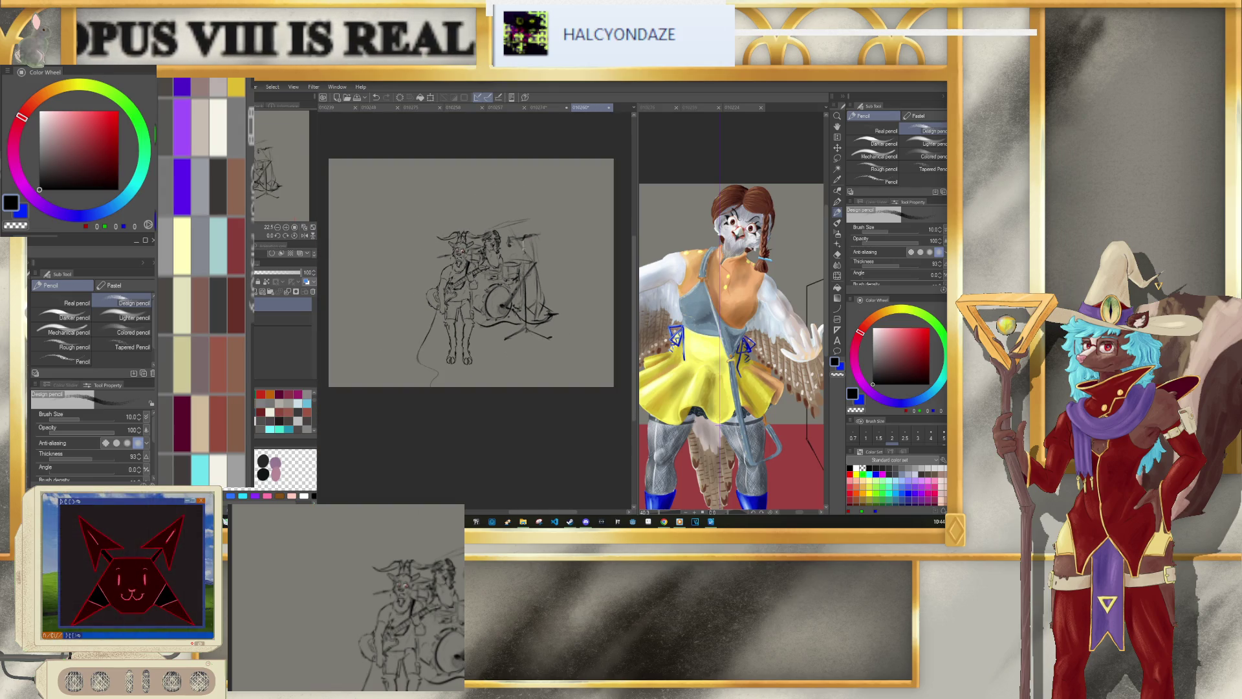
scroll(410, 253, "down", 2)
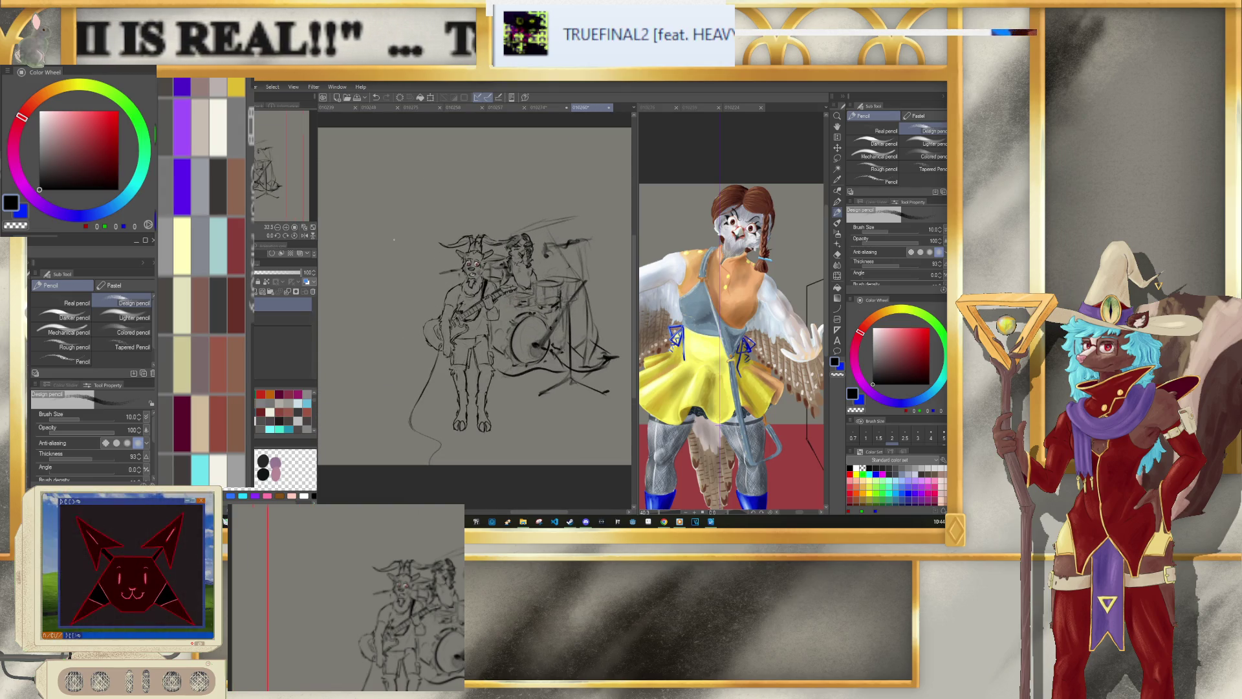
scroll(353, 267, "up", 2)
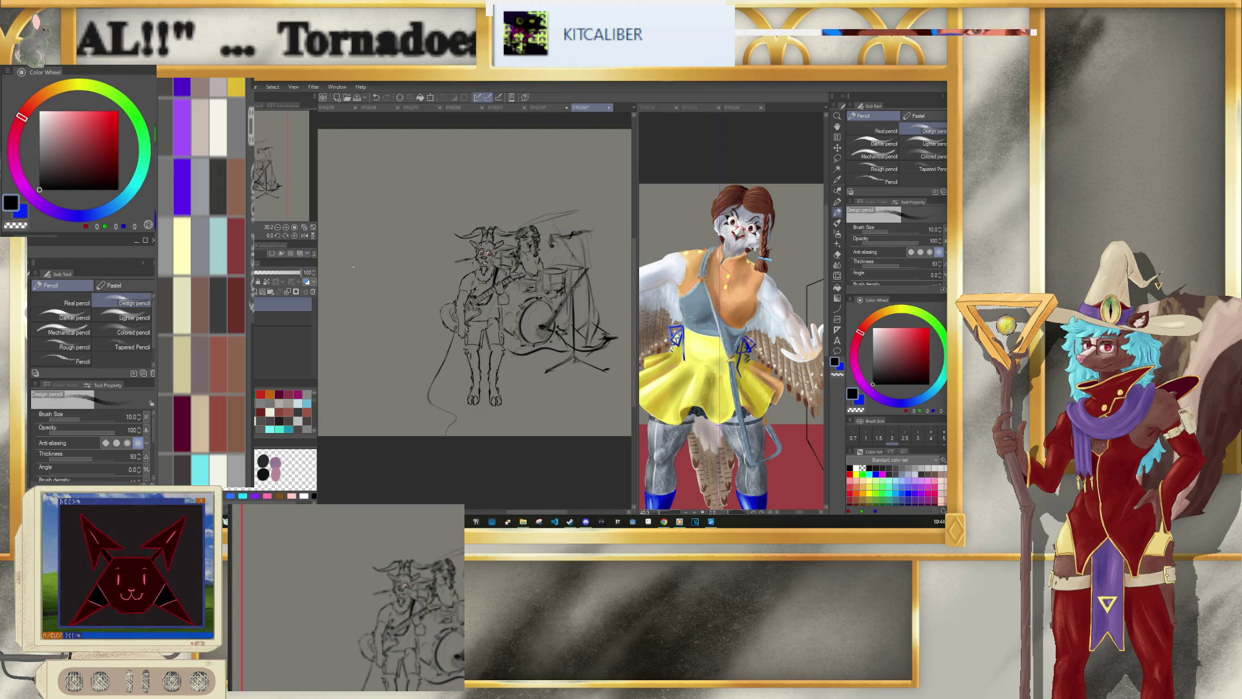
scroll(349, 250, "up", 2)
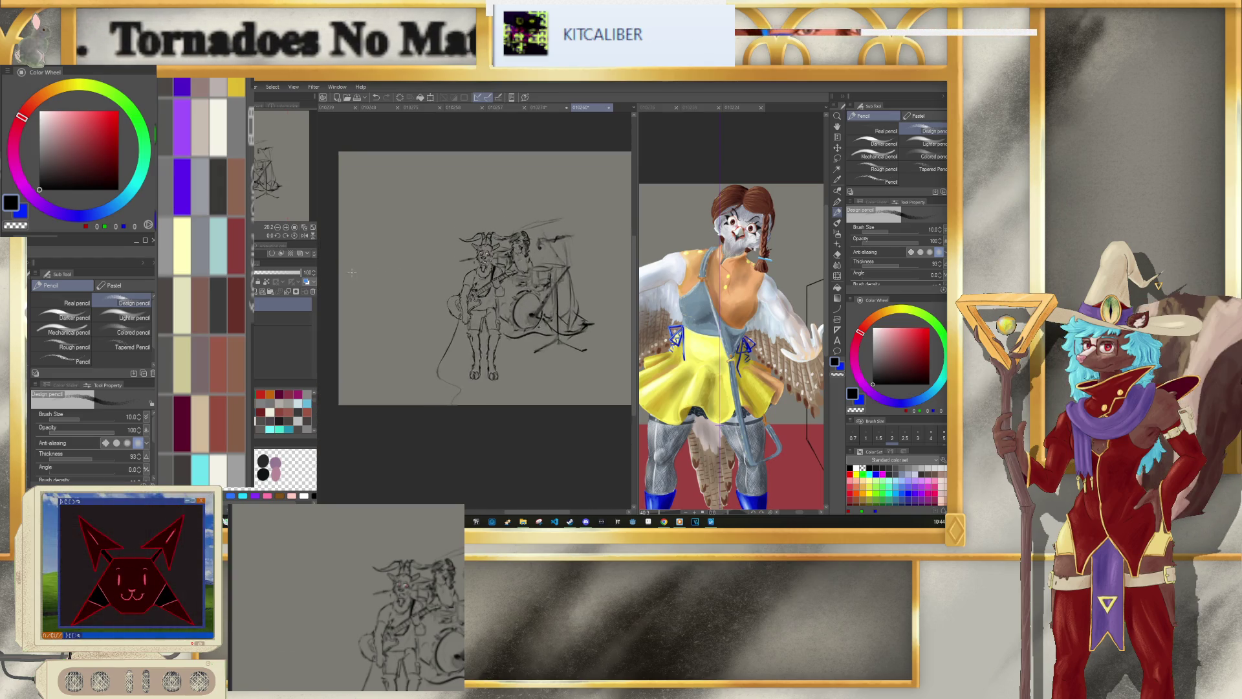
left_click_drag(422, 225, 446, 208)
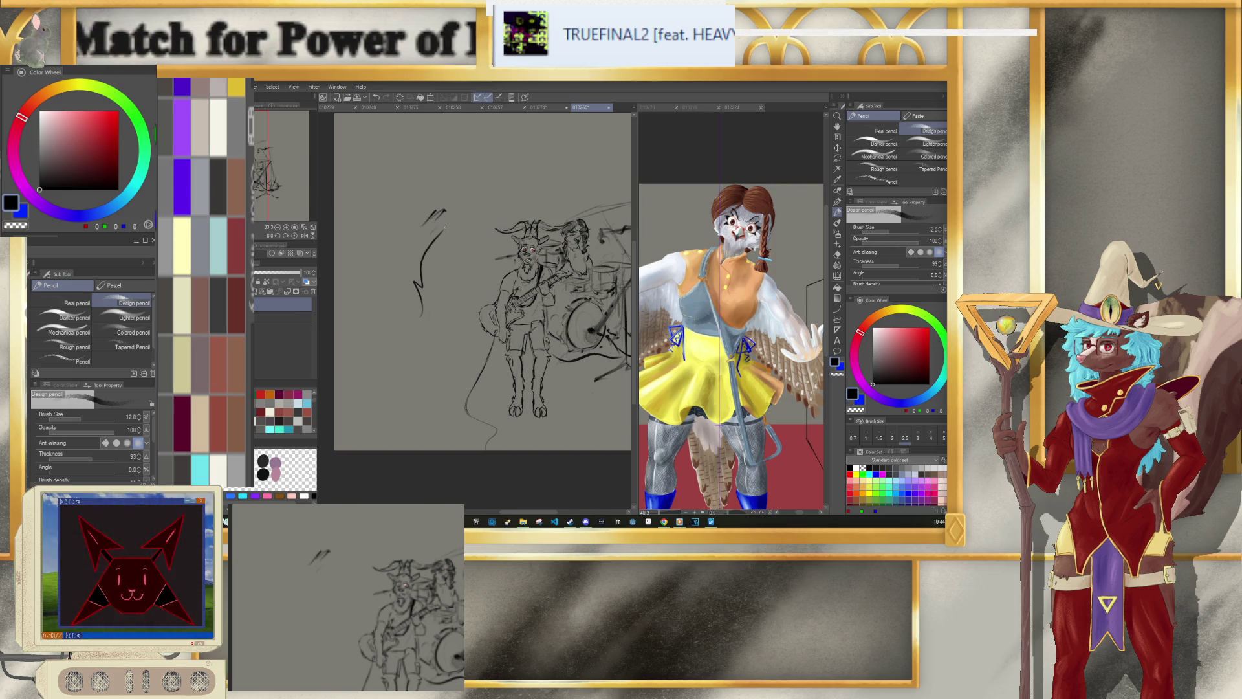
left_click_drag(492, 256, 433, 318)
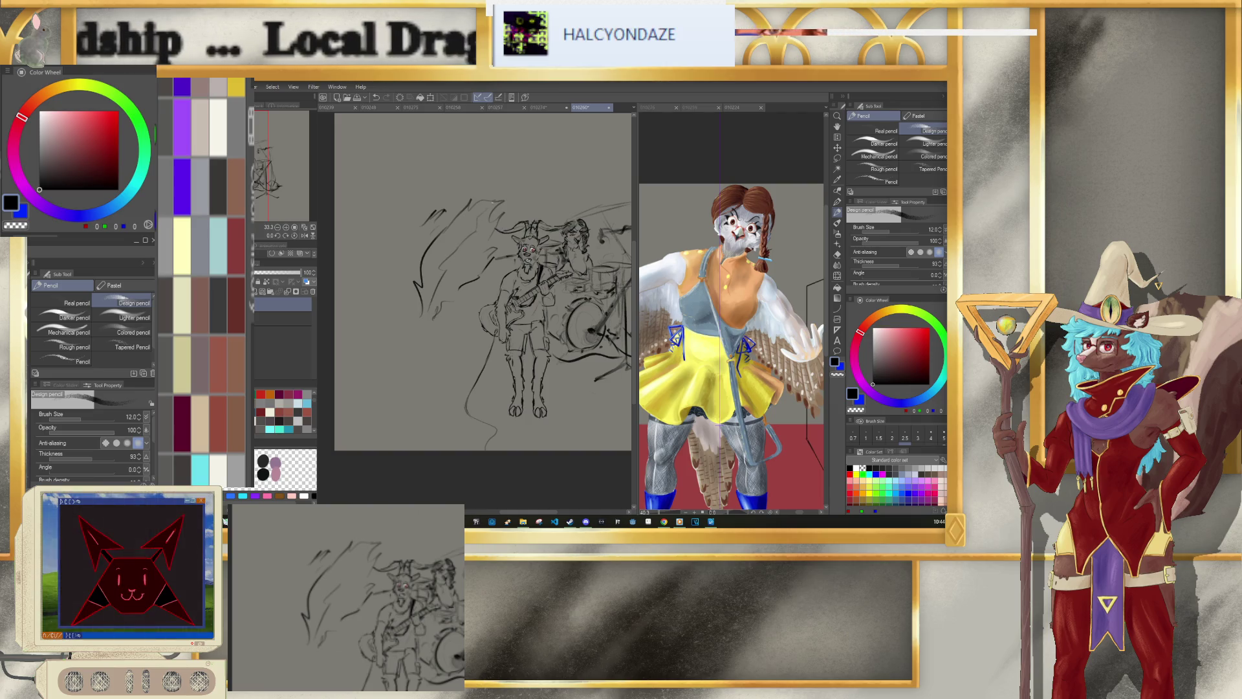
Step: Lay broad grey shading on the left shape, then draw a head stroke with a size-8 pencil
key("bracketright")
key("bracketright")
key("bracketright")
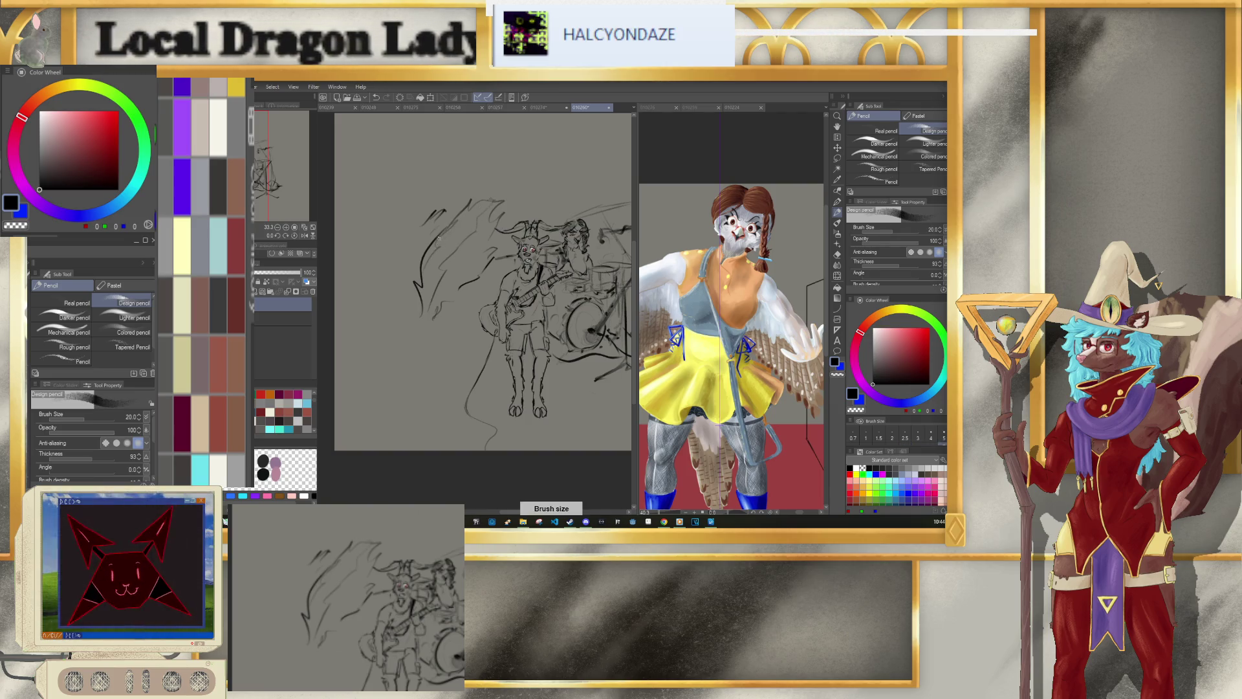
key("bracketright")
key("bracketright")
key("bracketright")
left_click_drag(467, 246, 435, 304)
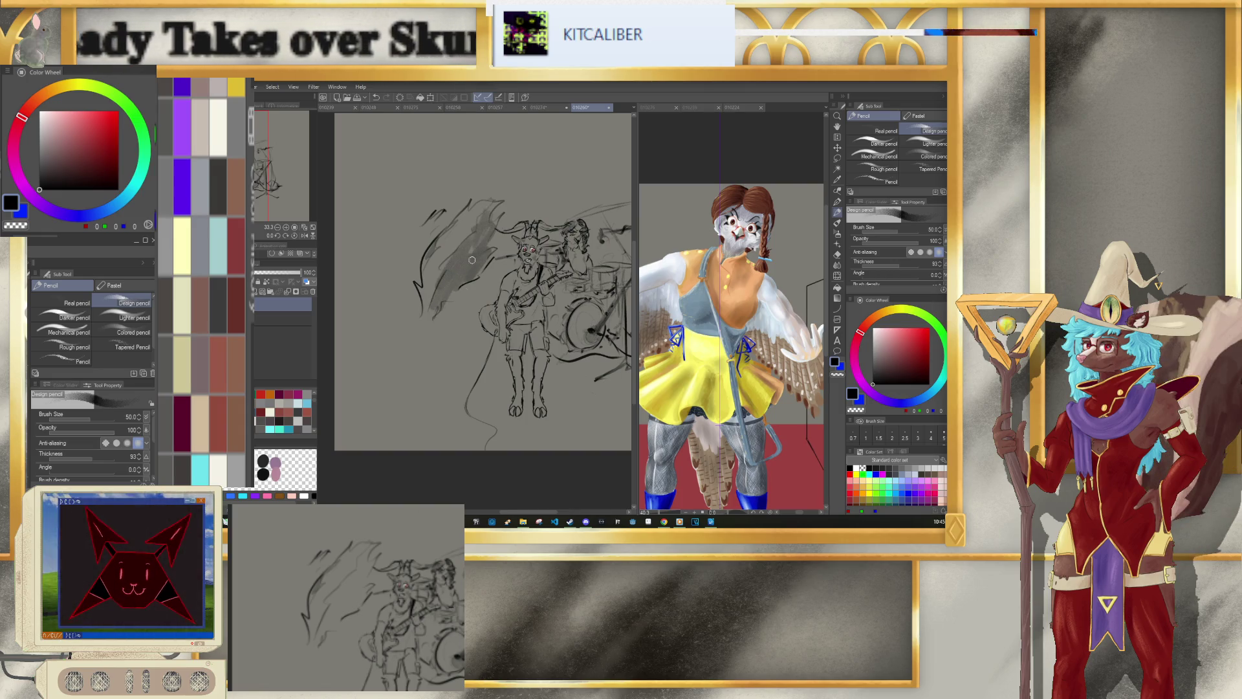
left_click_drag(484, 248, 446, 278)
key("bracketleft")
key("bracketleft")
key("bracketleft")
key("bracketleft")
key("bracketleft")
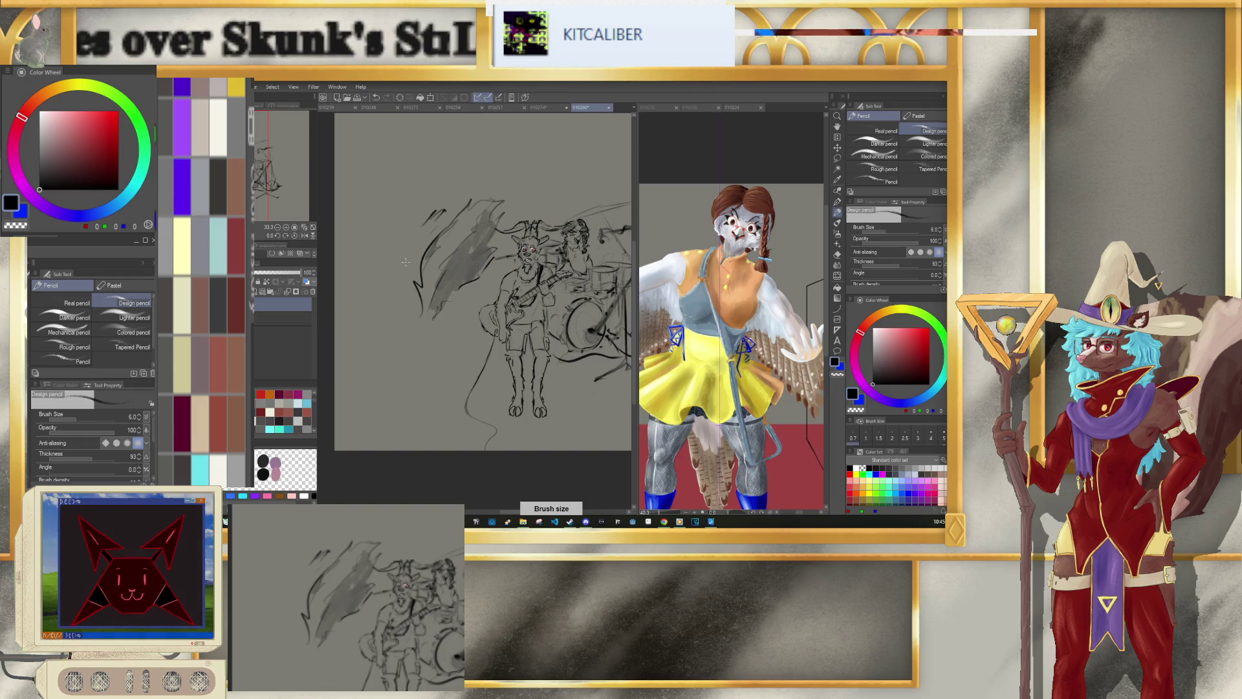
key("bracketright")
mouse_move(422, 224)
left_mouse_down()
mouse_move(429, 211)
mouse_move(422, 231)
left_mouse_up()
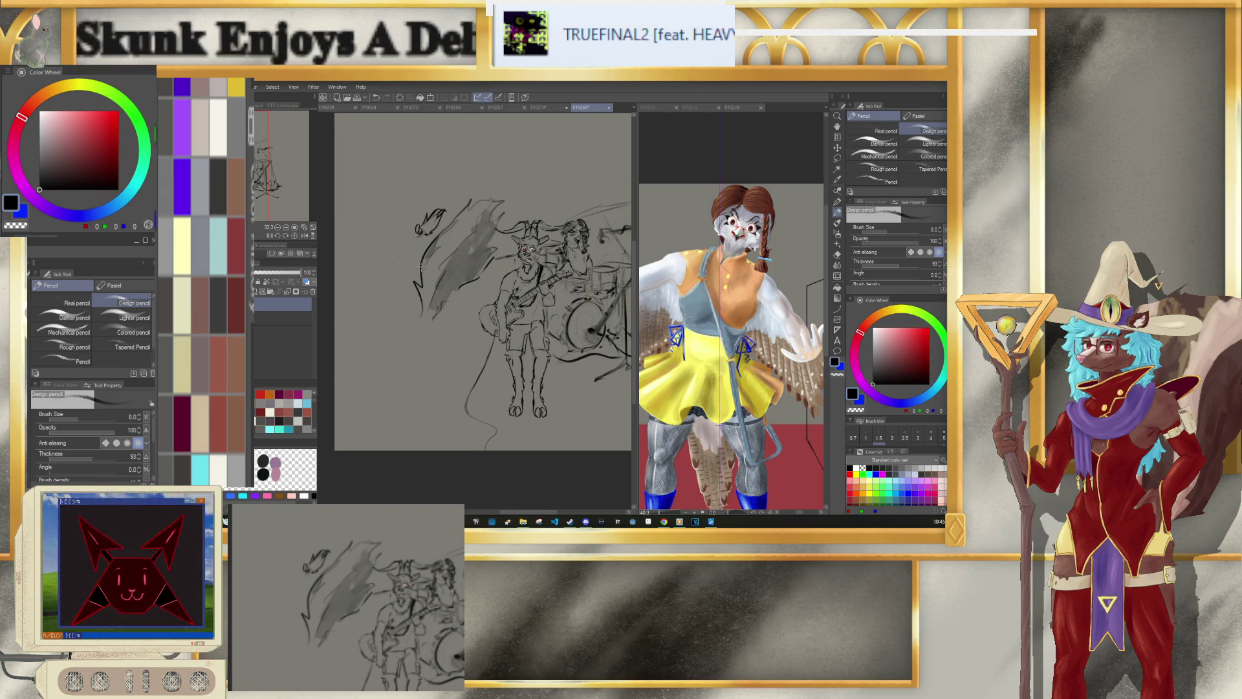
Step: Scribble the left figure's head and draw an arm line reaching down-left with a short stroke below
left_click_drag(405, 221, 402, 229)
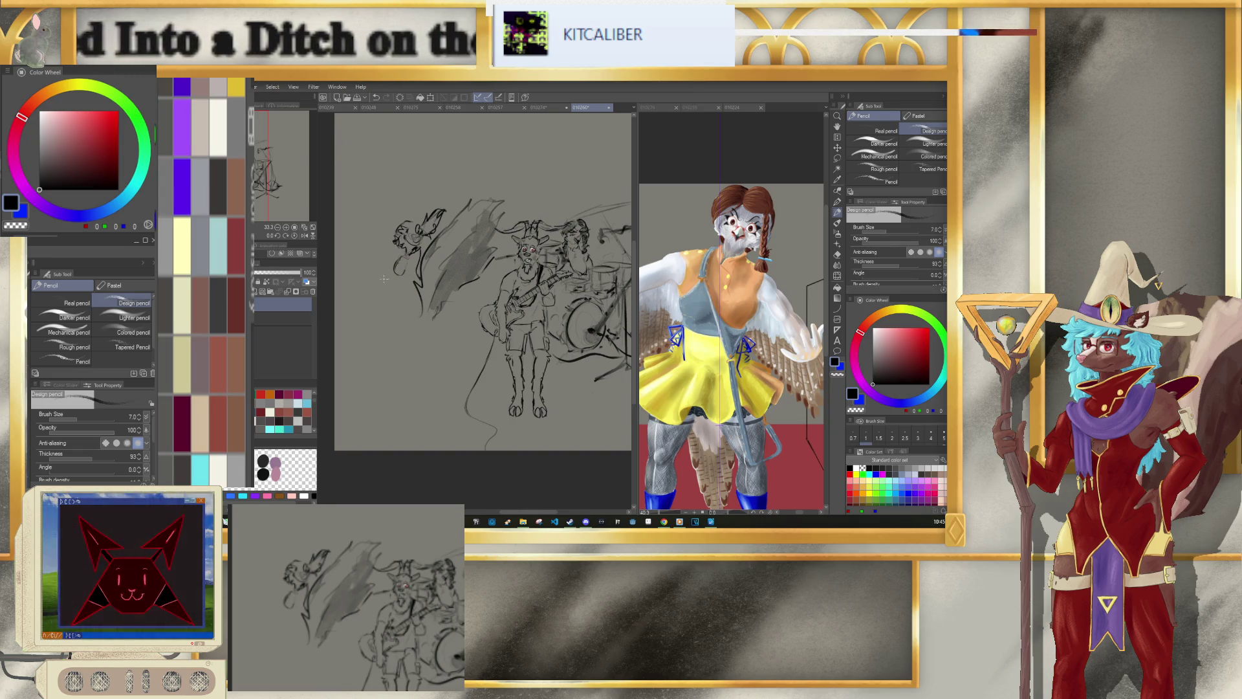
left_click_drag(386, 272, 399, 275)
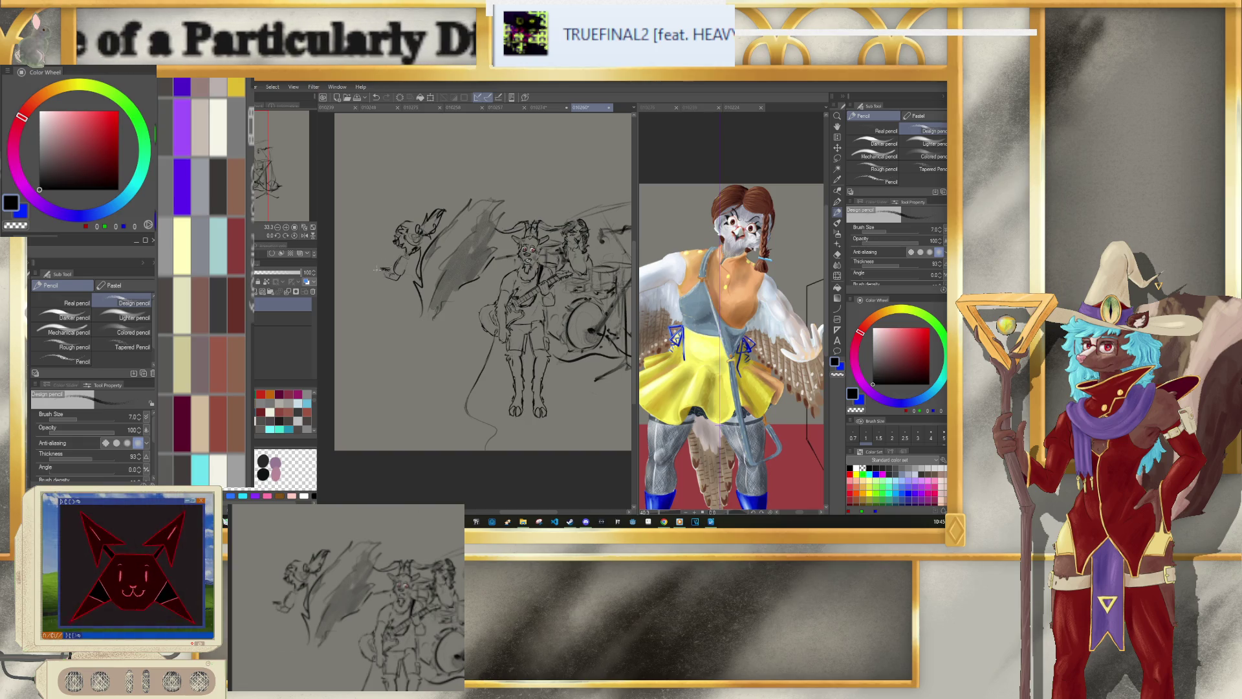
left_click_drag(387, 272, 366, 277)
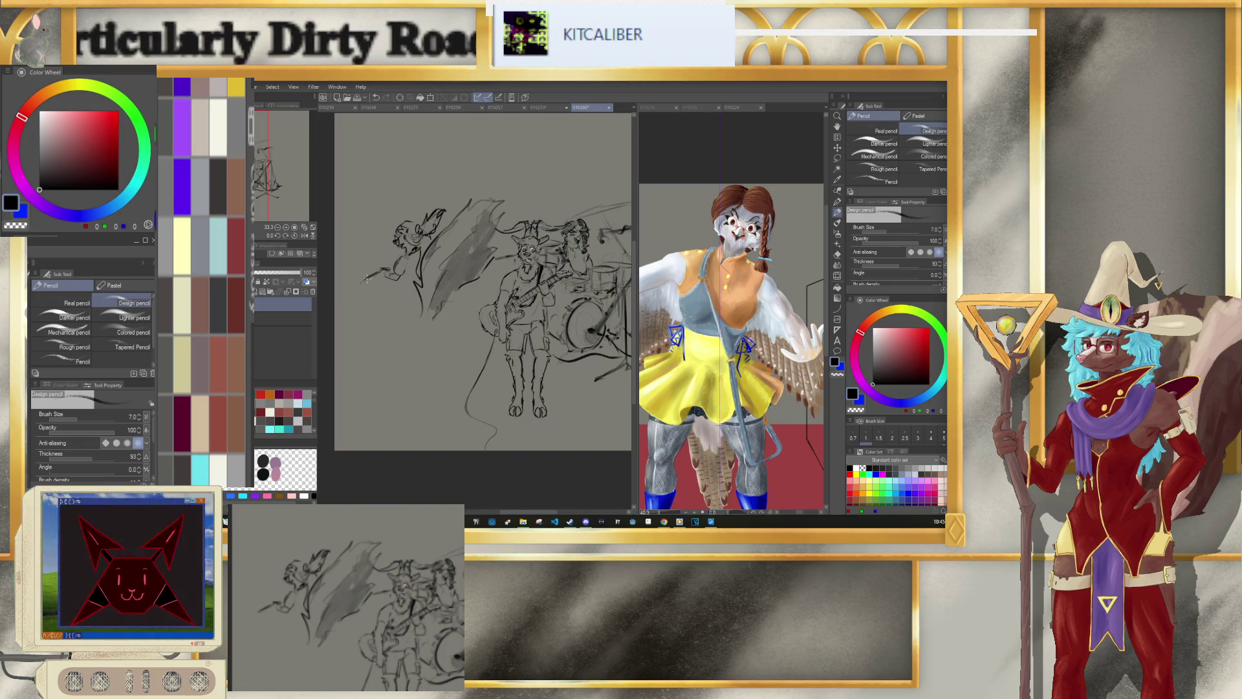
mouse_move(350, 289)
left_mouse_down()
mouse_move(366, 277)
mouse_move(348, 293)
left_mouse_up()
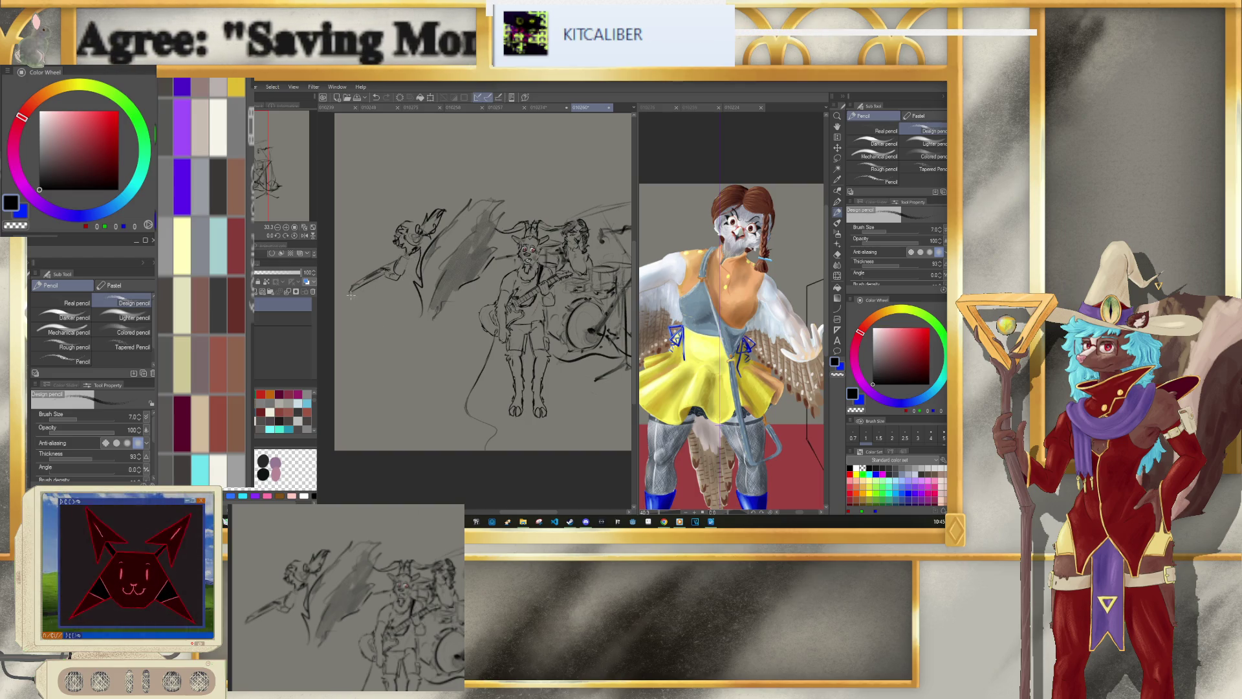
left_click_drag(357, 296, 361, 314)
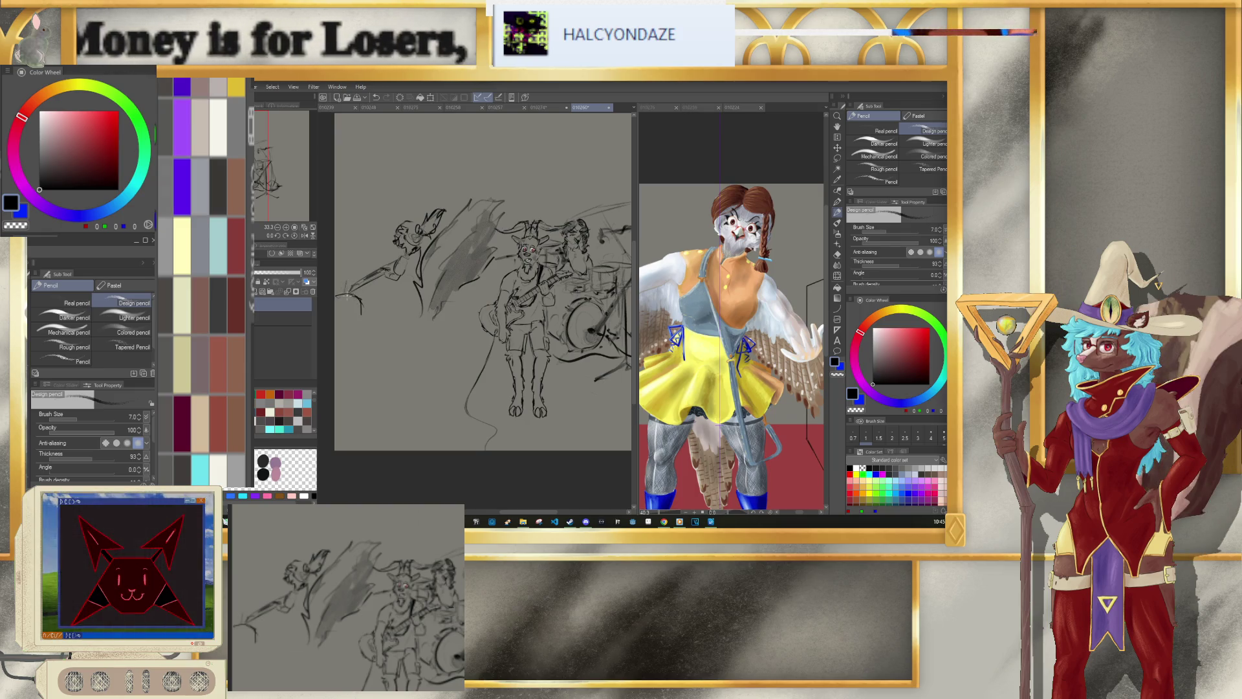
Step: Pencil the left figure's hand, an open book in its raised hand, and lower-body lines
left_click_drag(352, 294, 360, 314)
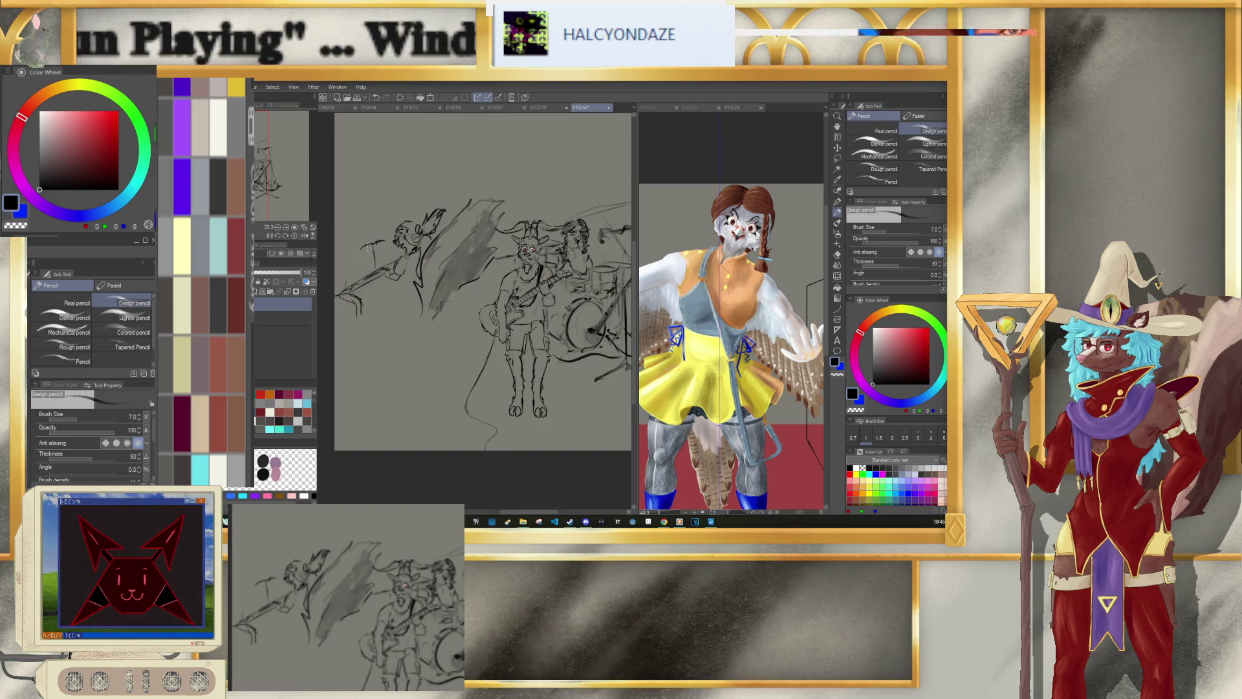
mouse_move(370, 248)
left_mouse_down()
mouse_move(381, 240)
mouse_move(379, 264)
left_mouse_up()
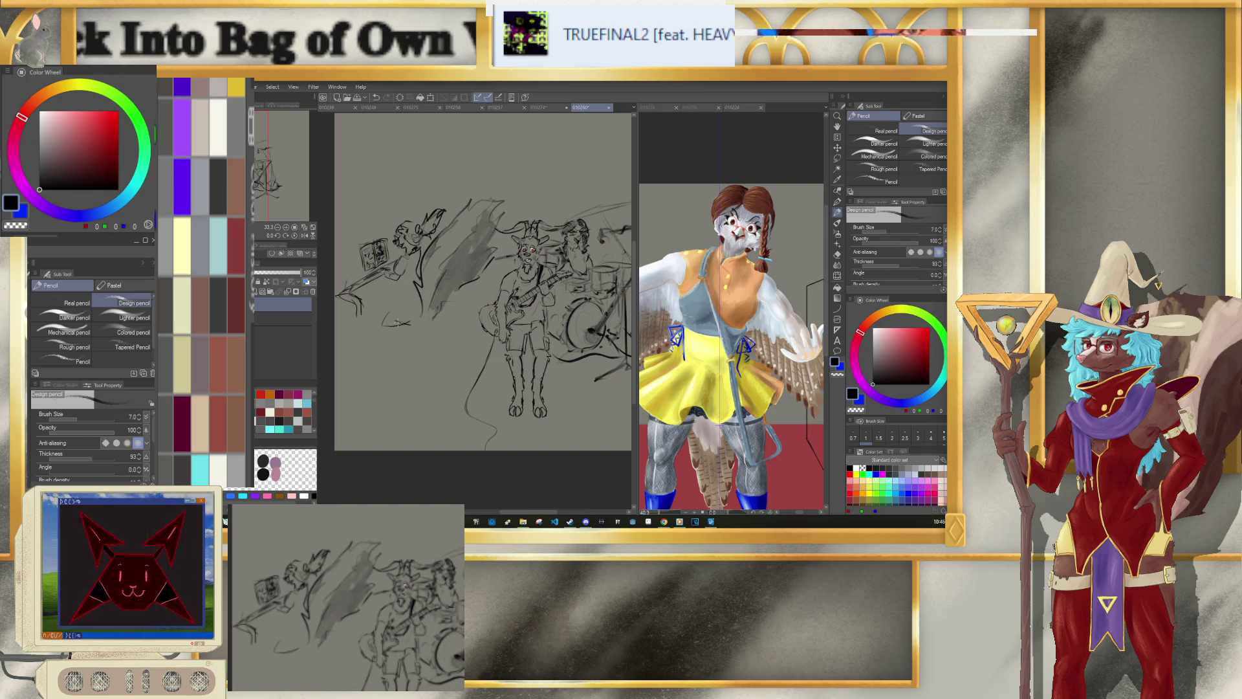
left_click_drag(404, 324, 438, 313)
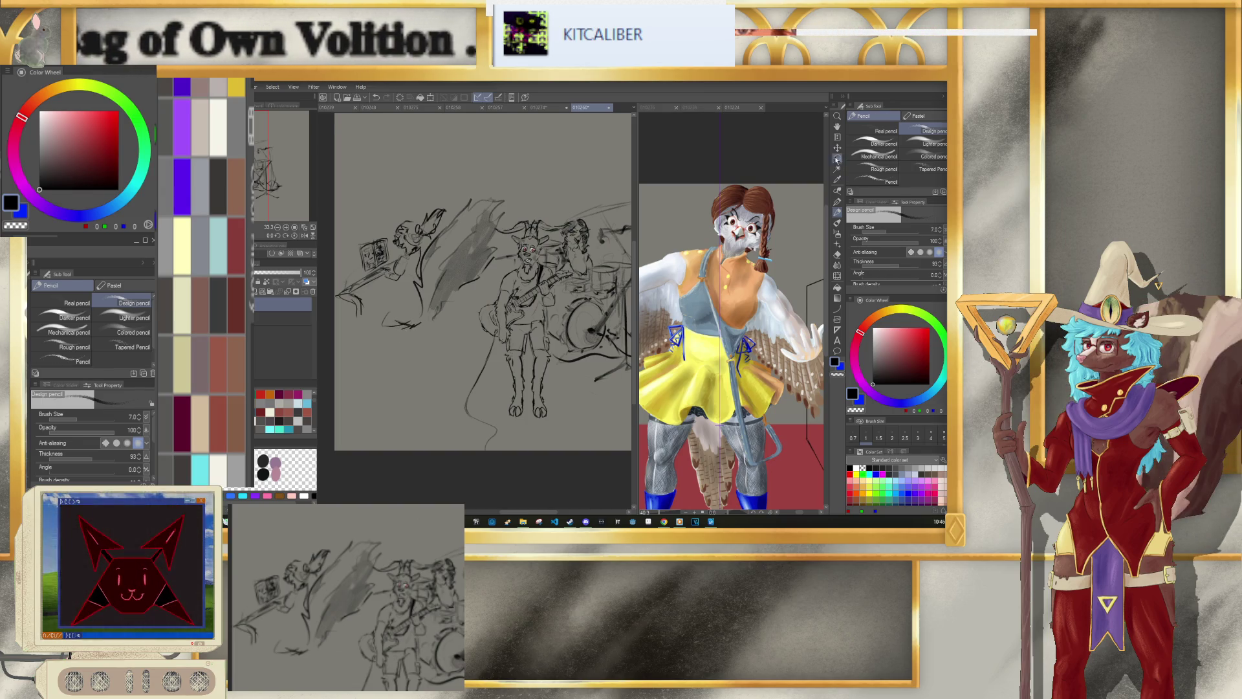
key("m")
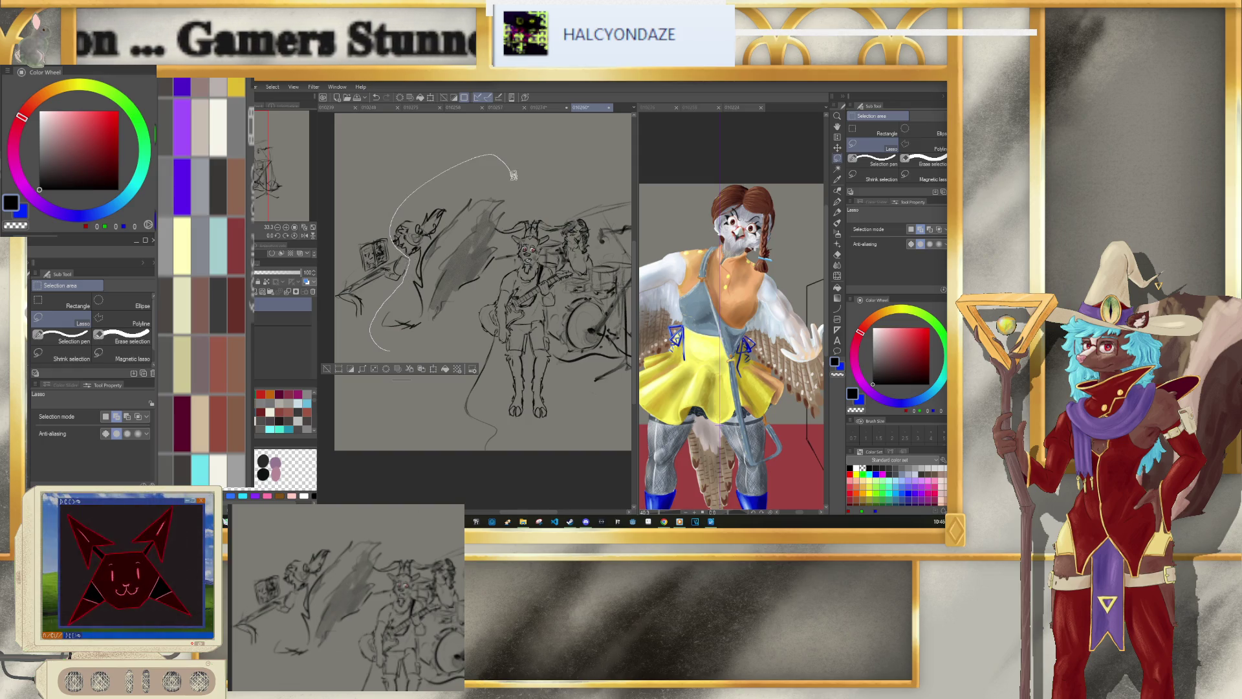
Step: Lasso the left figure, move it up slightly and scale it to 95%
left_click_drag(512, 211, 479, 295)
key("ctrl+t")
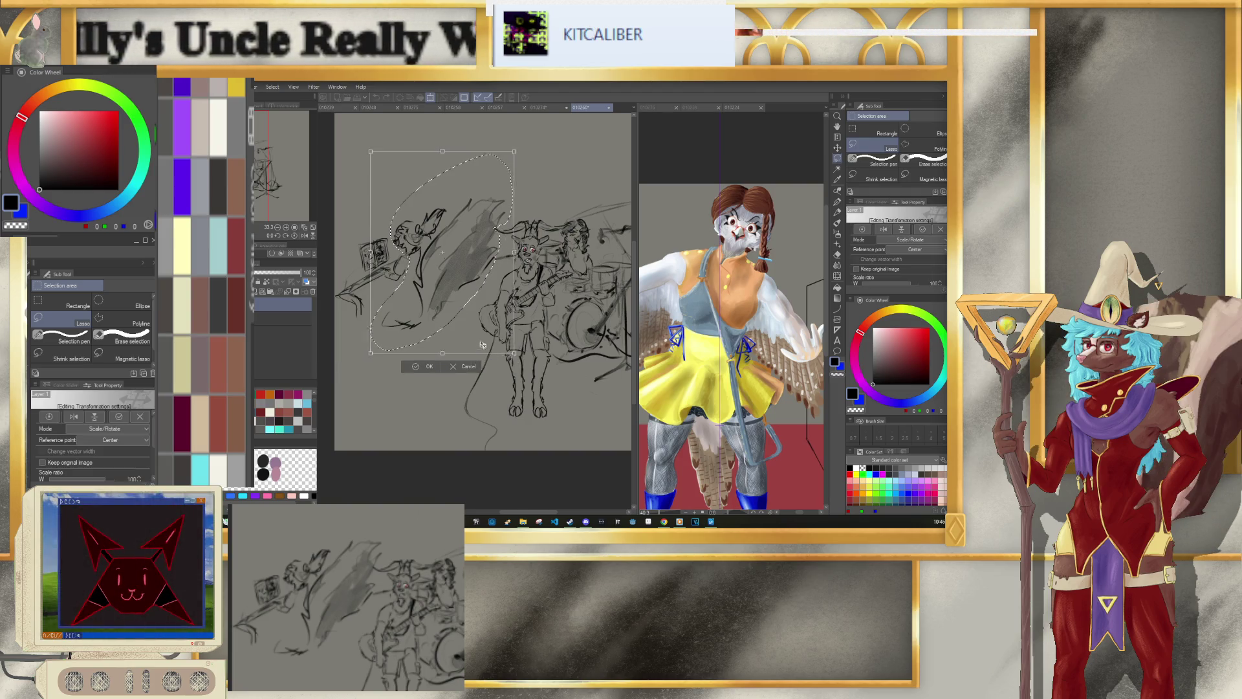
left_click_drag(482, 346, 482, 341)
left_click_drag(518, 141, 484, 185)
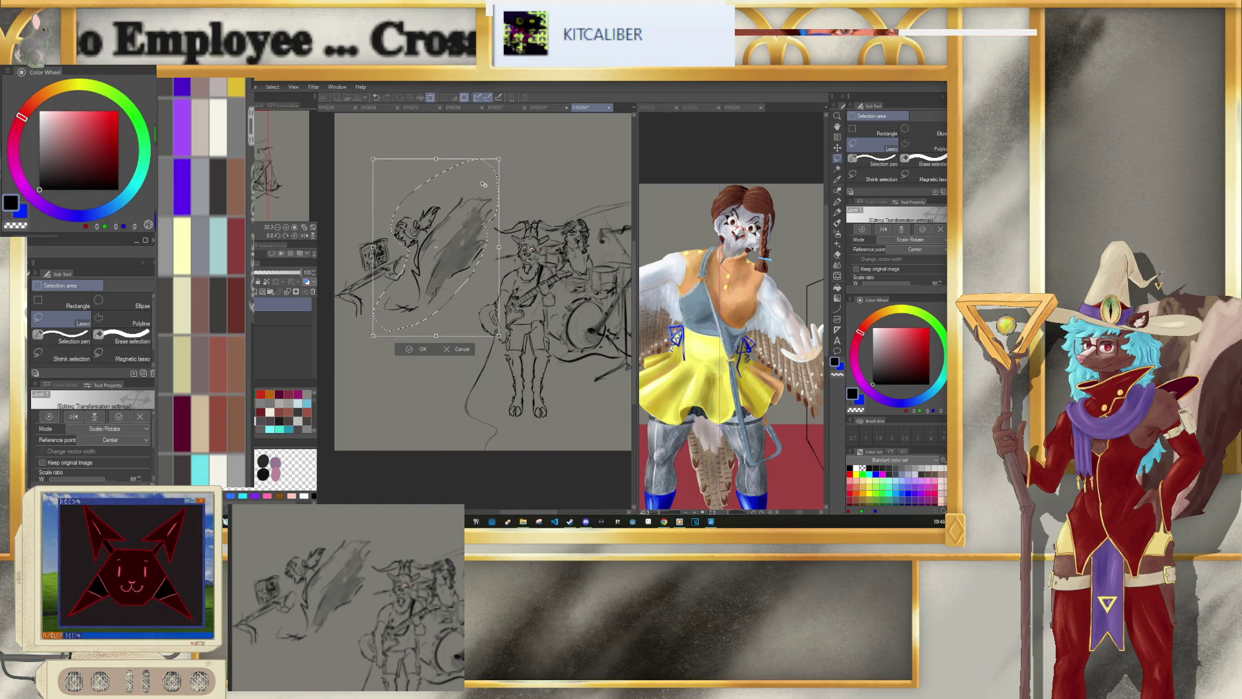
key("Return")
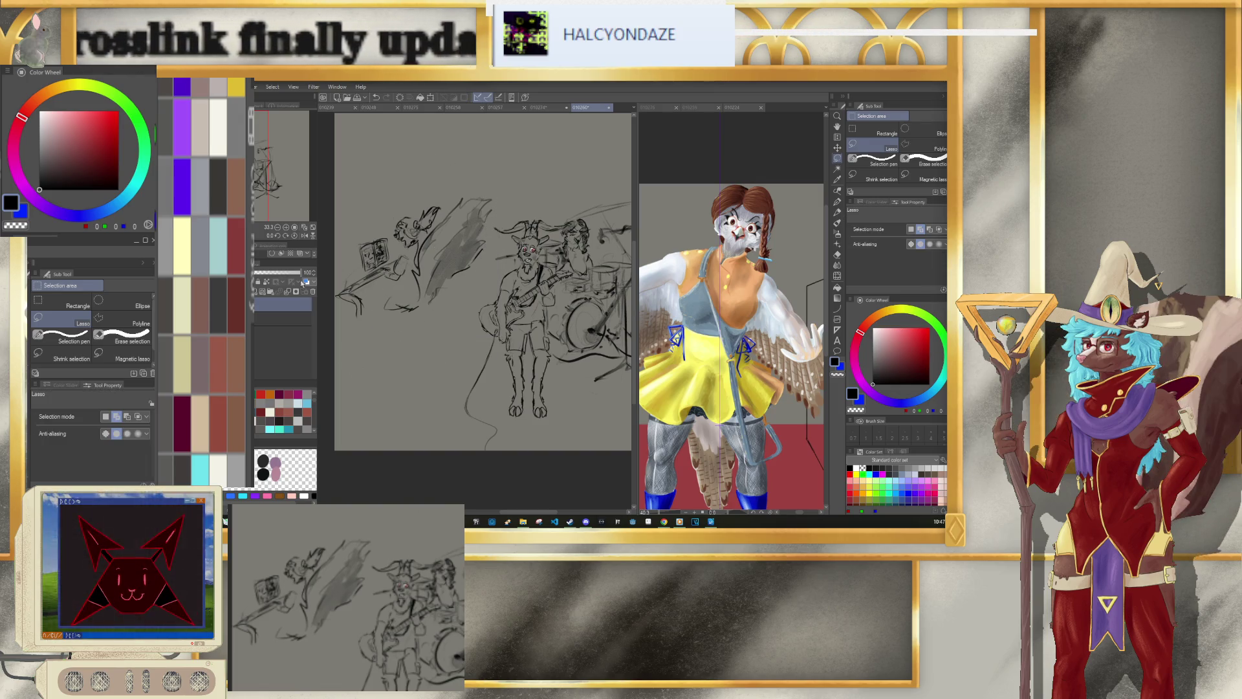
scroll(373, 372, "down", 3)
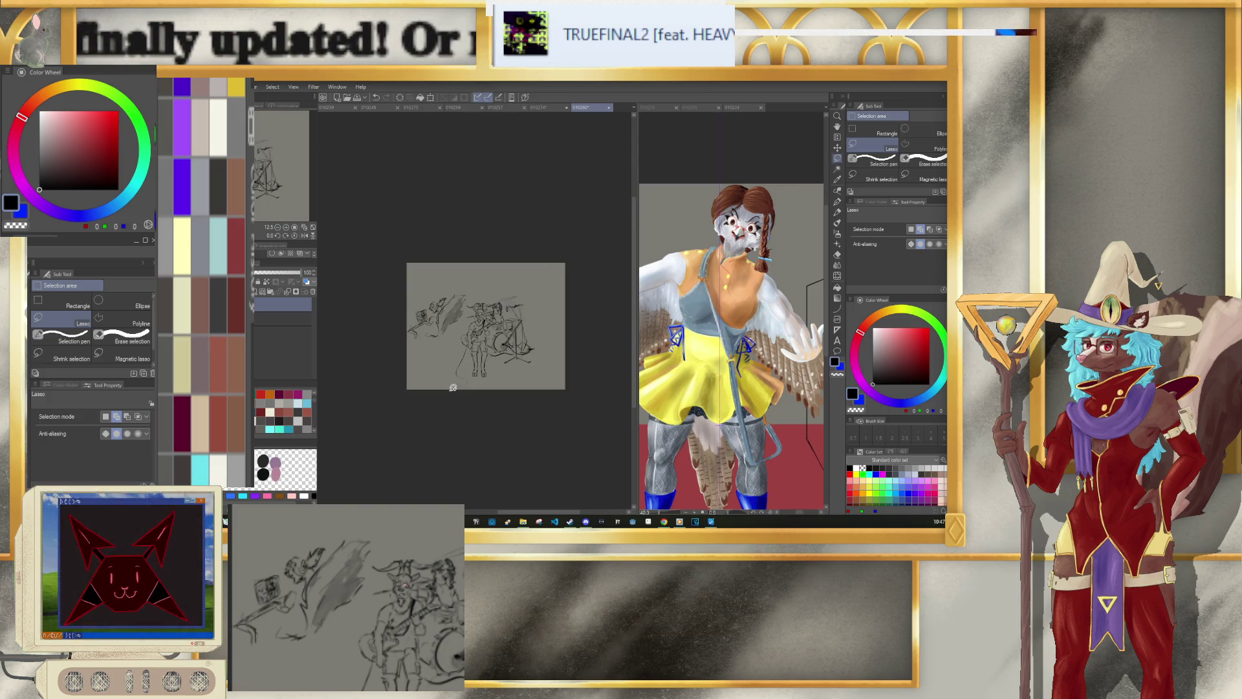
Step: Reselect the book-holding figure and transform it slightly right and down
scroll(452, 323, "up", 2)
scroll(447, 317, "up", 1)
scroll(446, 317, "up", 2)
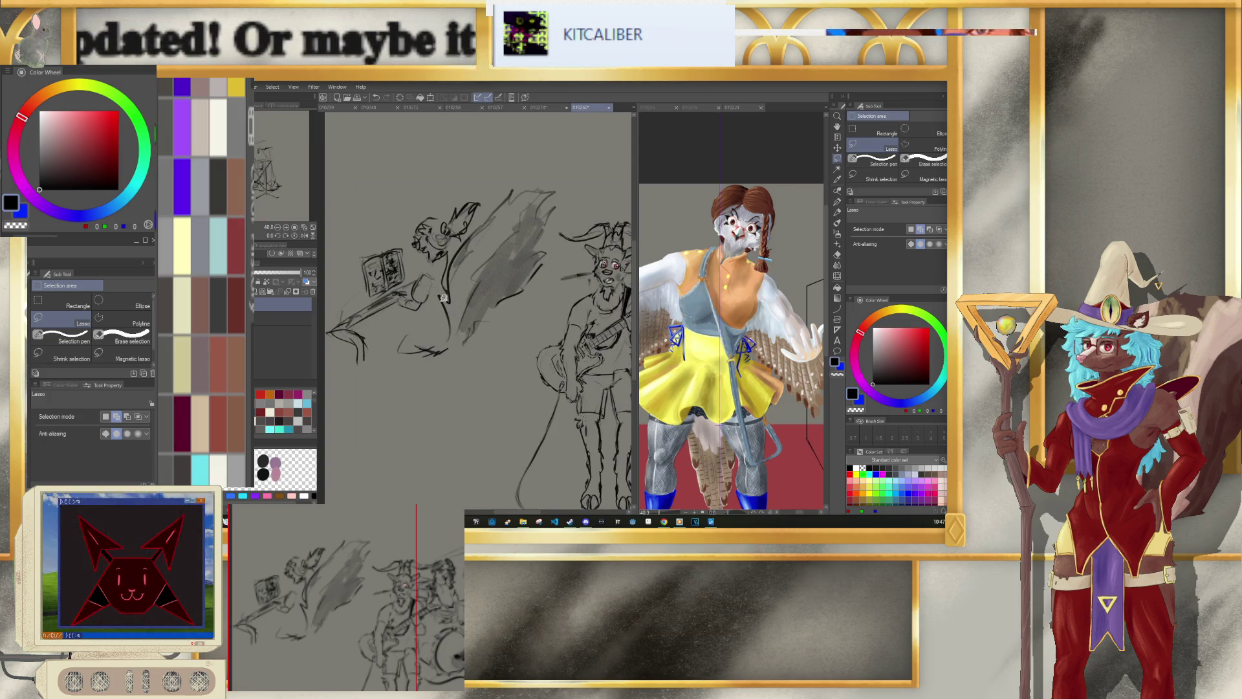
mouse_move(344, 388)
left_mouse_down()
mouse_move(560, 222)
mouse_move(534, 322)
left_mouse_up()
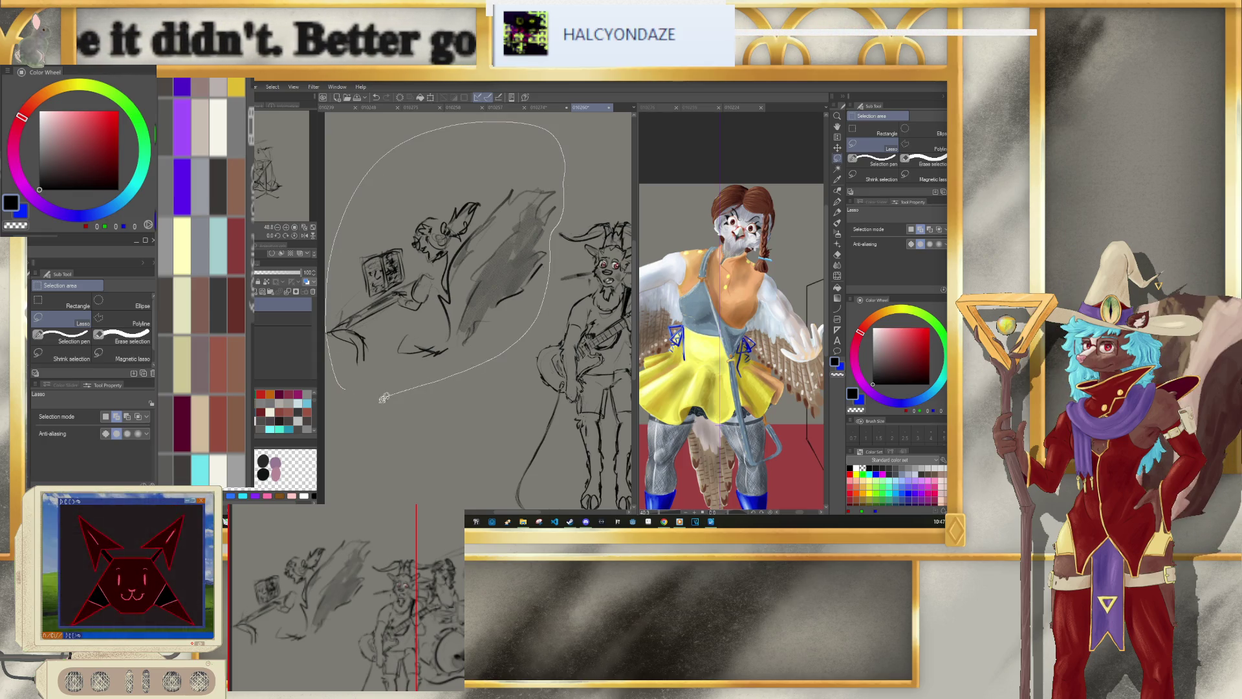
left_click(466, 411)
mouse_move(487, 367)
left_mouse_down()
mouse_move(505, 376)
mouse_move(506, 366)
left_mouse_up()
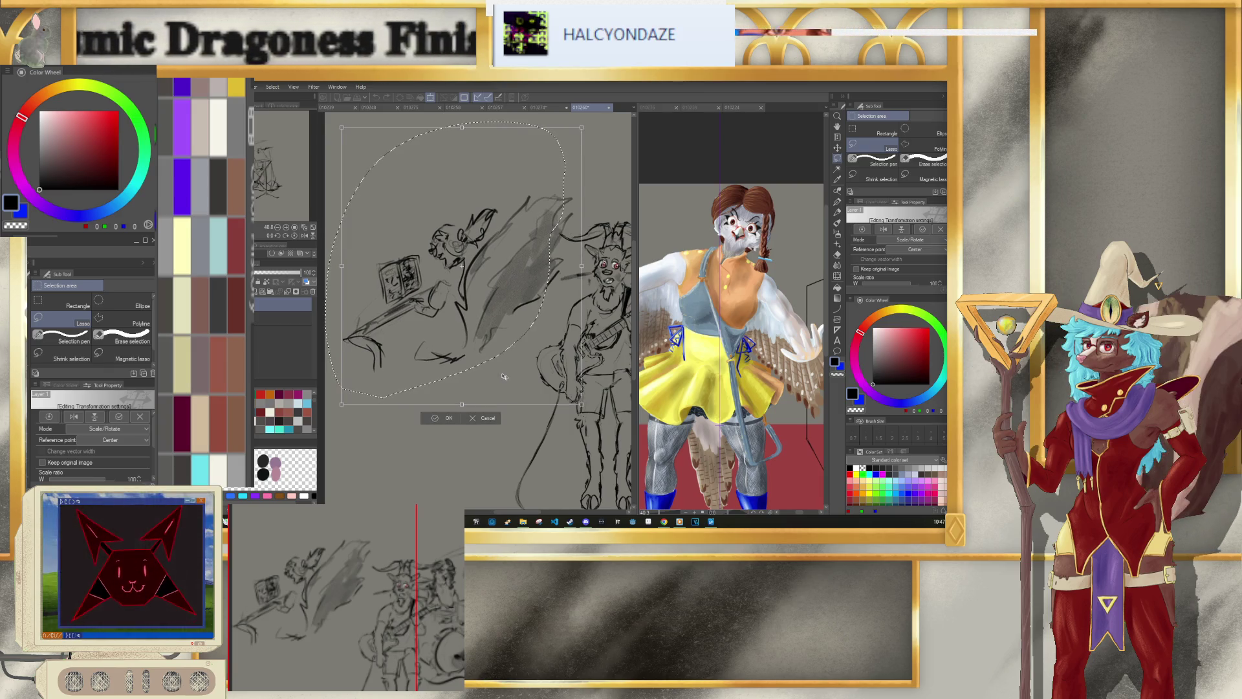
scroll(506, 366, "up", 2)
scroll(511, 336, "up", 2)
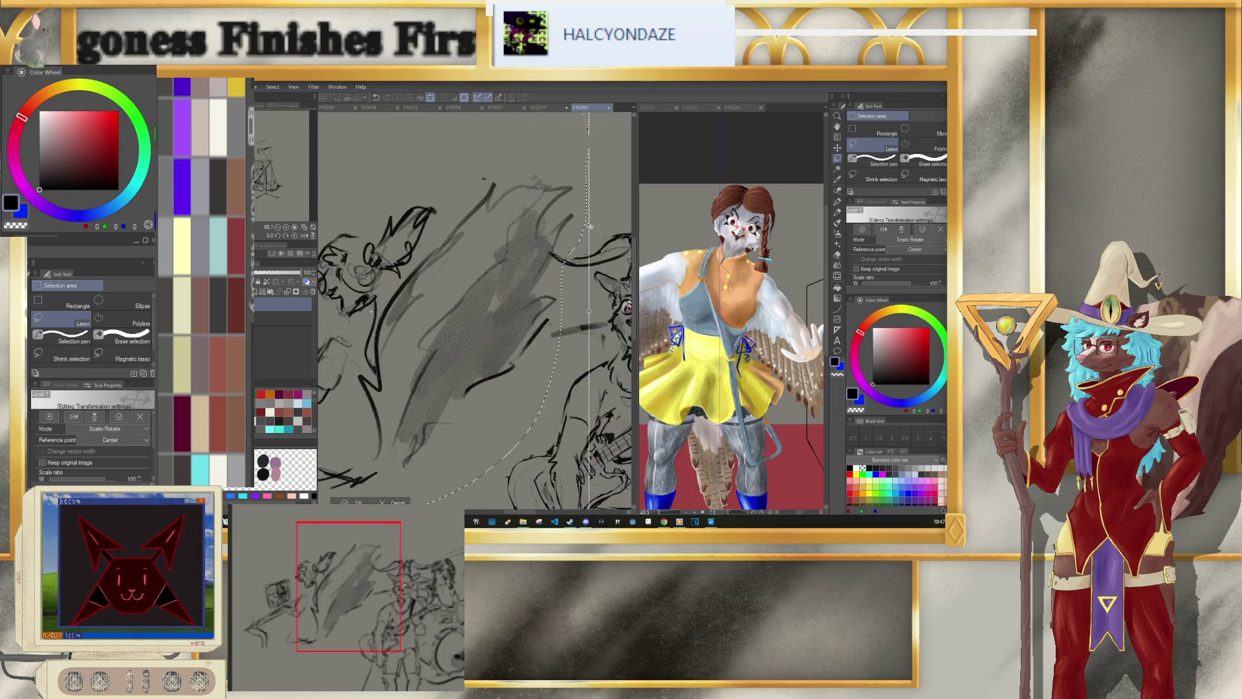
scroll(517, 304, "up", 2)
scroll(525, 273, "up", 2)
scroll(522, 270, "down", 3)
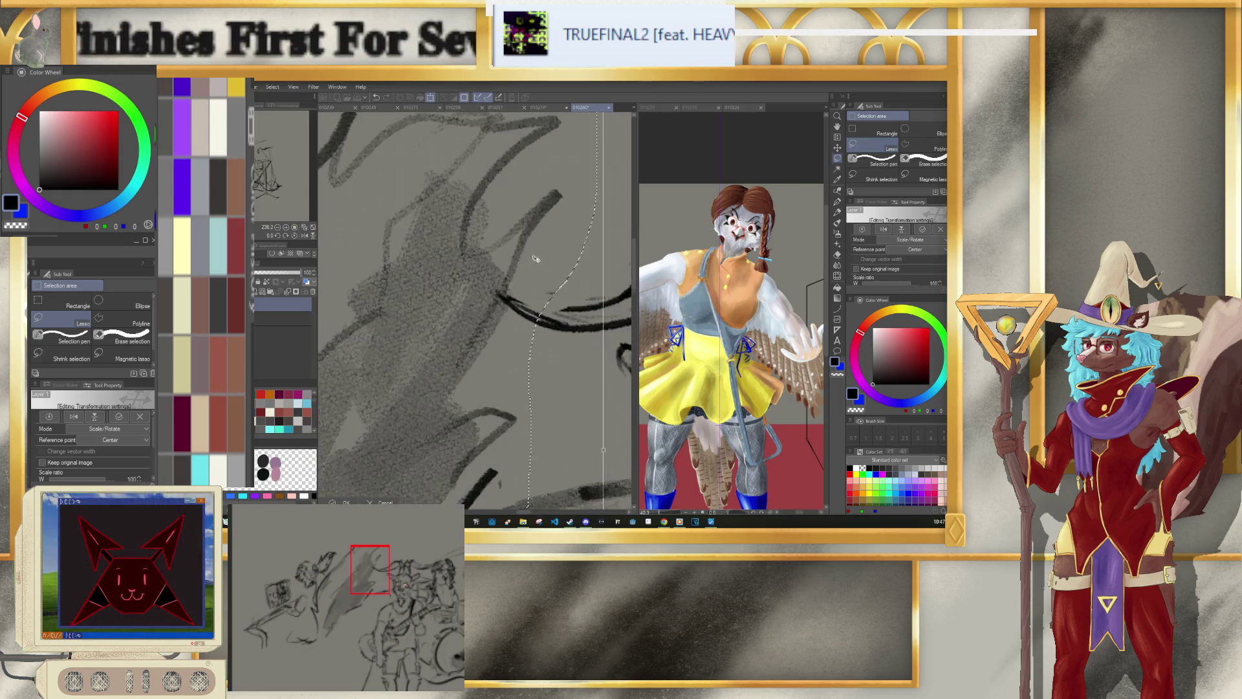
scroll(518, 272, "down", 3)
scroll(504, 275, "down", 3)
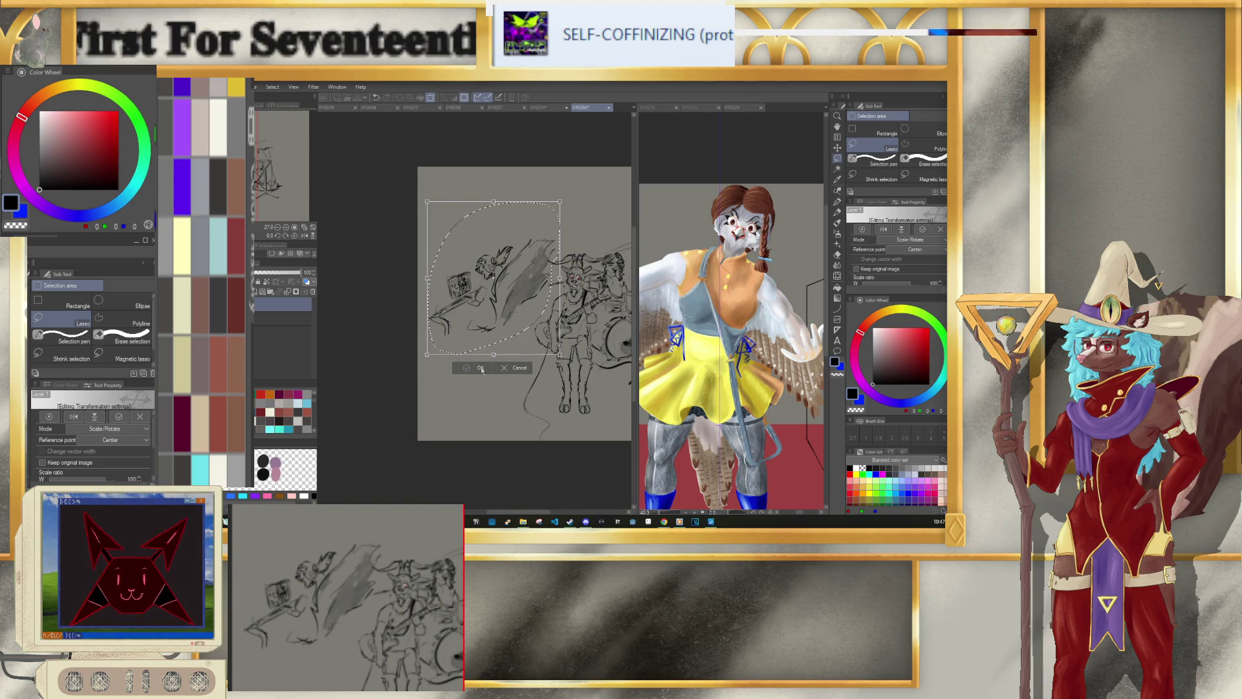
key("Return")
scroll(471, 401, "up", 1)
scroll(470, 400, "up", 2)
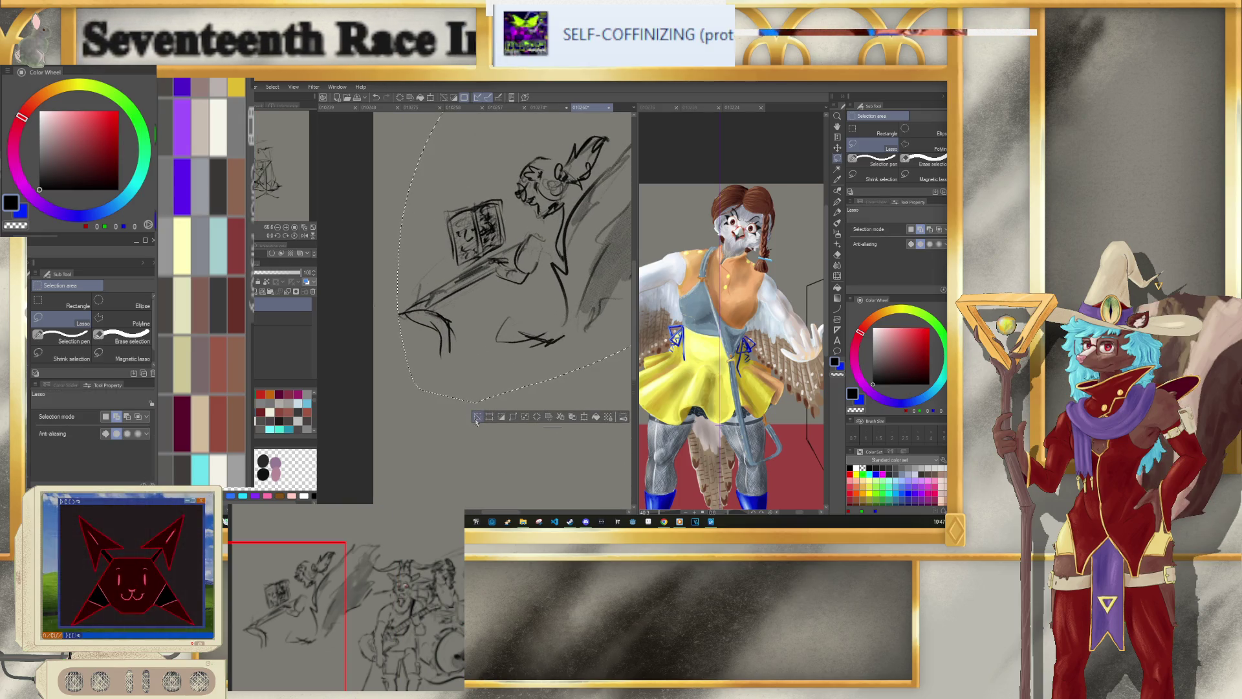
Step: Deselect, switch back to the Design pencil and add a faint stroke to the sketch
left_click(476, 417)
scroll(466, 388, "down", 3)
scroll(452, 368, "up", 1)
scroll(445, 353, "up", 1)
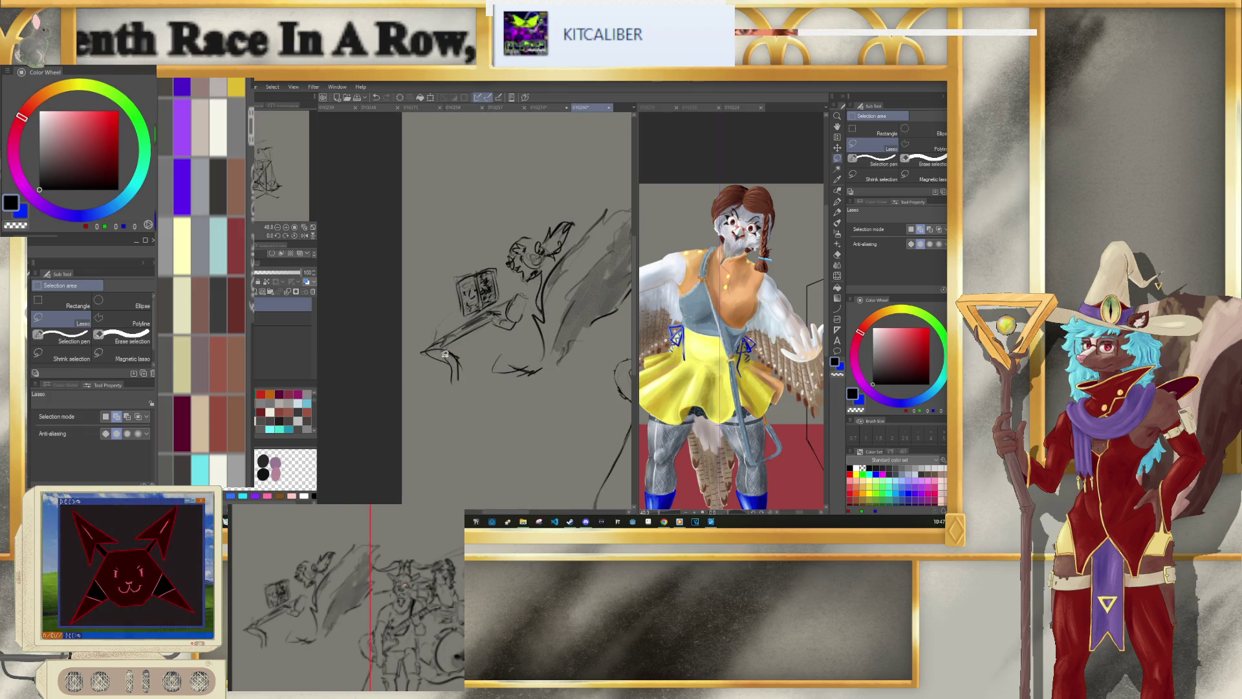
left_click(837, 212)
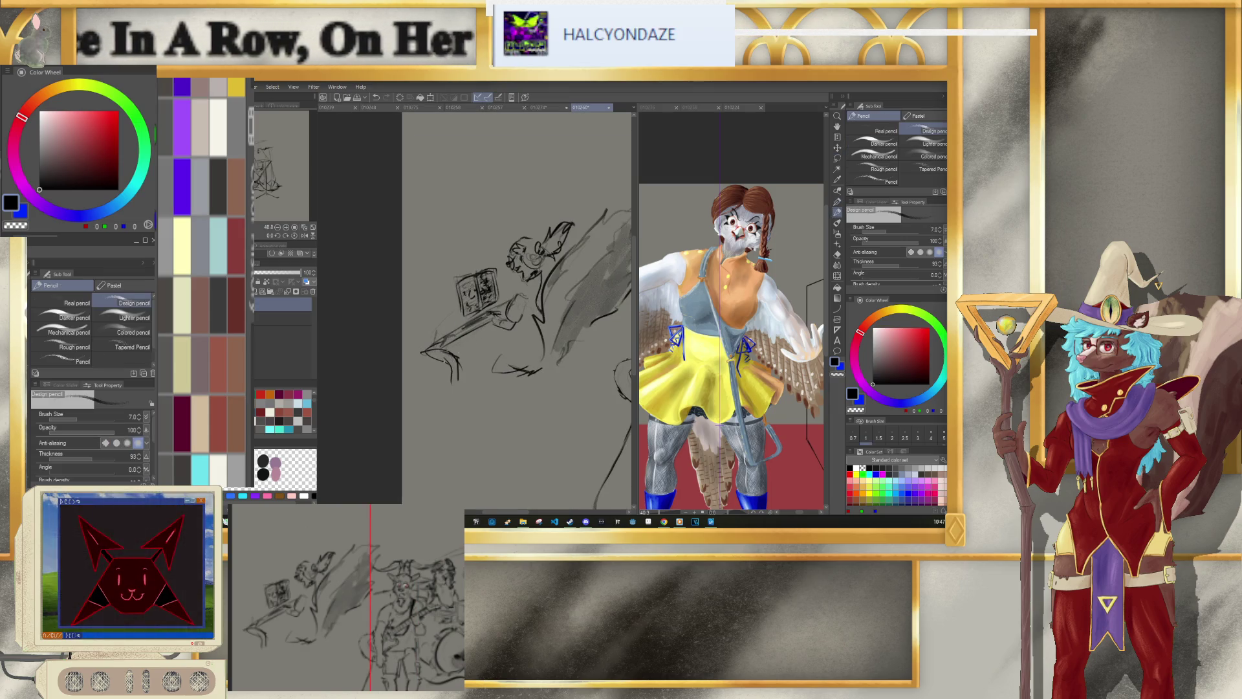
left_click_drag(435, 335, 484, 337)
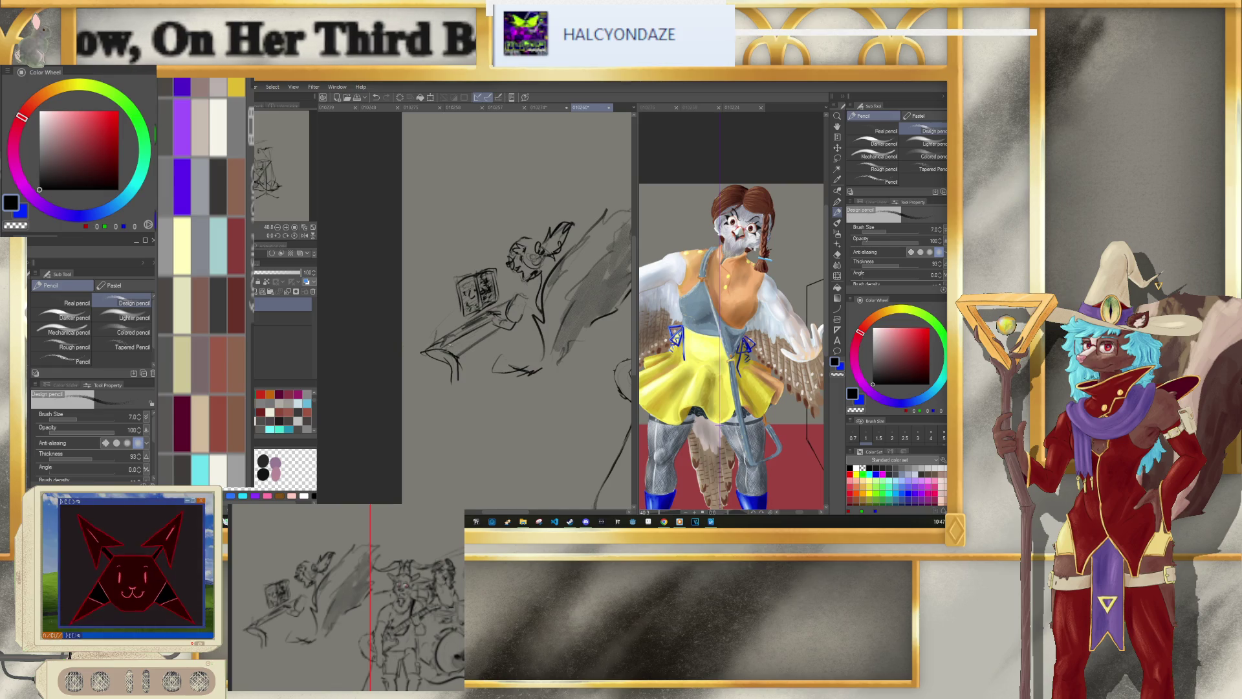
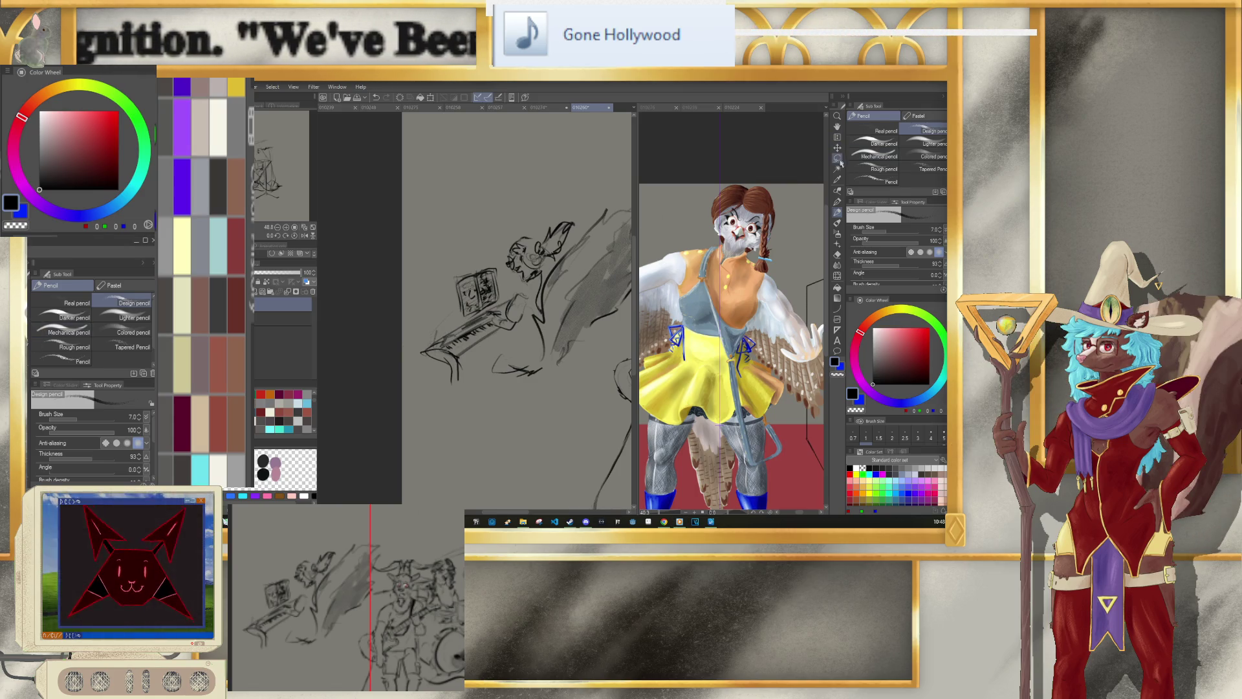
Step: Lasso the sheet-music sketch and nudge it slightly up and to the right
key("m")
left_click_drag(453, 321, 492, 305)
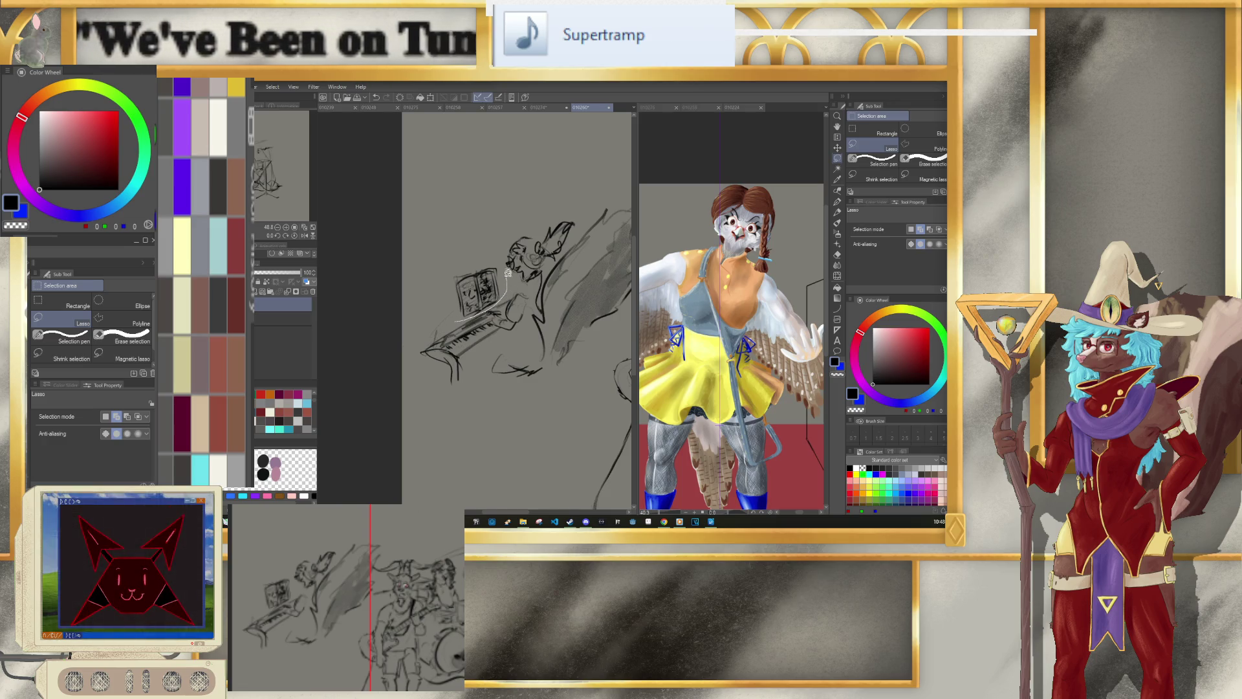
left_click(508, 335)
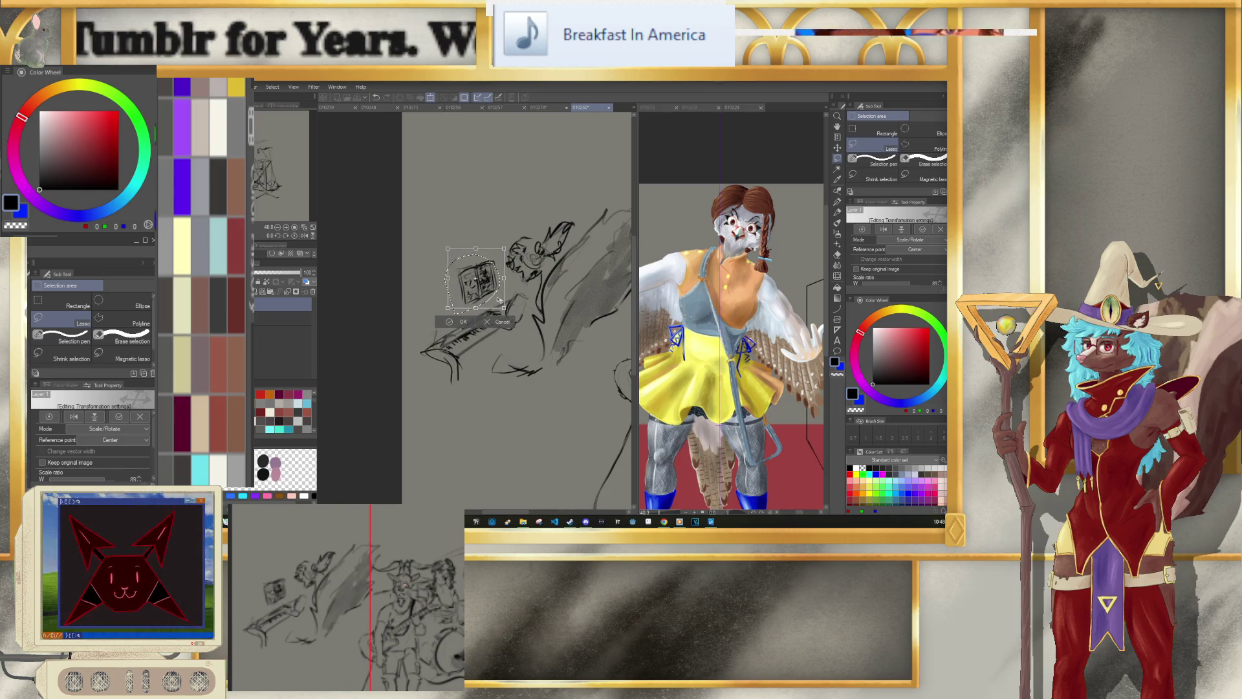
left_click_drag(498, 300, 502, 299)
key("Return")
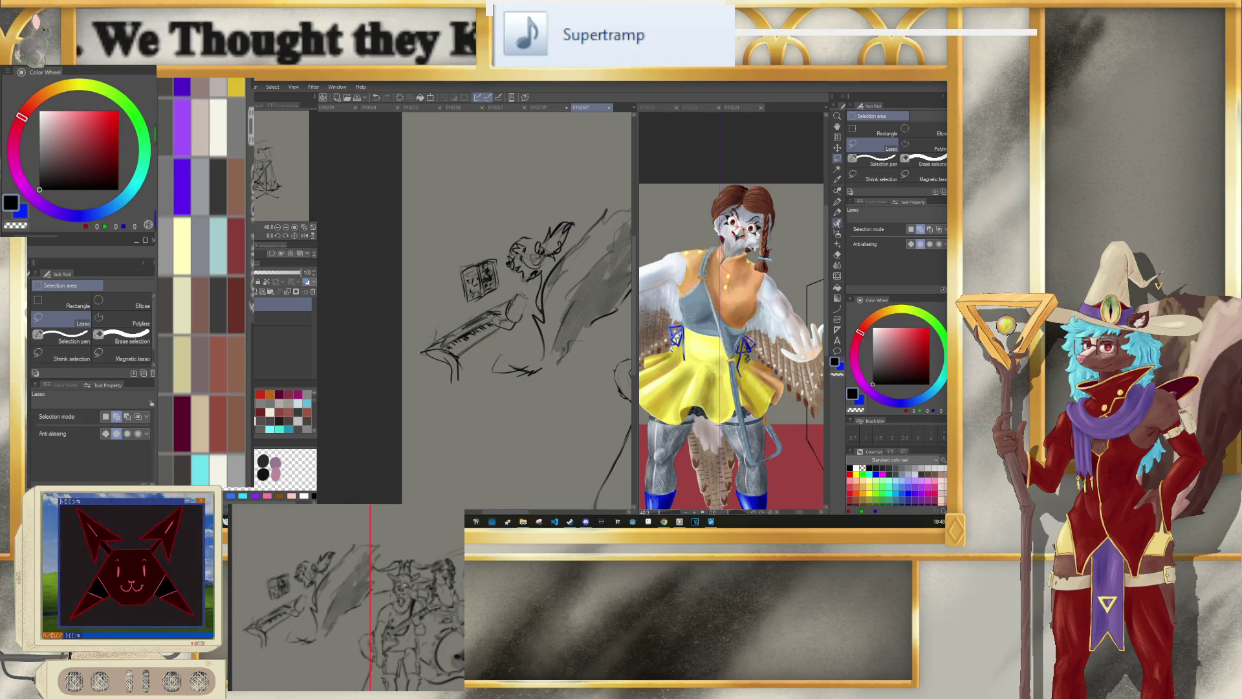
Step: Return to the pencil, then switch to the eraser and zoom out
key("p")
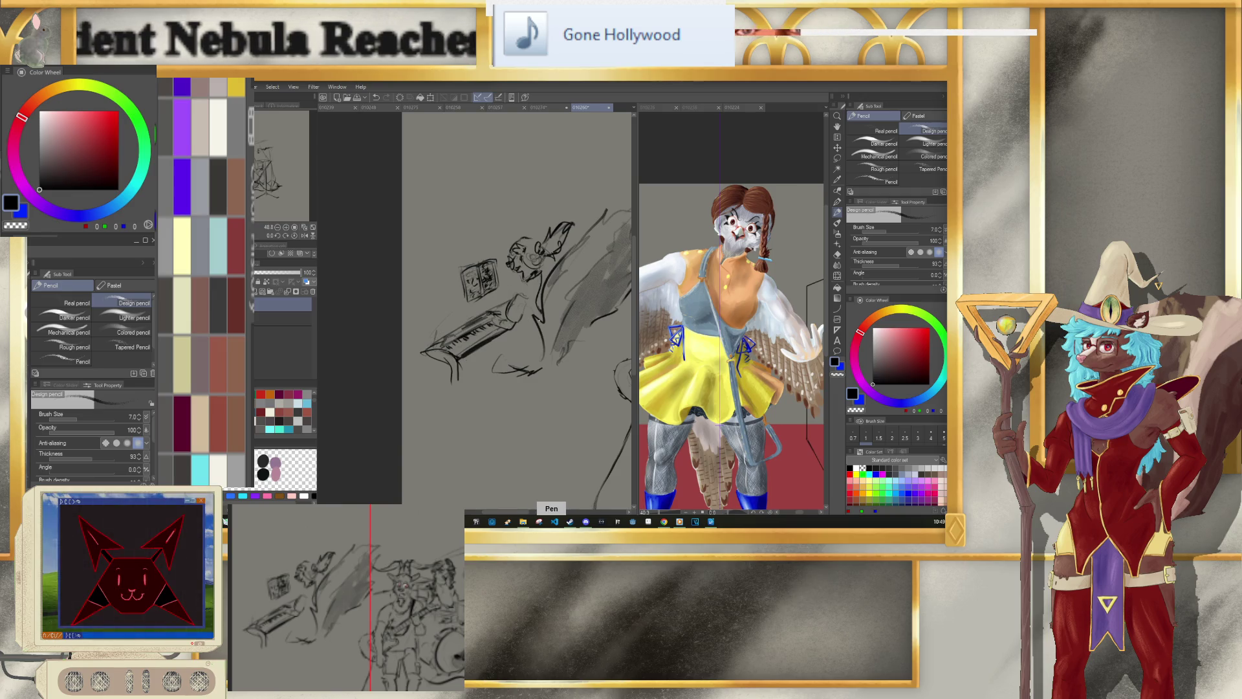
key("e")
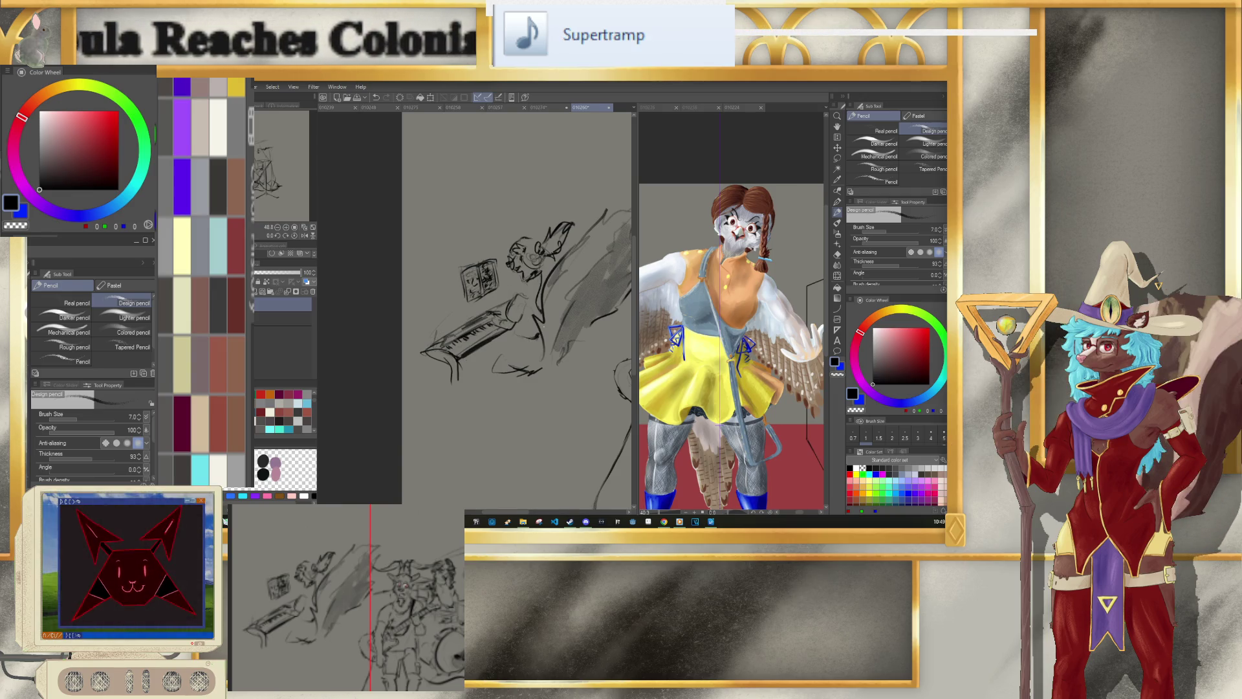
scroll(546, 366, "down", 4)
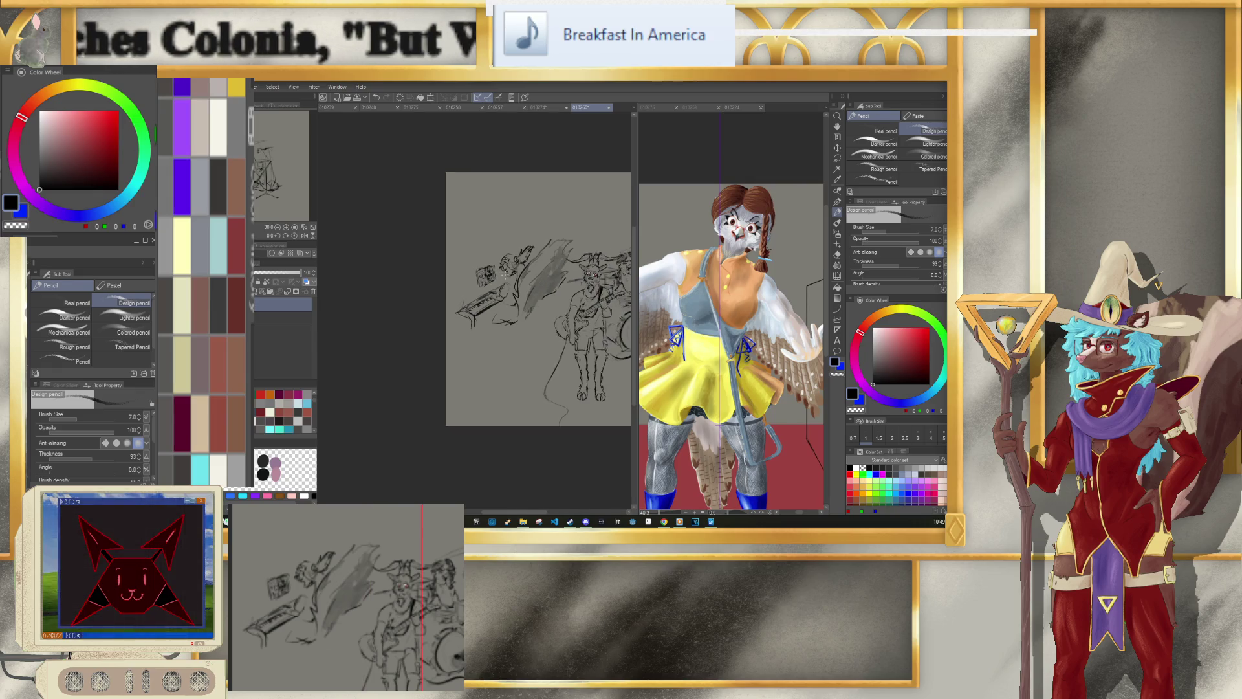
Step: Zoom in on the bird pianist and thin the pencil from size 7.0 to 6.0
scroll(547, 366, "up", 4)
scroll(533, 322, "up", 2)
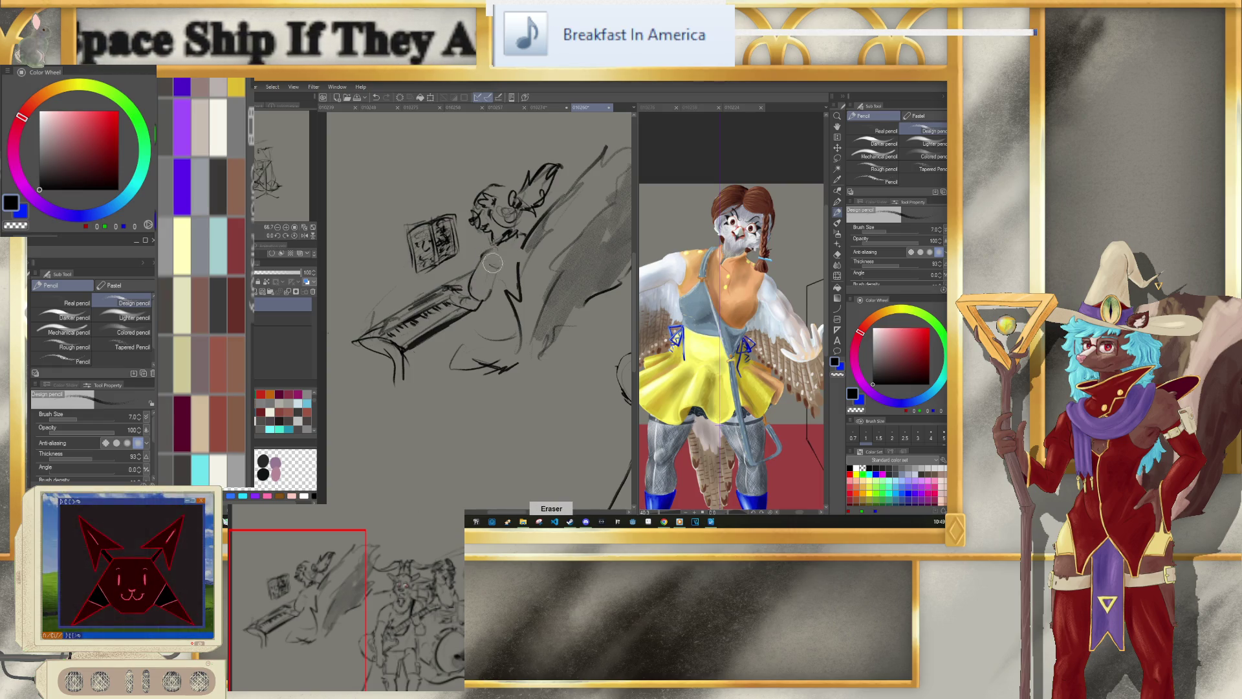
key("bracketleft")
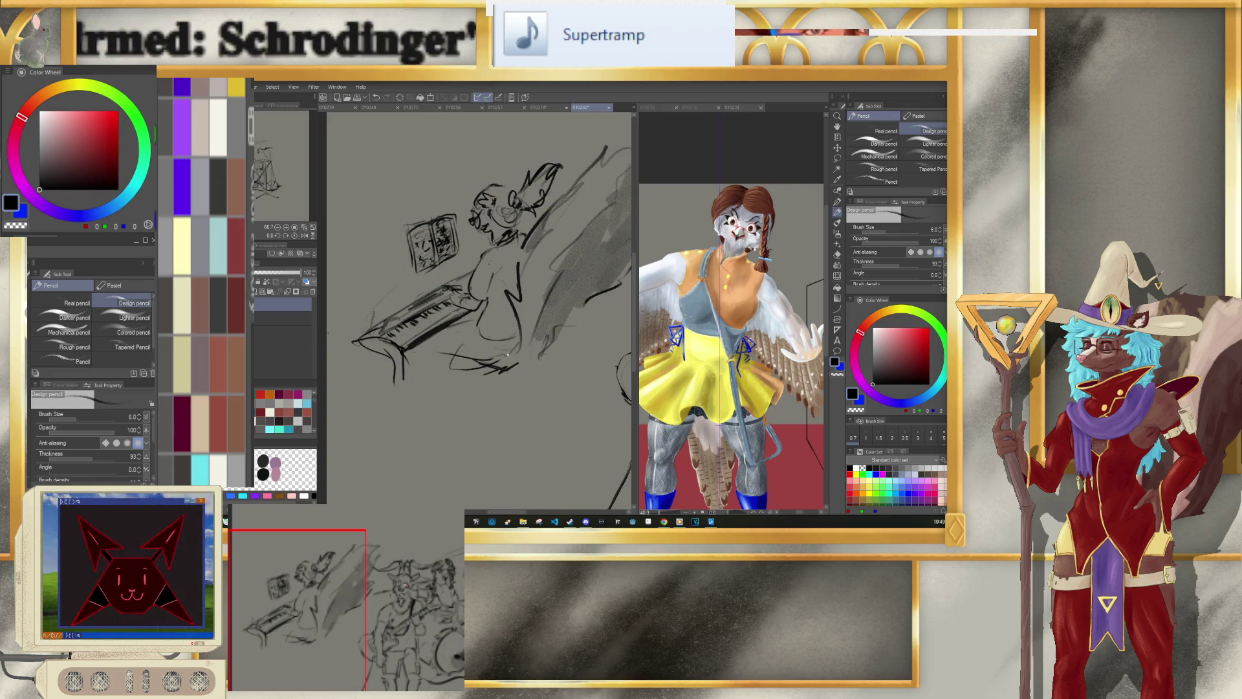
Step: Lasso the pianist's head, enlarge it to about 112%, and shift it slightly up-right
key("m")
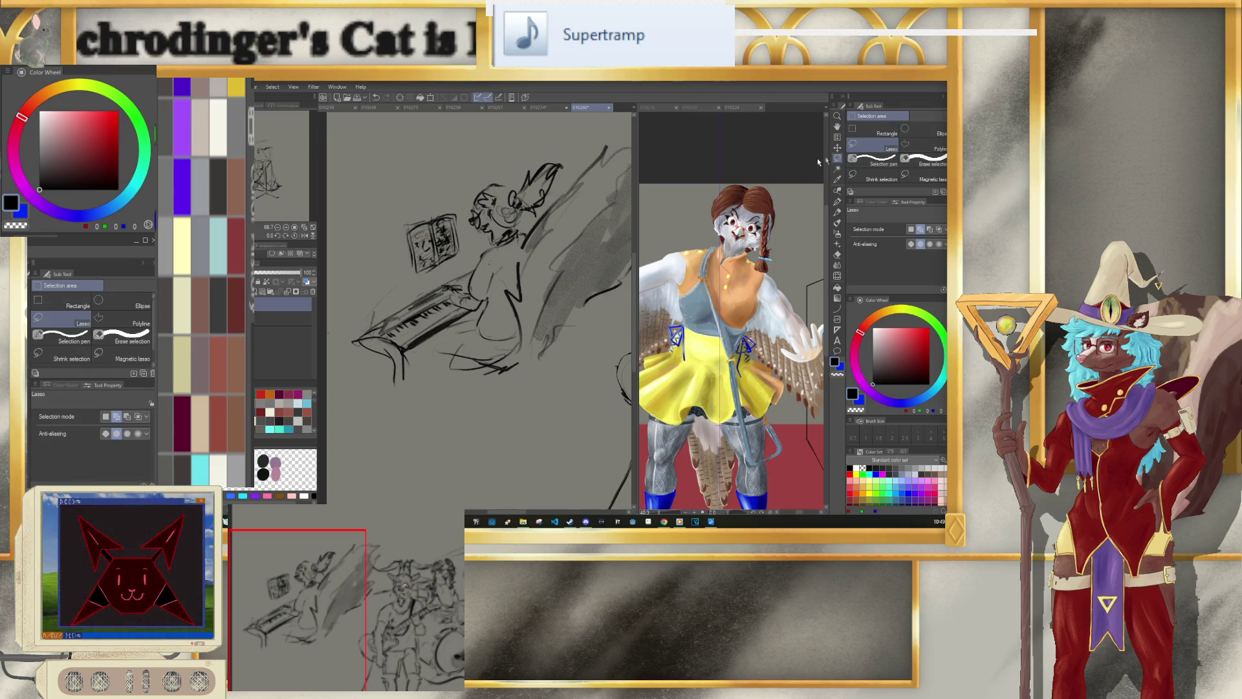
mouse_move(484, 244)
left_mouse_down()
mouse_move(563, 179)
mouse_move(488, 245)
left_mouse_up()
key("ctrl+t")
left_click_drag(571, 138, 582, 127)
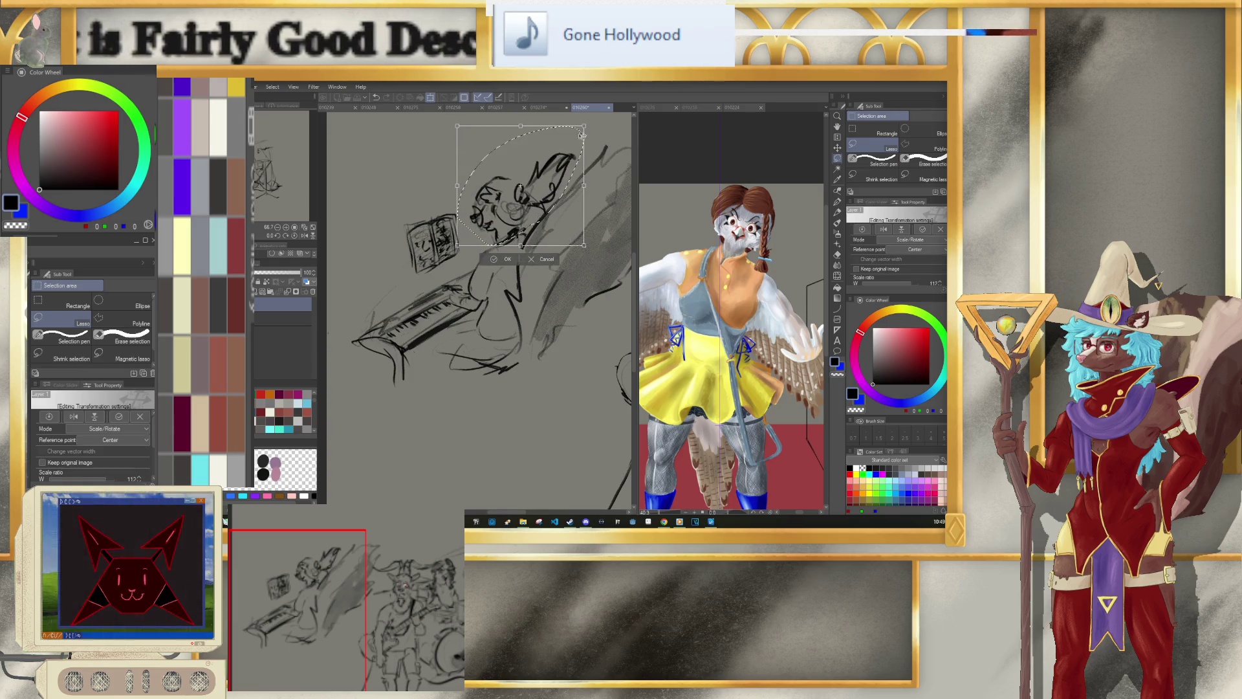
left_click_drag(549, 186, 554, 182)
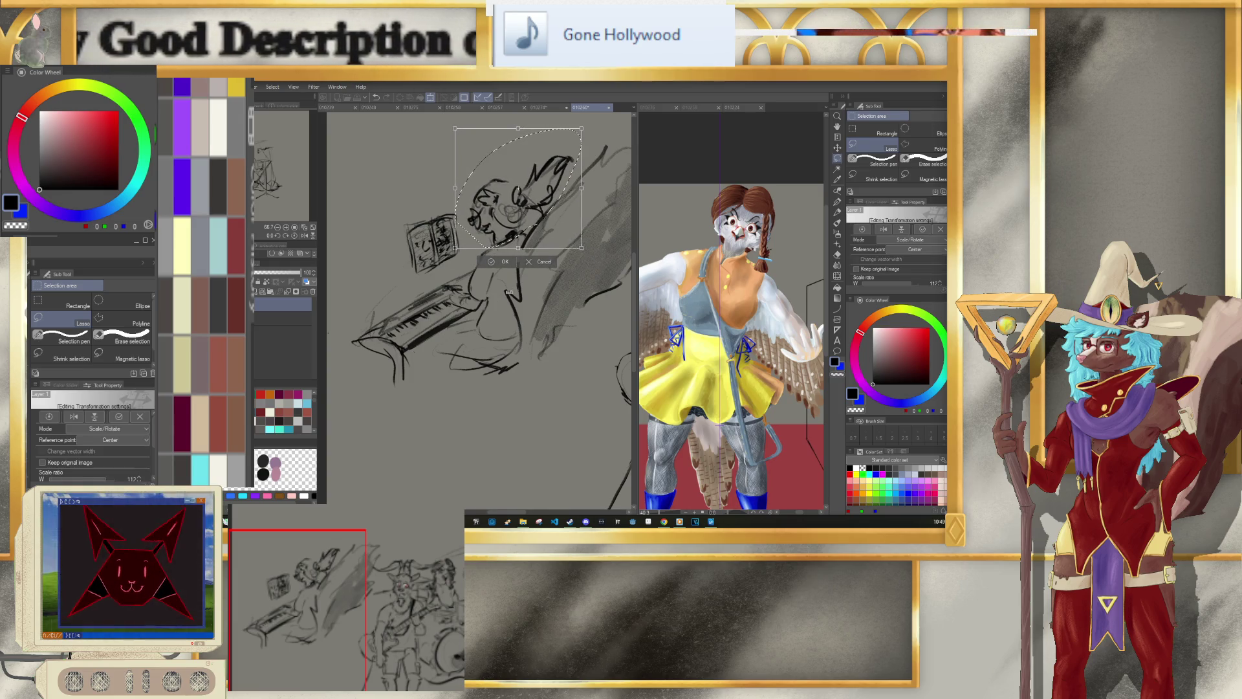
left_click(500, 262)
Step: Lasso the whole pianist, narrow it to 86% width, nudge it into place, and deselect
scroll(448, 258, "down", 3)
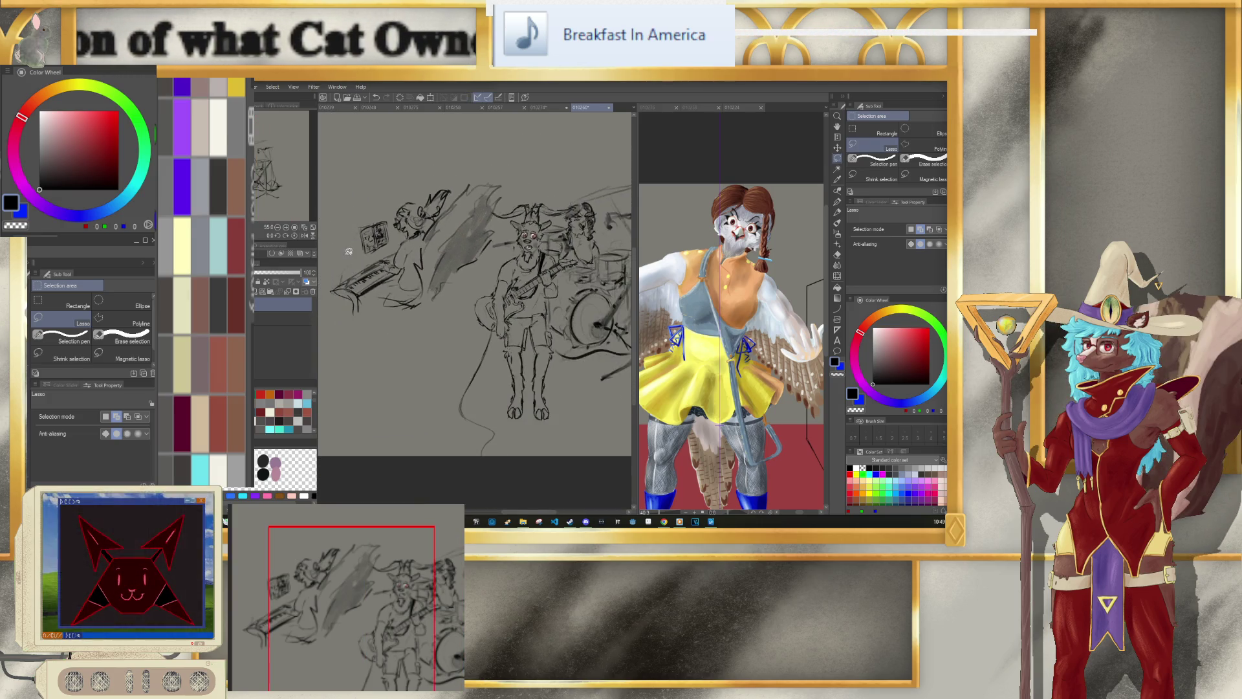
scroll(433, 228, "up", 2)
scroll(440, 304, "up", 2)
left_click_drag(421, 386, 502, 385)
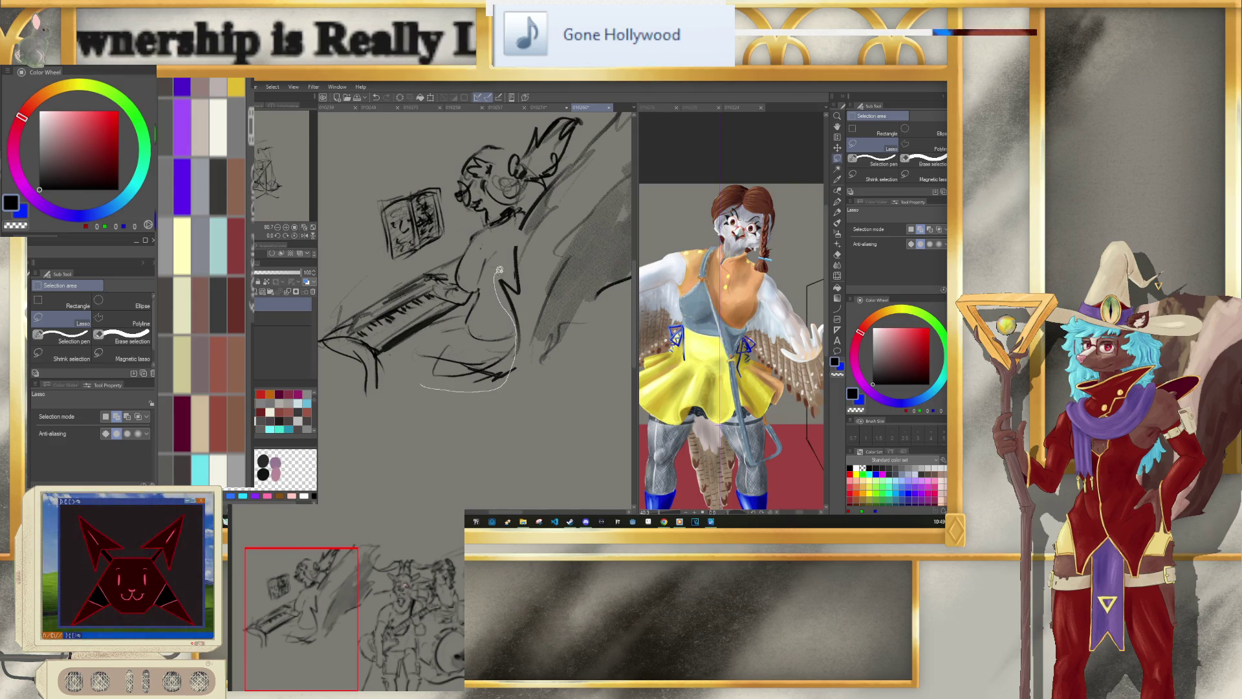
mouse_move(515, 228)
left_mouse_down()
mouse_move(510, 133)
mouse_move(458, 235)
left_mouse_up()
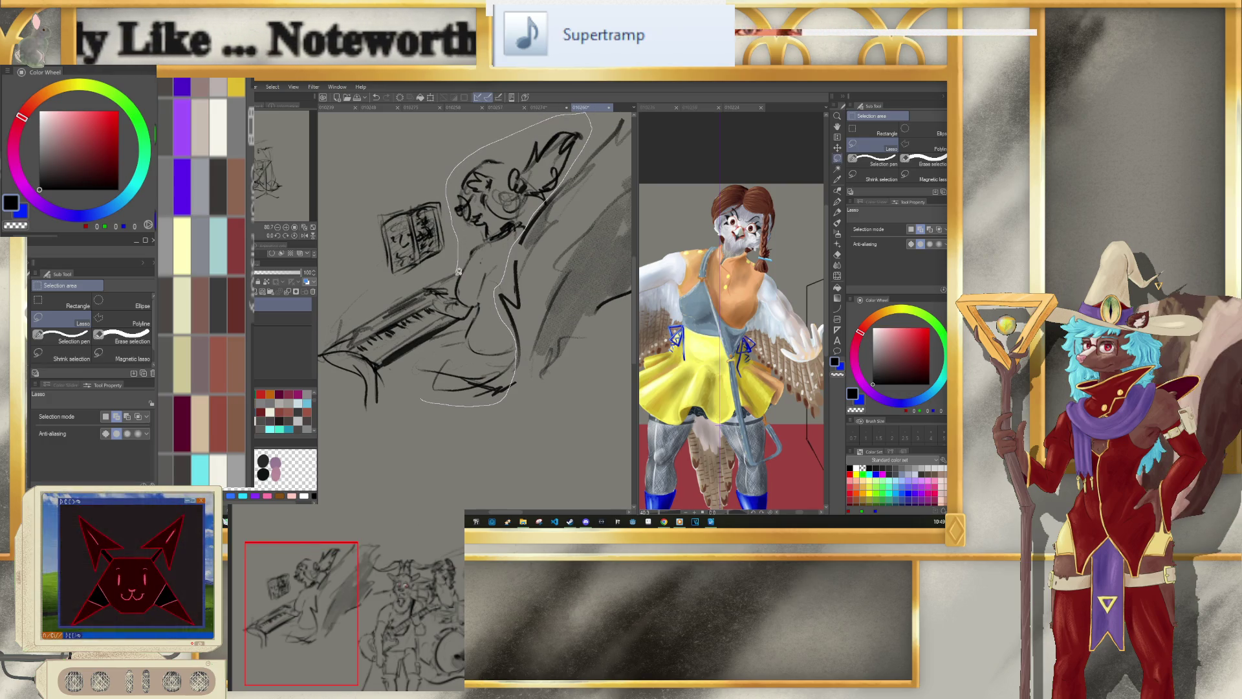
left_click_drag(449, 313, 410, 366)
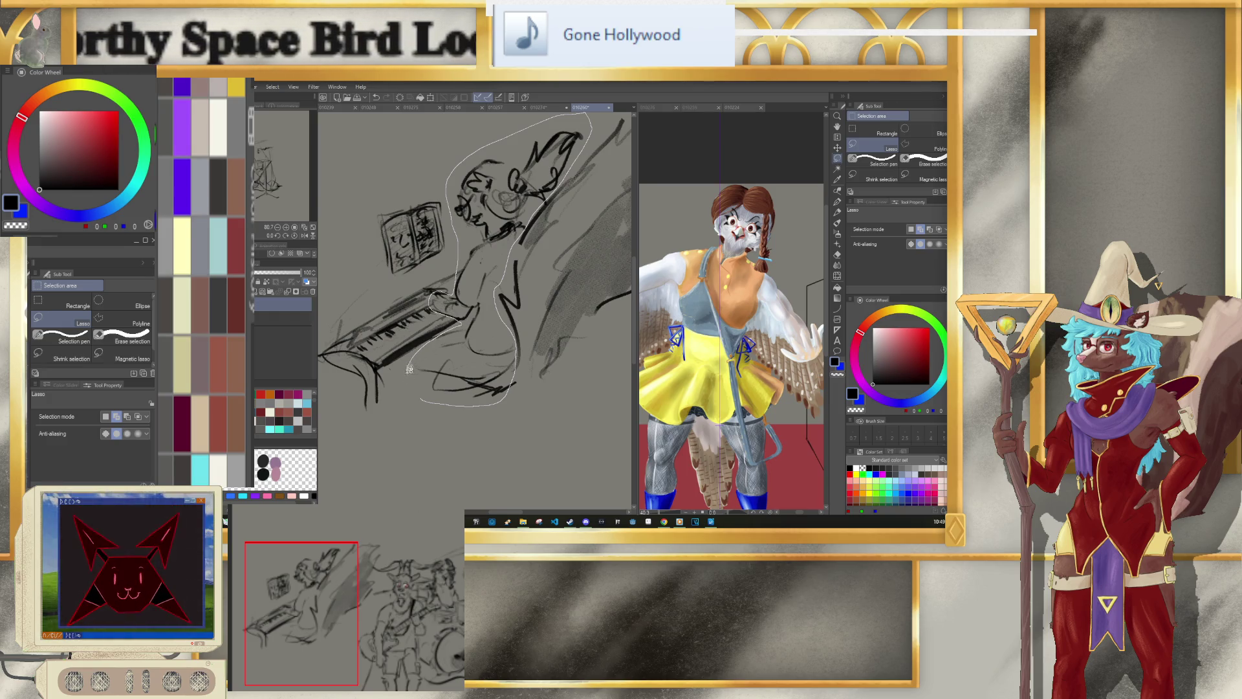
key("ctrl+t")
left_click_drag(592, 113, 574, 143)
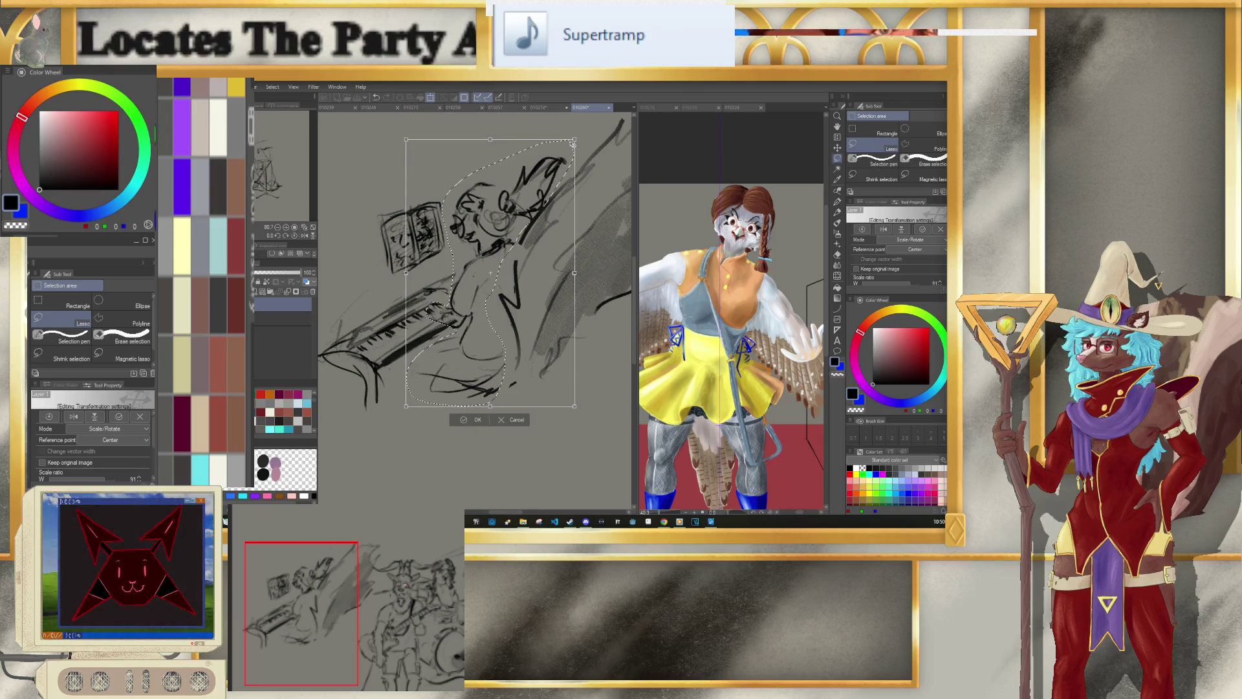
left_click_drag(573, 143, 566, 154)
left_click_drag(538, 225, 543, 236)
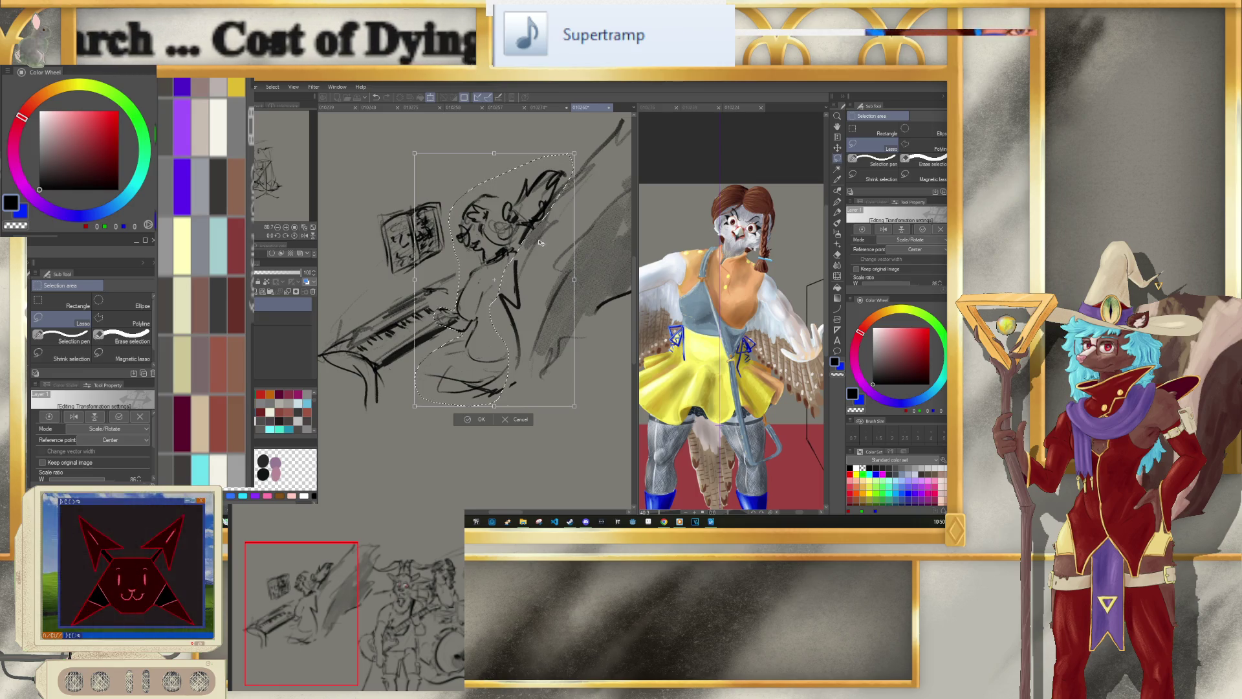
left_click_drag(540, 241, 542, 245)
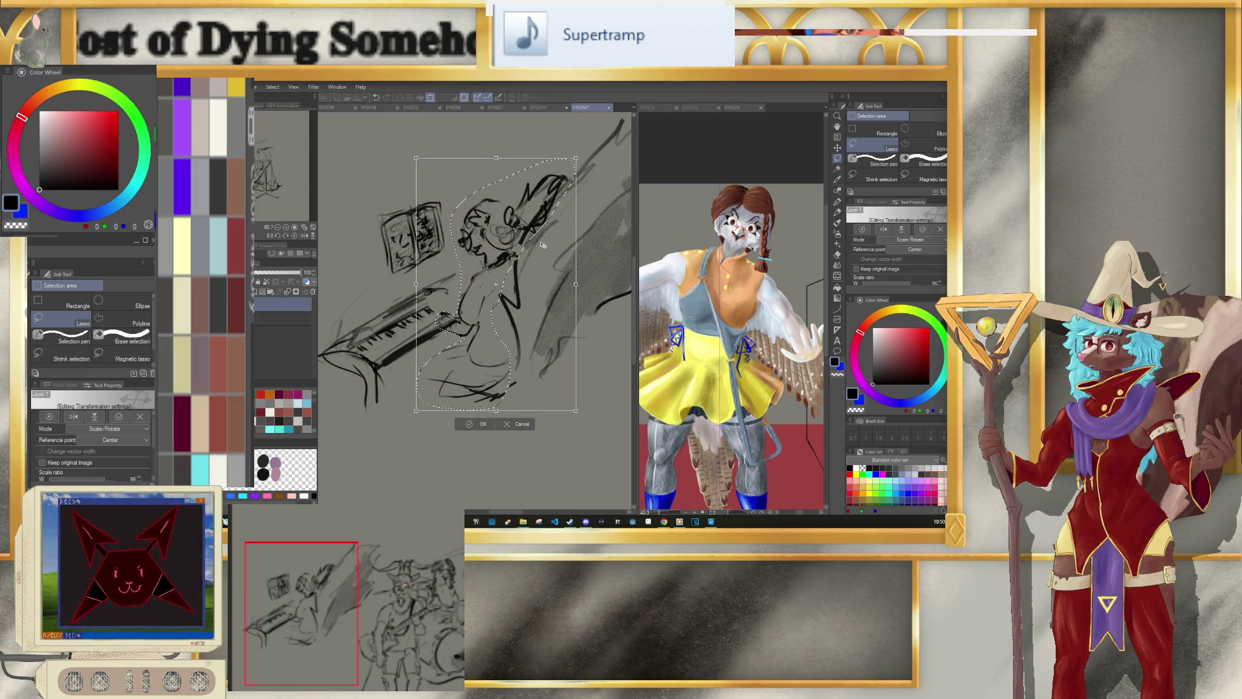
left_click(481, 425)
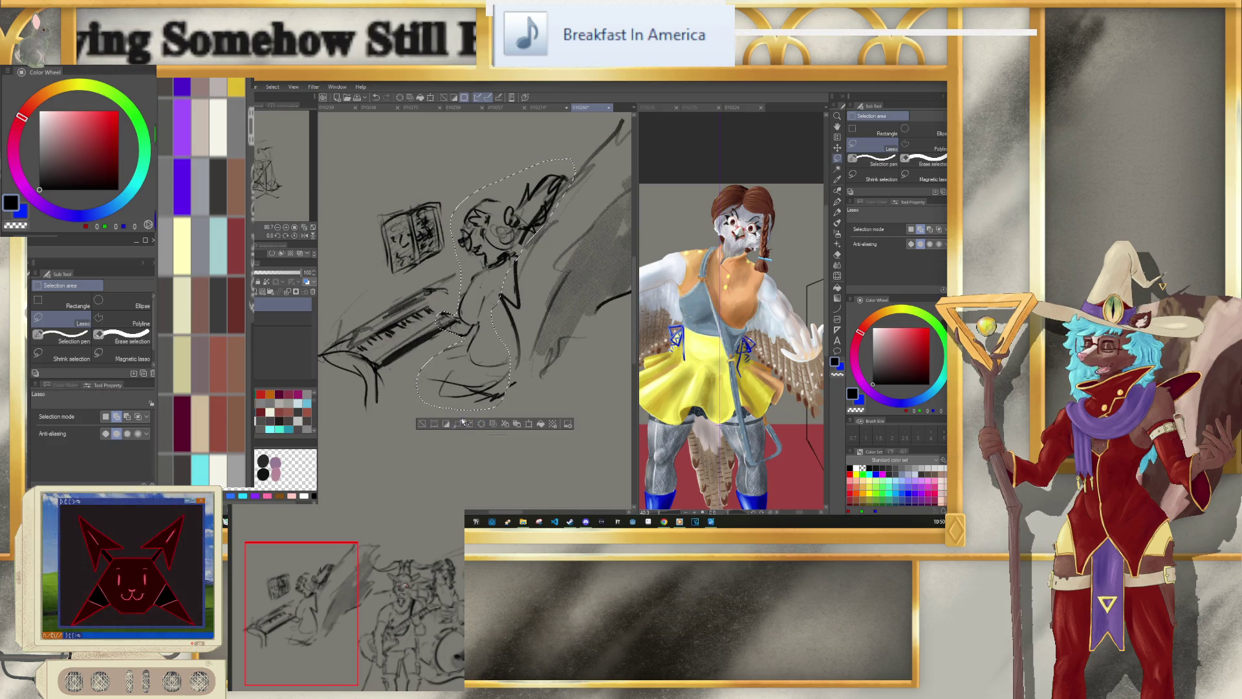
left_click(424, 423)
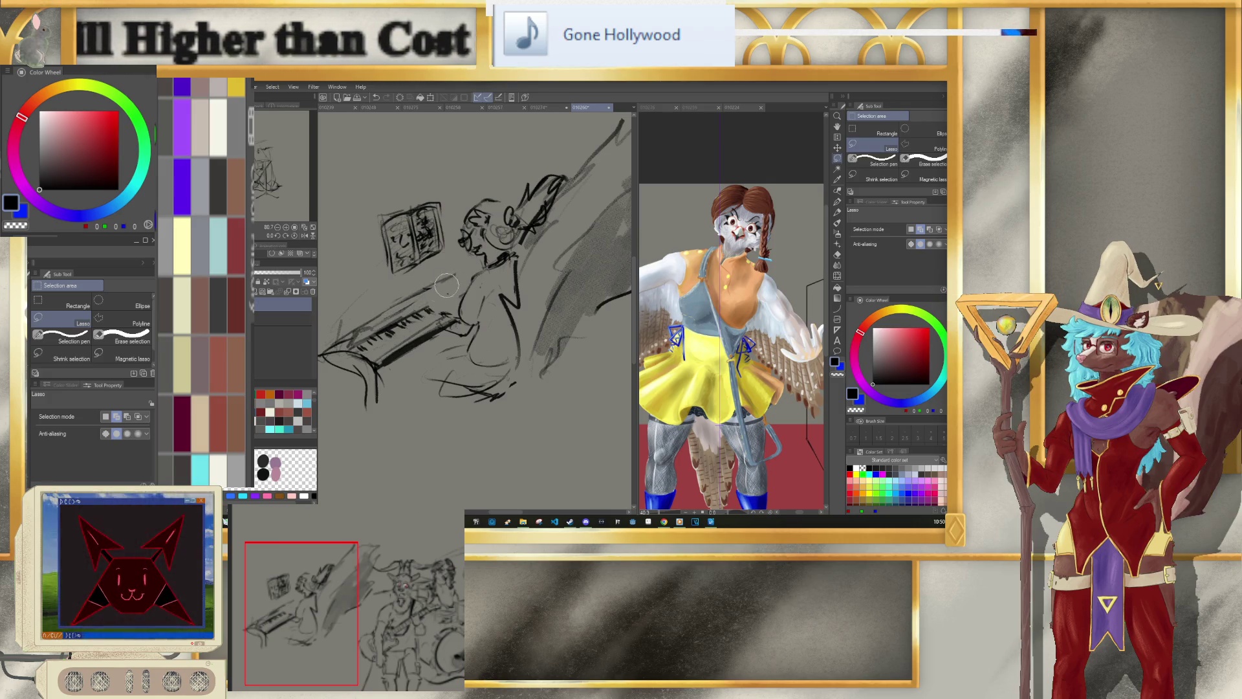
Step: Set the pencil to size 6.0, try a vertical line on the piano, then undo it
key("p")
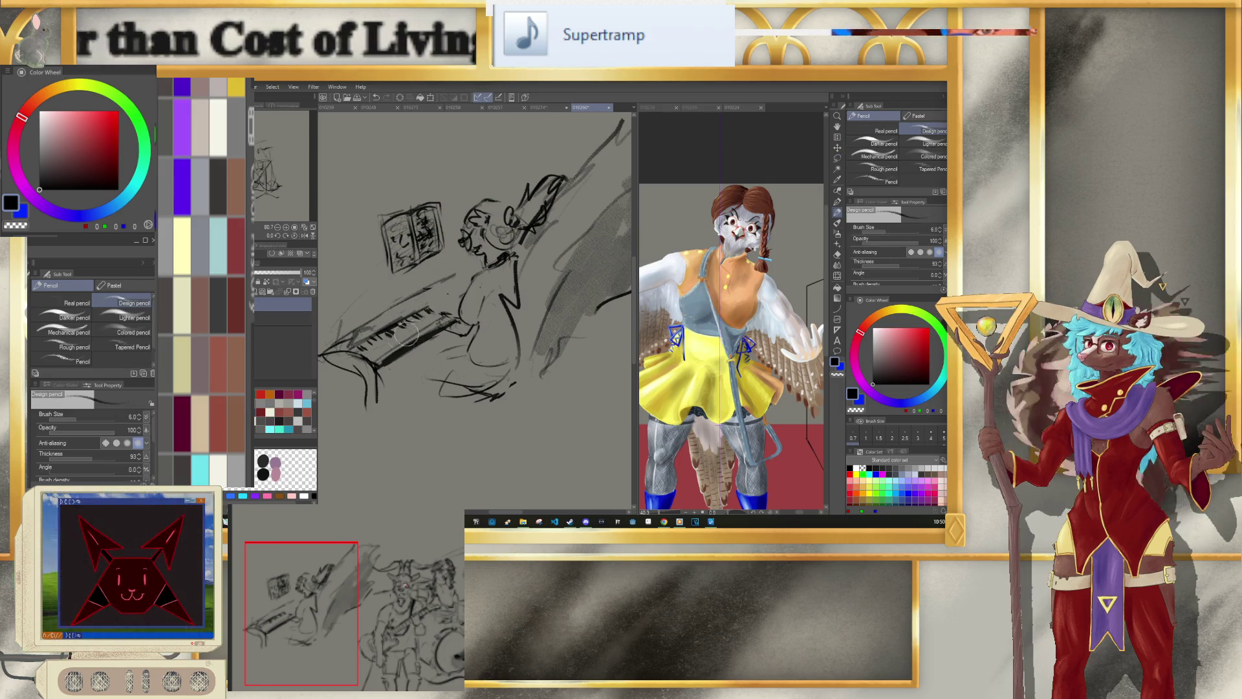
key("bracketright")
key("bracketright")
key("bracketright")
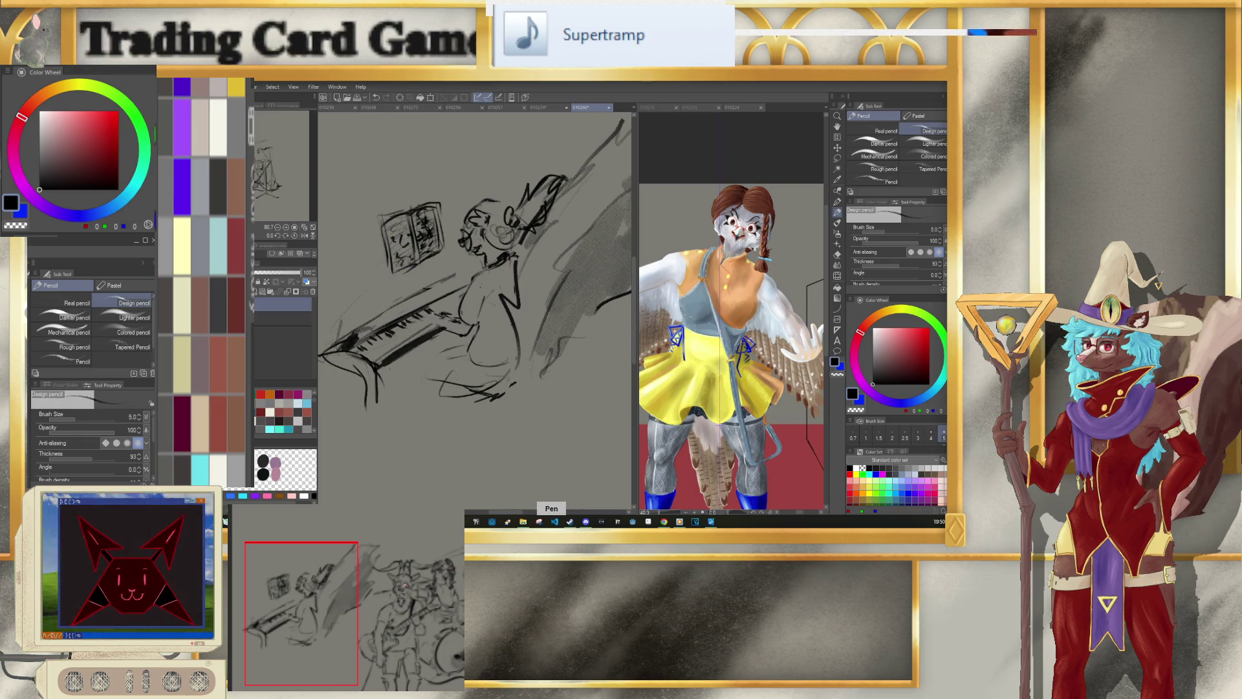
left_click_drag(442, 315, 430, 321)
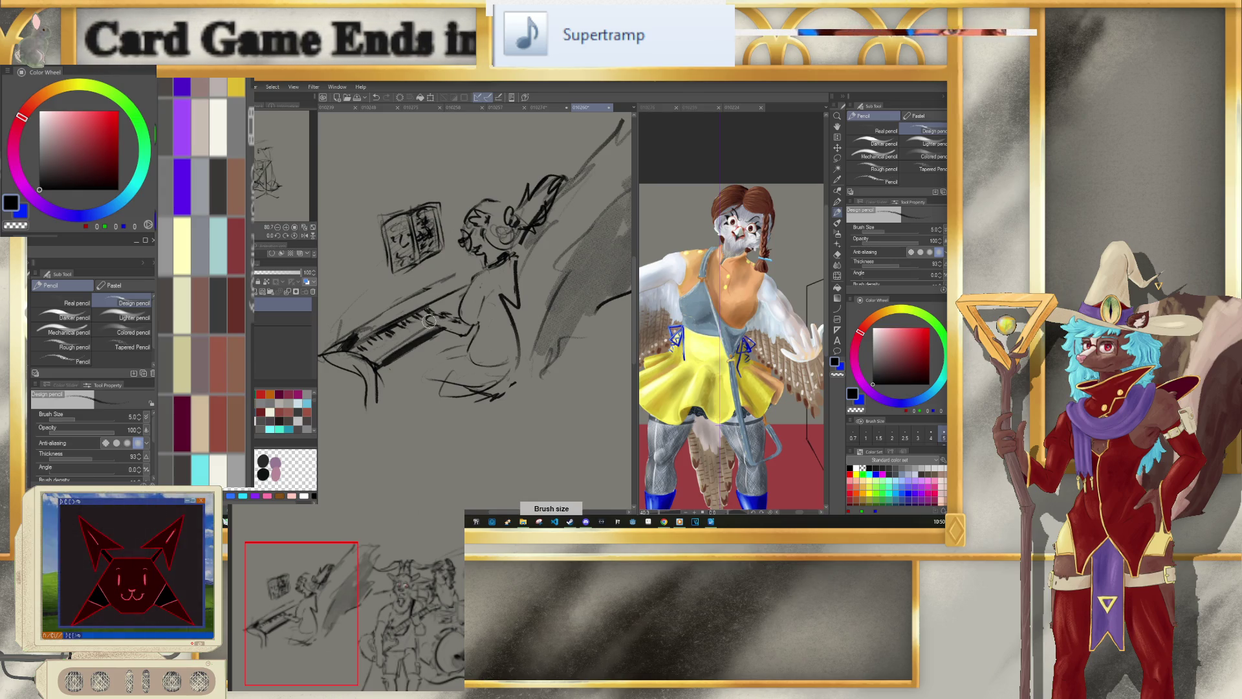
key("bracketleft")
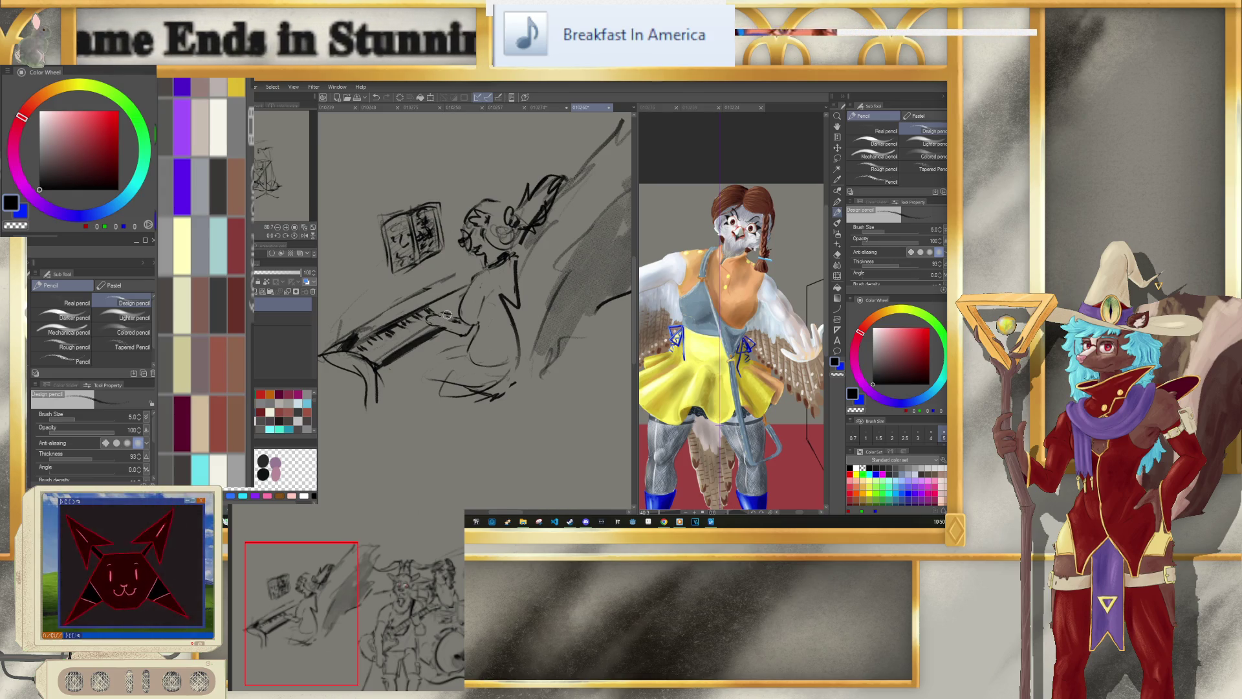
key("bracketright")
key("bracketright")
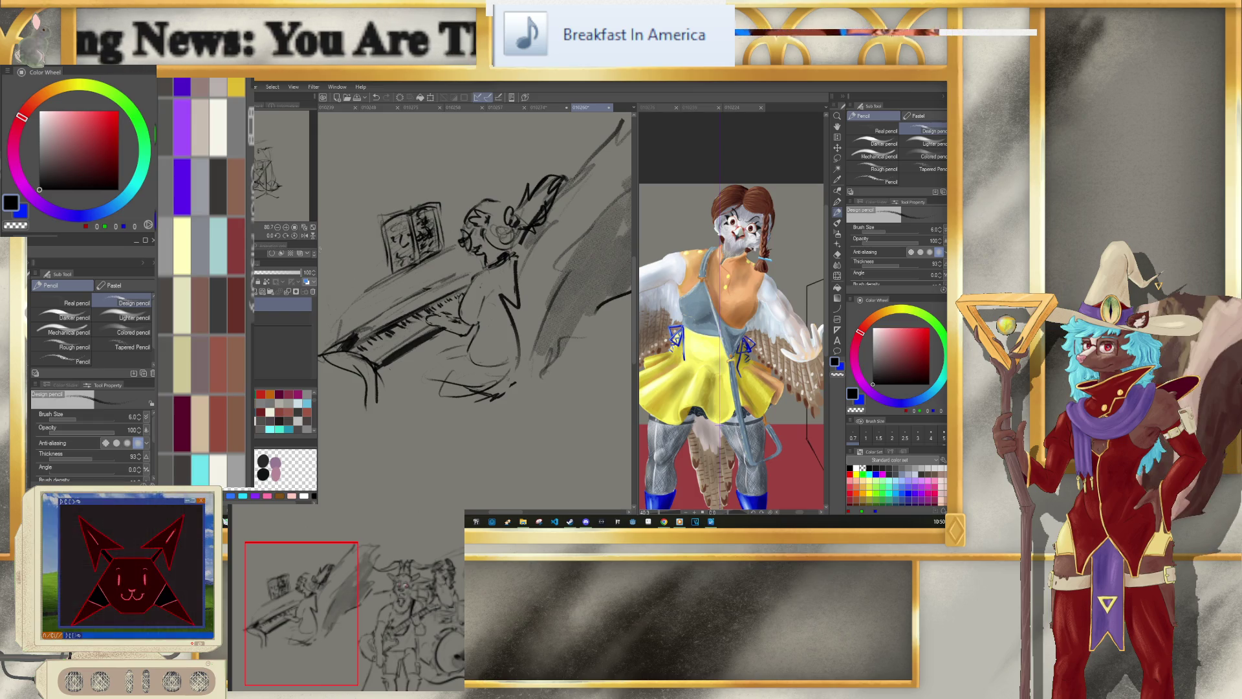
left_click_drag(331, 231, 329, 304)
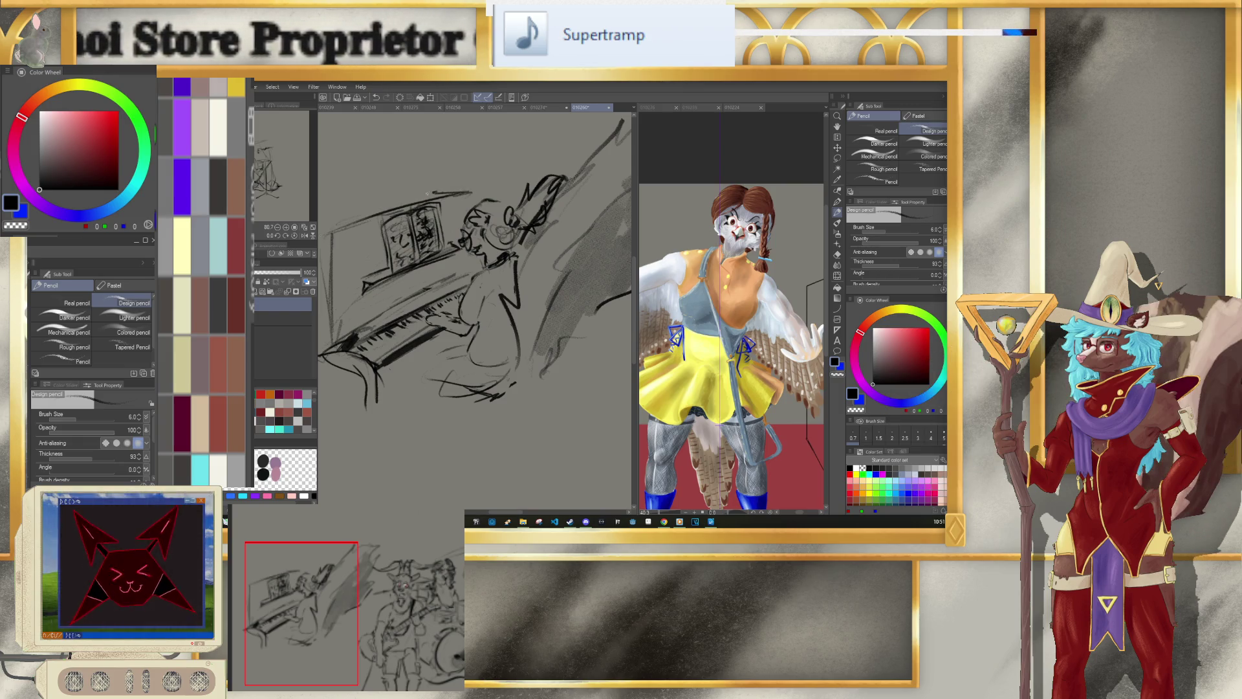
key("ctrl+z")
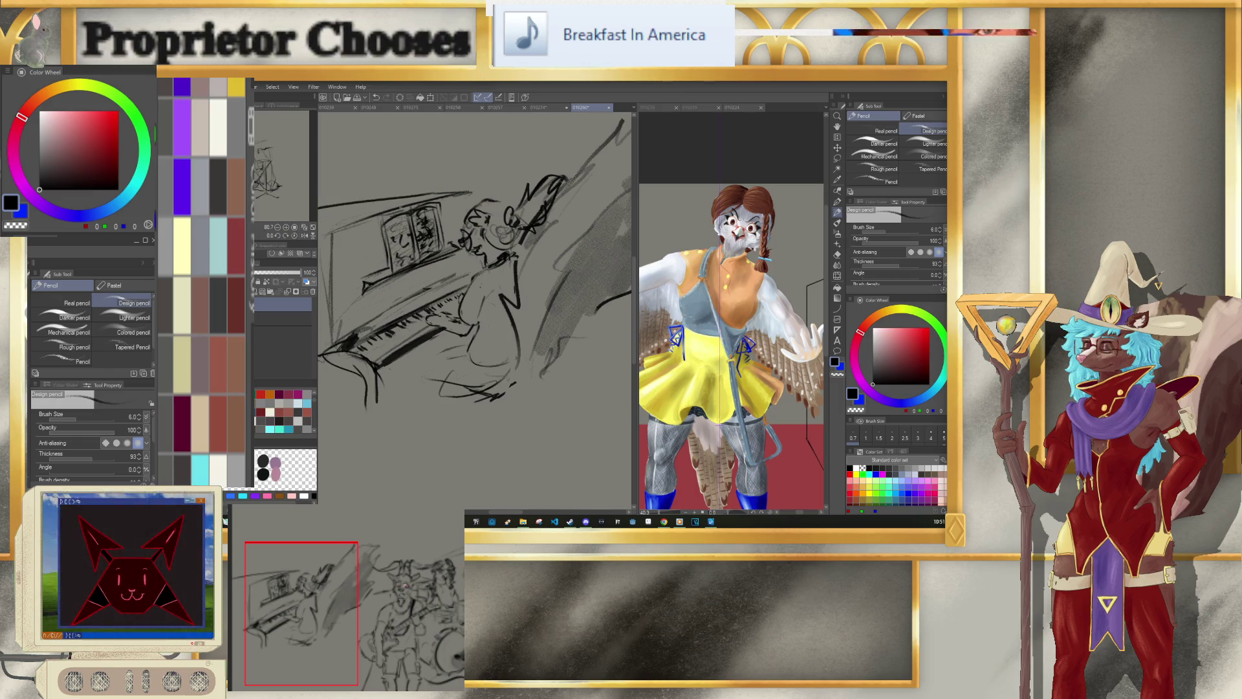
key("ctrl+z")
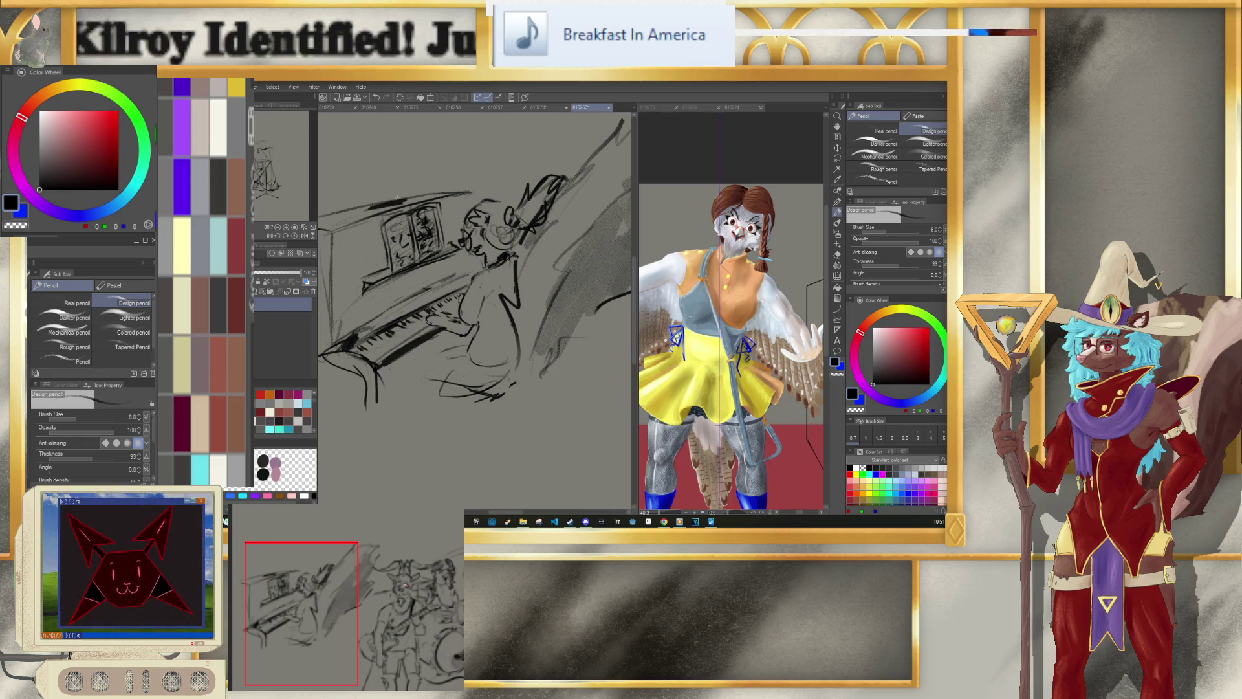
Step: Sketch a small lamp-like shape atop the piano and add a stroke below the pianist
key("ctrl+alt")
mouse_move(387, 188)
left_mouse_down()
mouse_move(384, 204)
mouse_move(432, 171)
left_mouse_up()
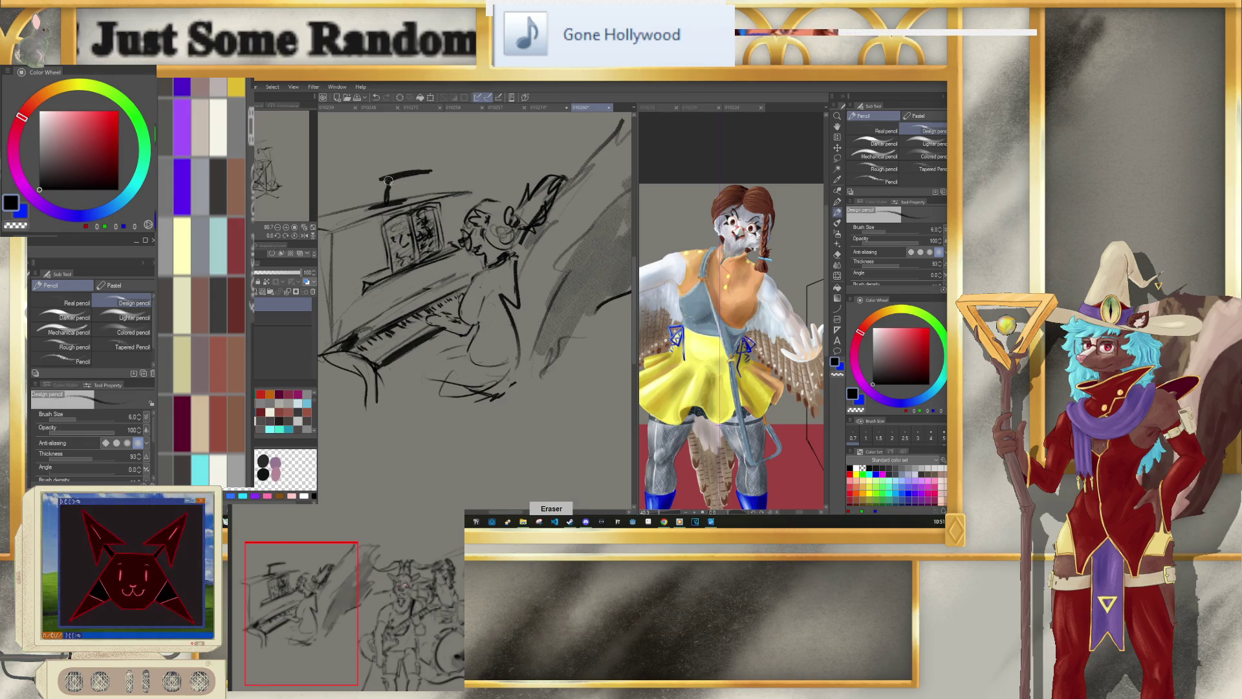
key("p")
left_click_drag(382, 178, 431, 170)
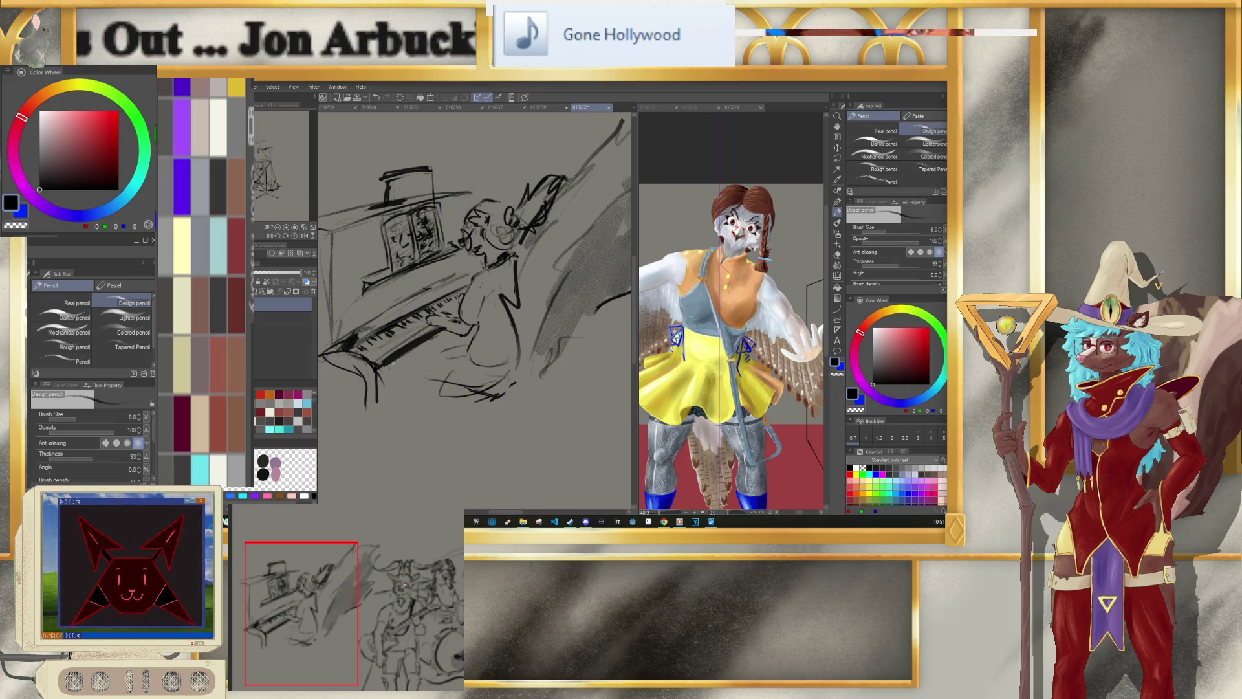
left_click_drag(411, 392, 497, 404)
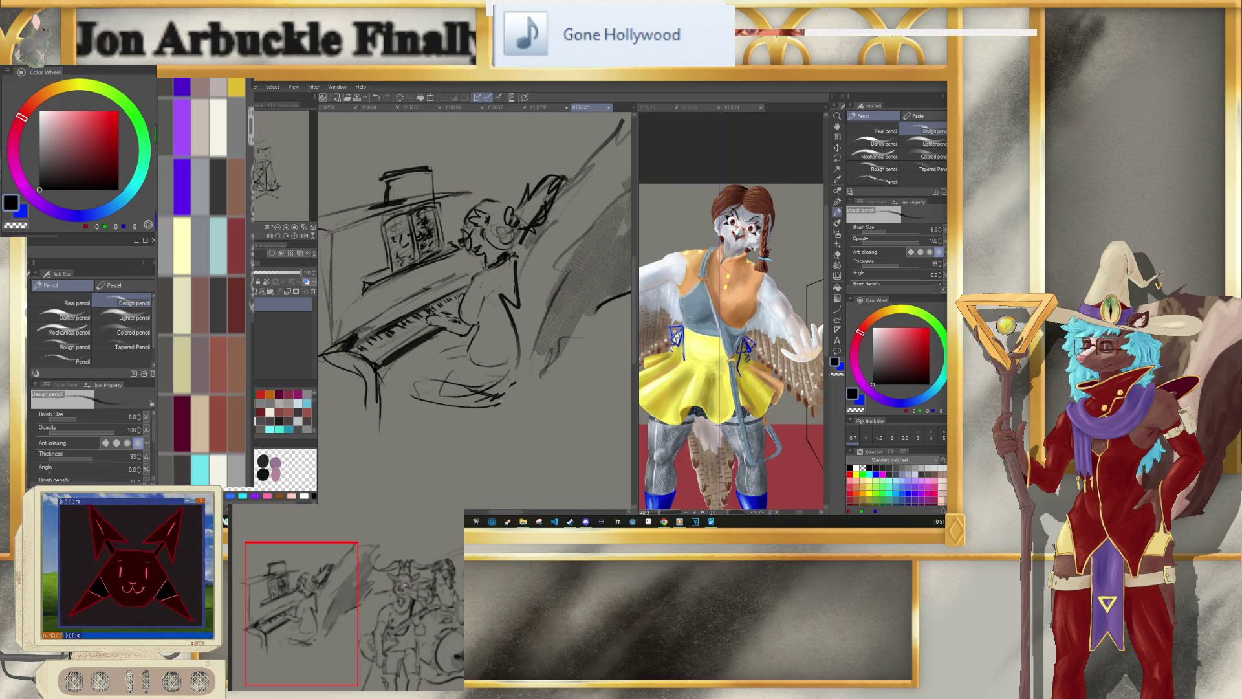
Step: Draw the piano bench and a leg under the pianist, adjusting the brush size
scroll(491, 398, "down", 2)
scroll(482, 349, "down", 2)
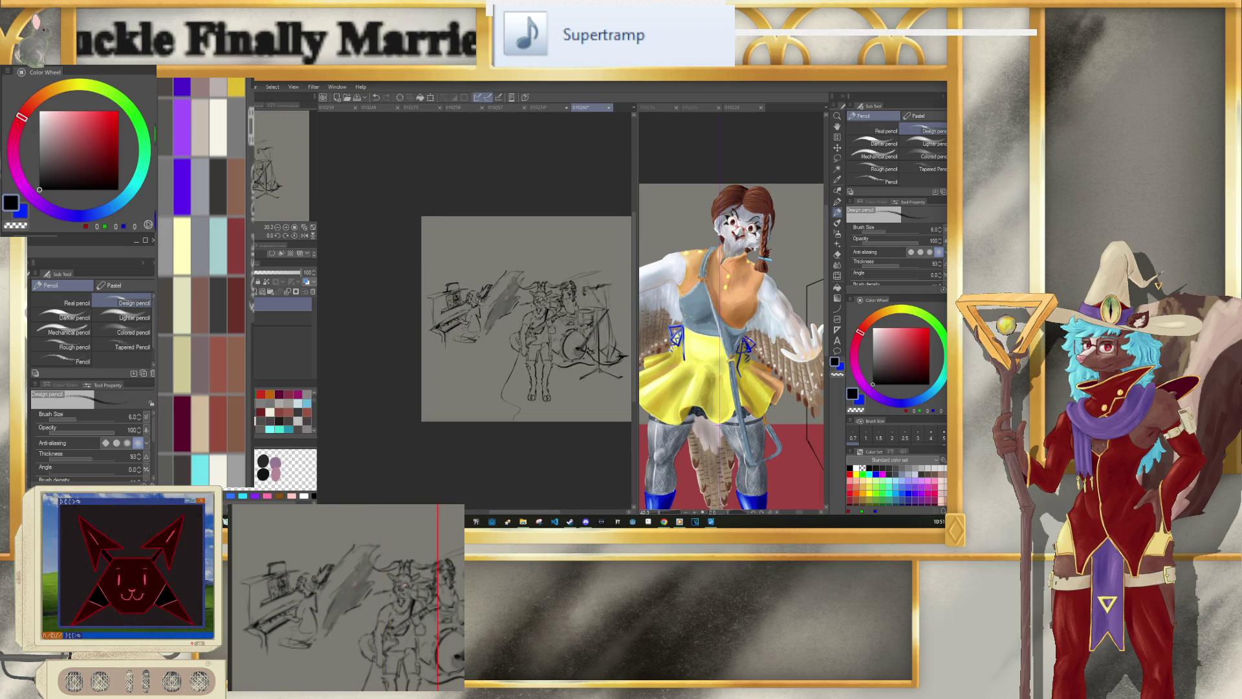
scroll(475, 308, "down", 1)
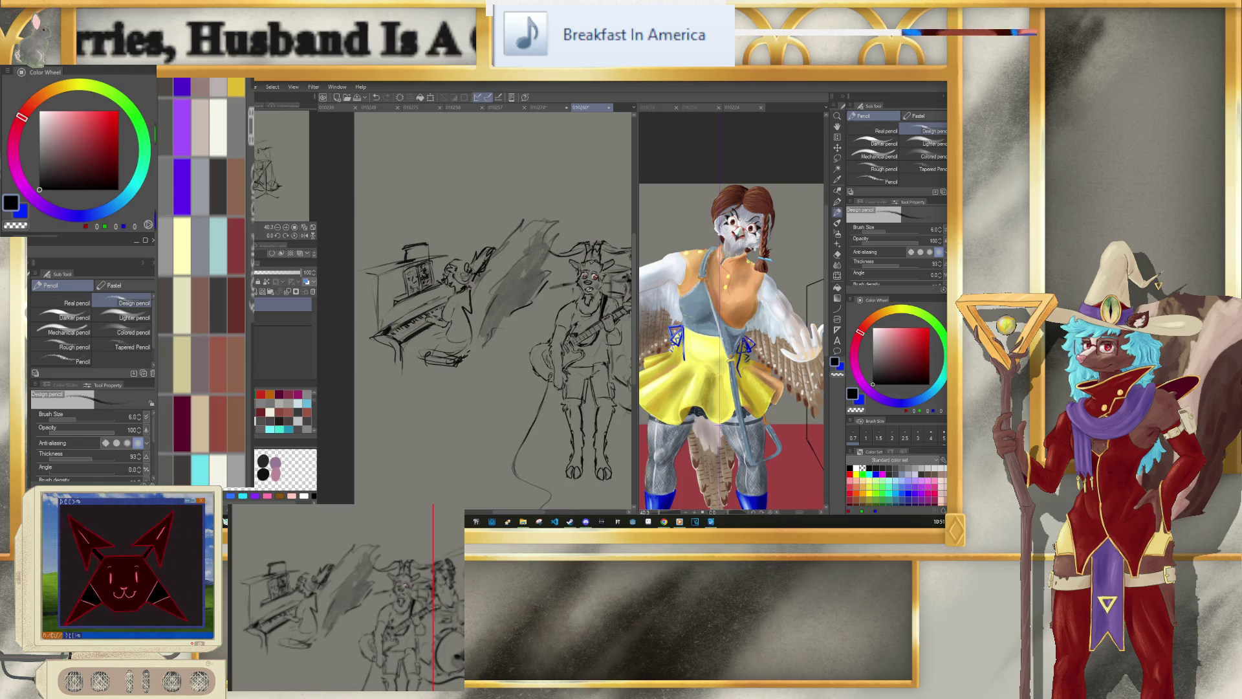
key("bracketright")
key("bracketright")
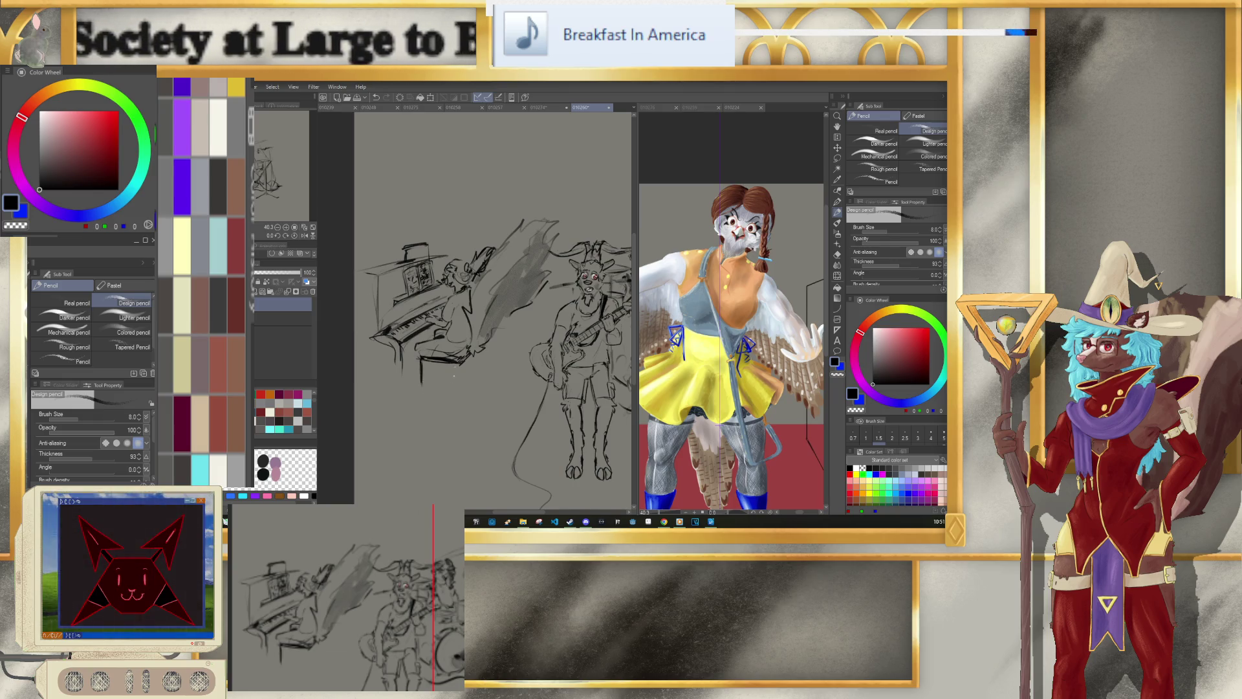
left_click_drag(456, 366, 455, 390)
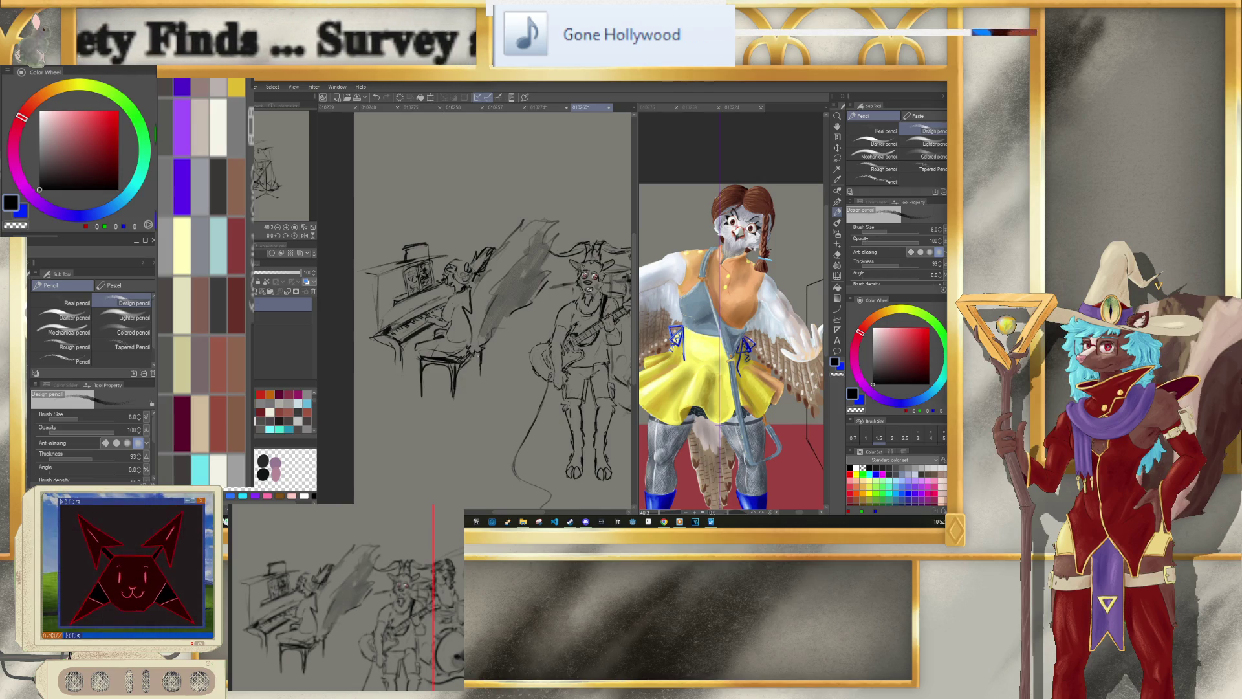
key("bracketright")
key("bracketright")
key("bracketright")
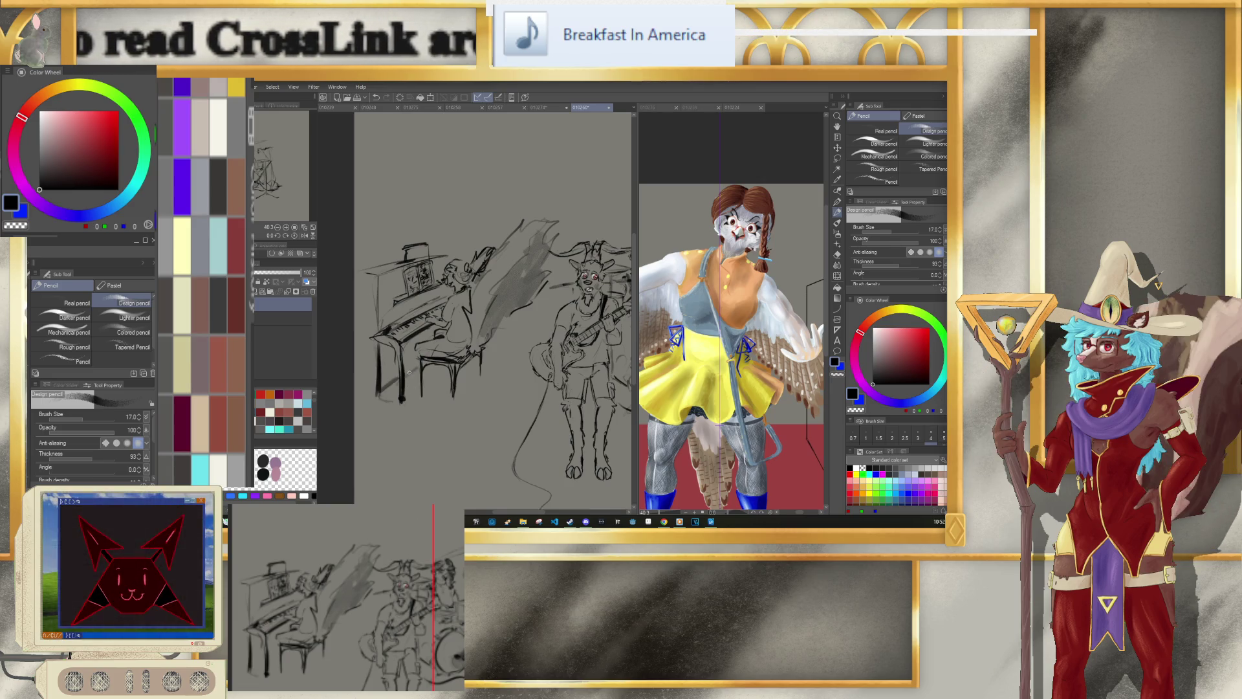
key("bracketleft")
key("bracketleft")
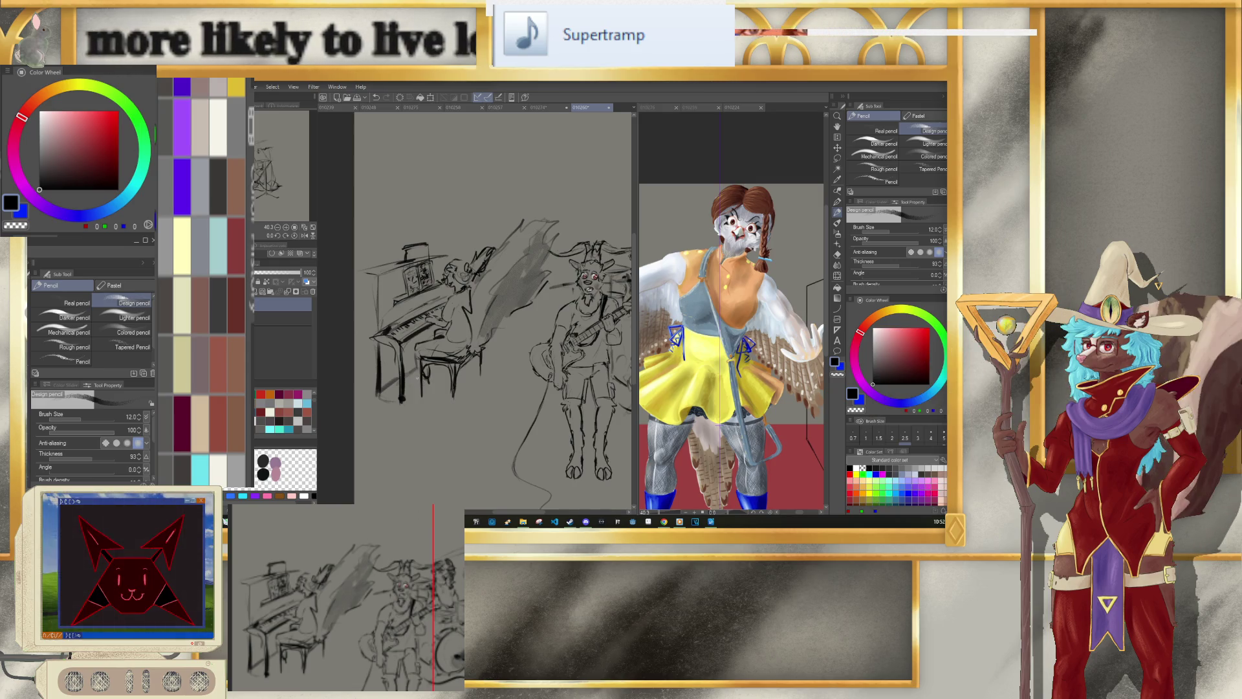
left_click_drag(420, 366, 424, 393)
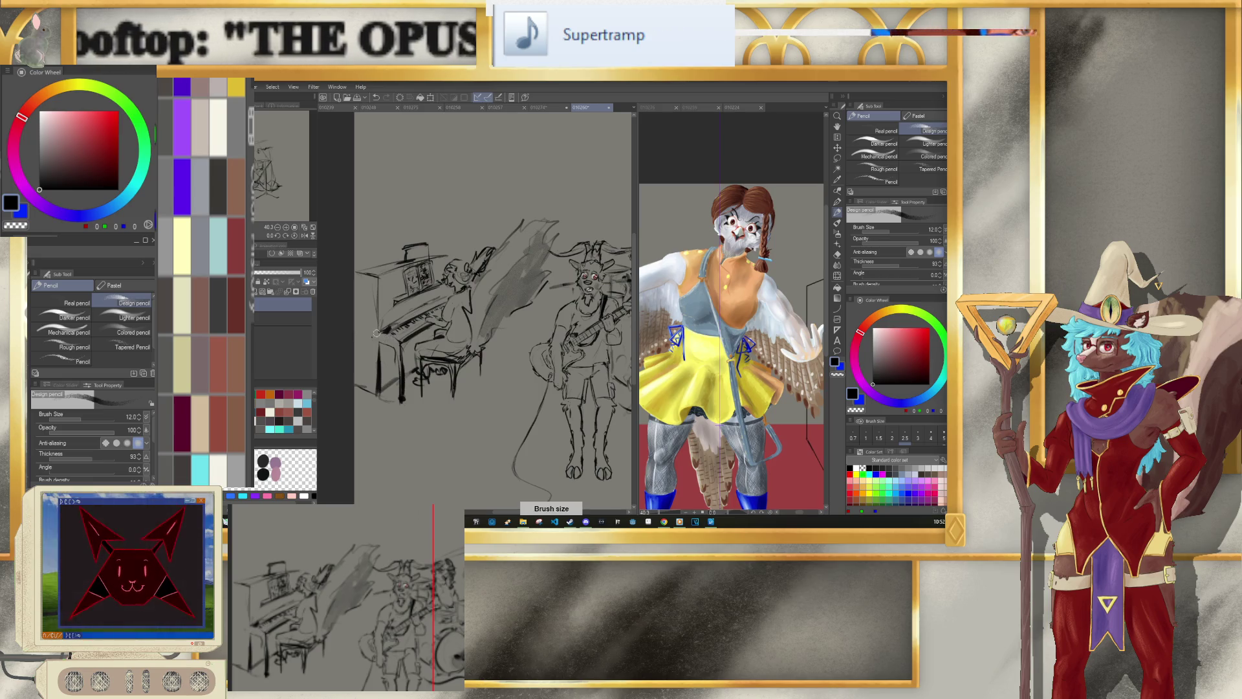
key("bracketright")
key("bracketright")
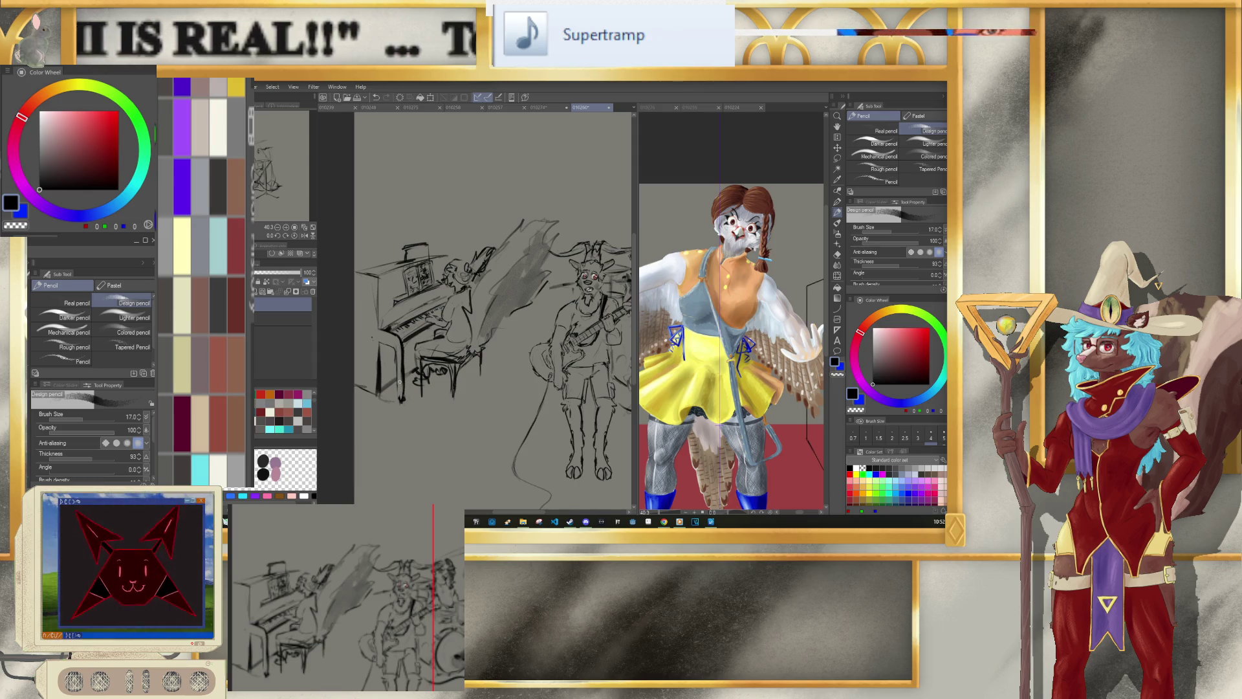
Step: Switch to a thinner eraser and zoom out to review the sketch
key("e")
key("bracketleft")
key("bracketleft")
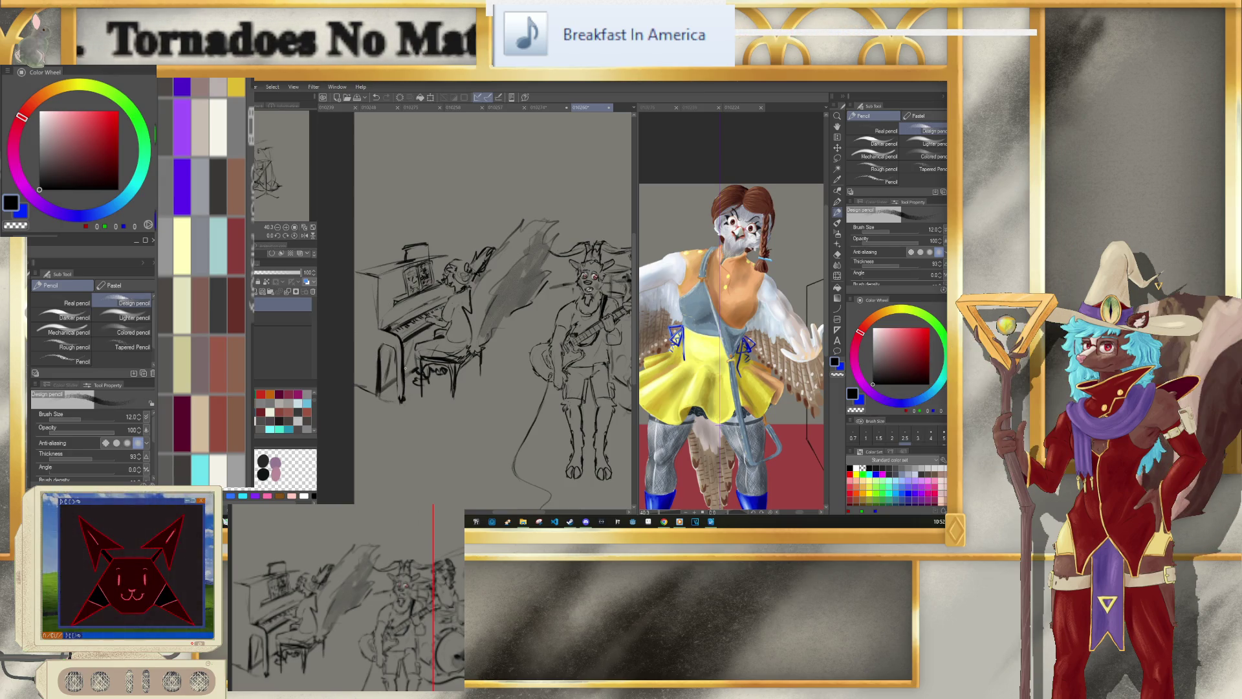
key("bracketleft")
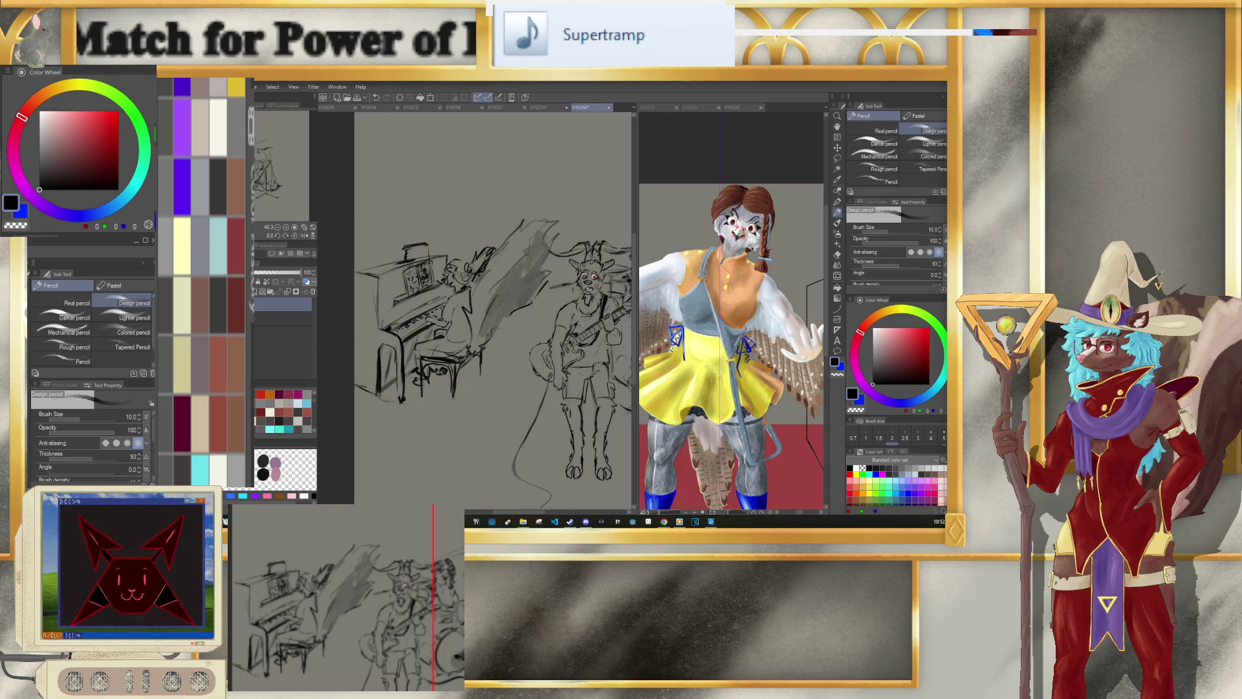
key("ctrl+minus")
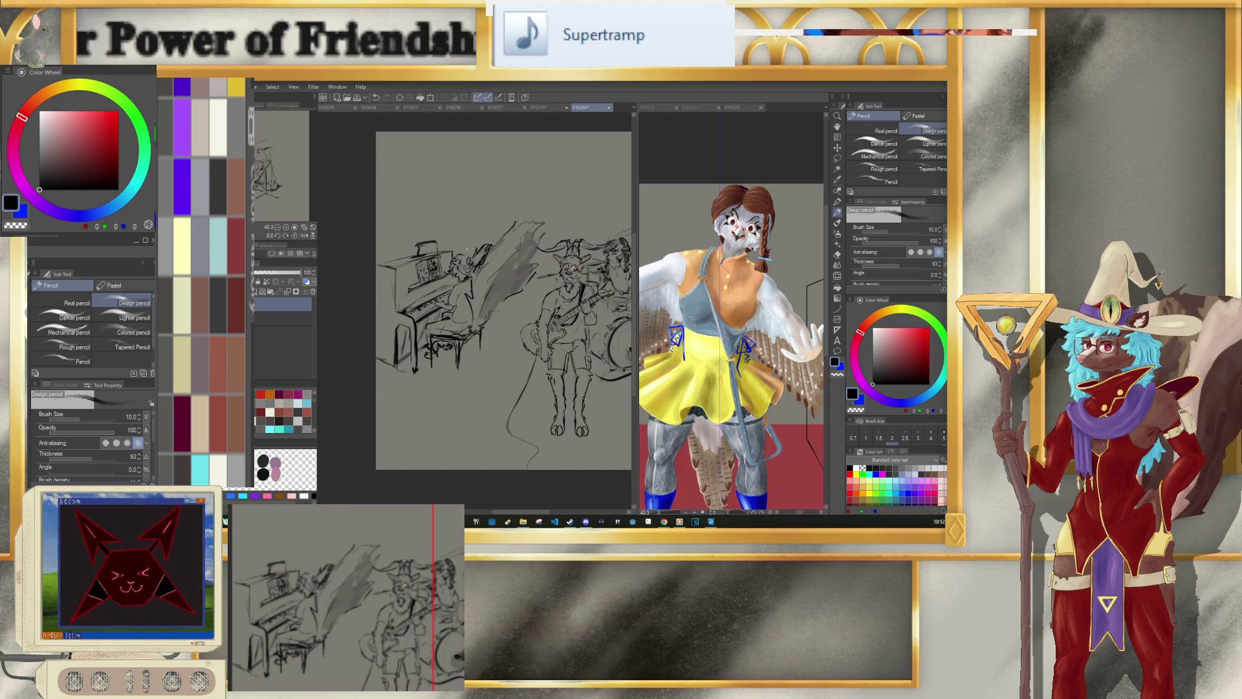
scroll(427, 301, "down", 3)
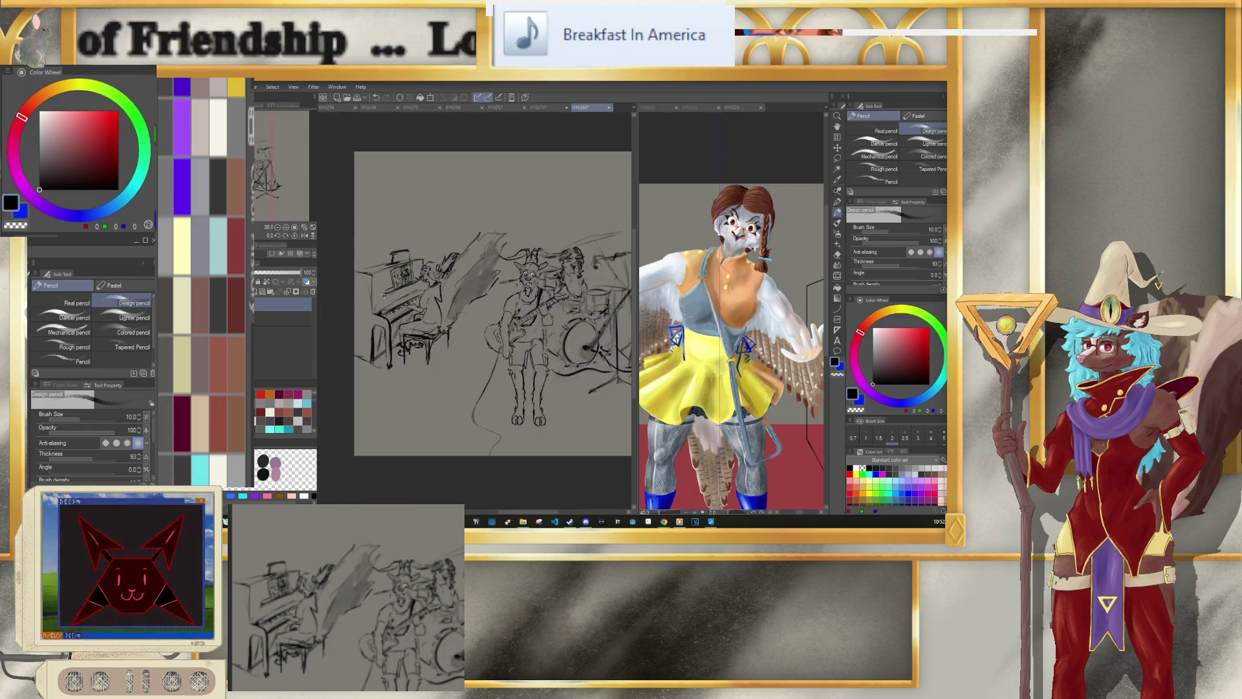
scroll(427, 301, "up", 2)
scroll(453, 300, "down", 1)
scroll(544, 297, "up", 1)
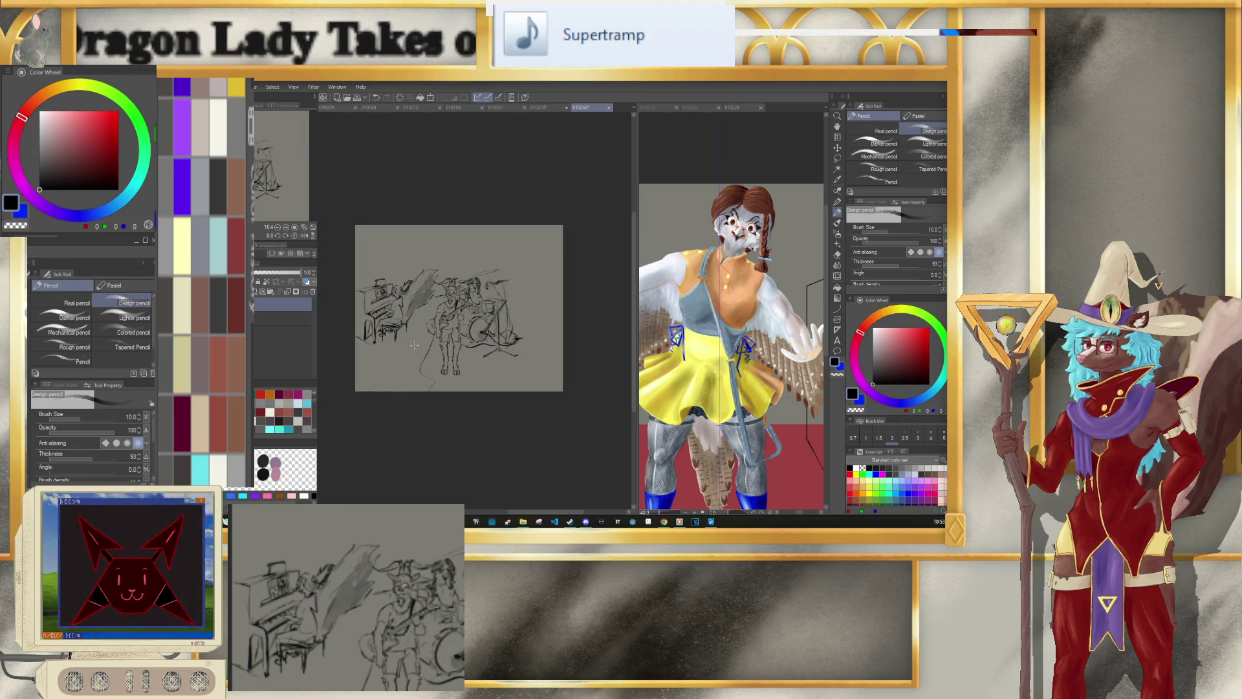
scroll(453, 323, "up", 1)
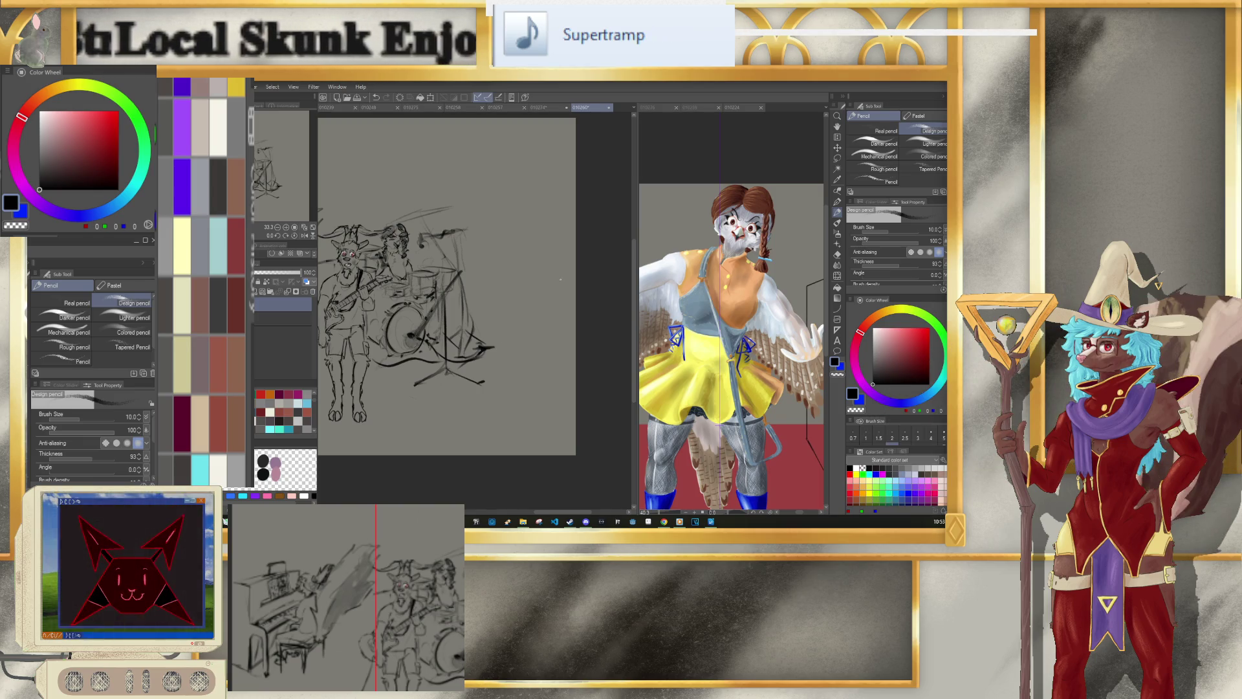
scroll(545, 311, "down", 1)
scroll(536, 312, "up", 1)
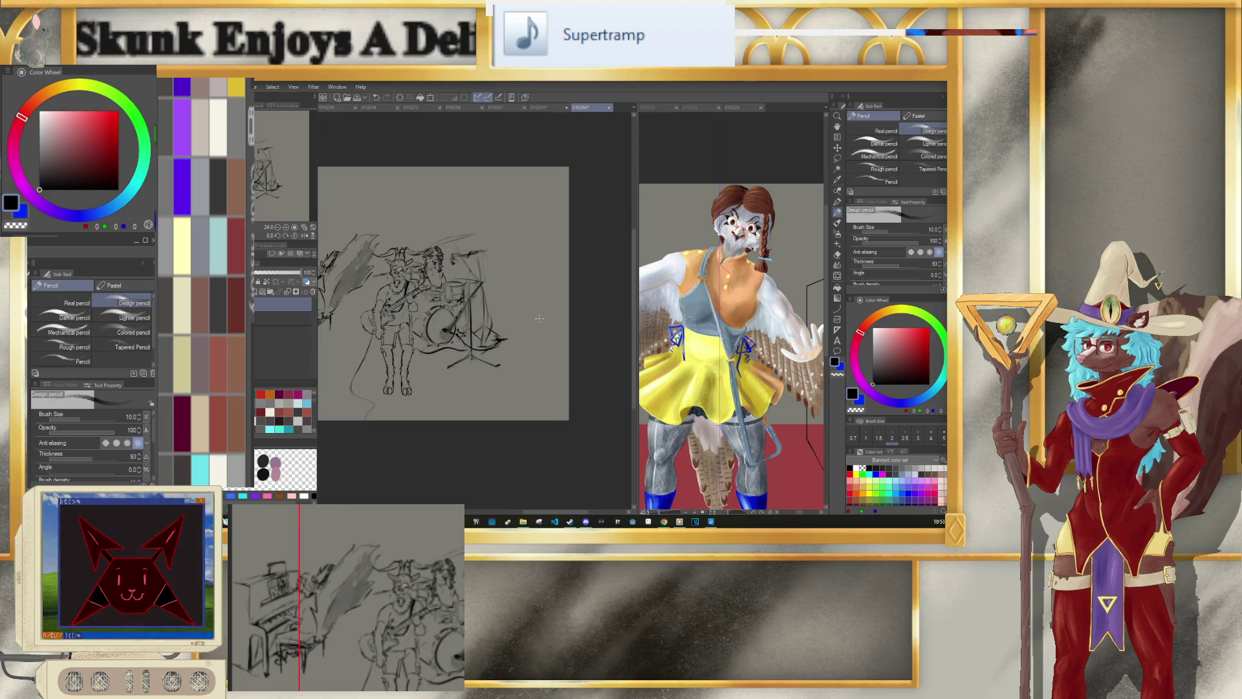
scroll(533, 314, "up", 2)
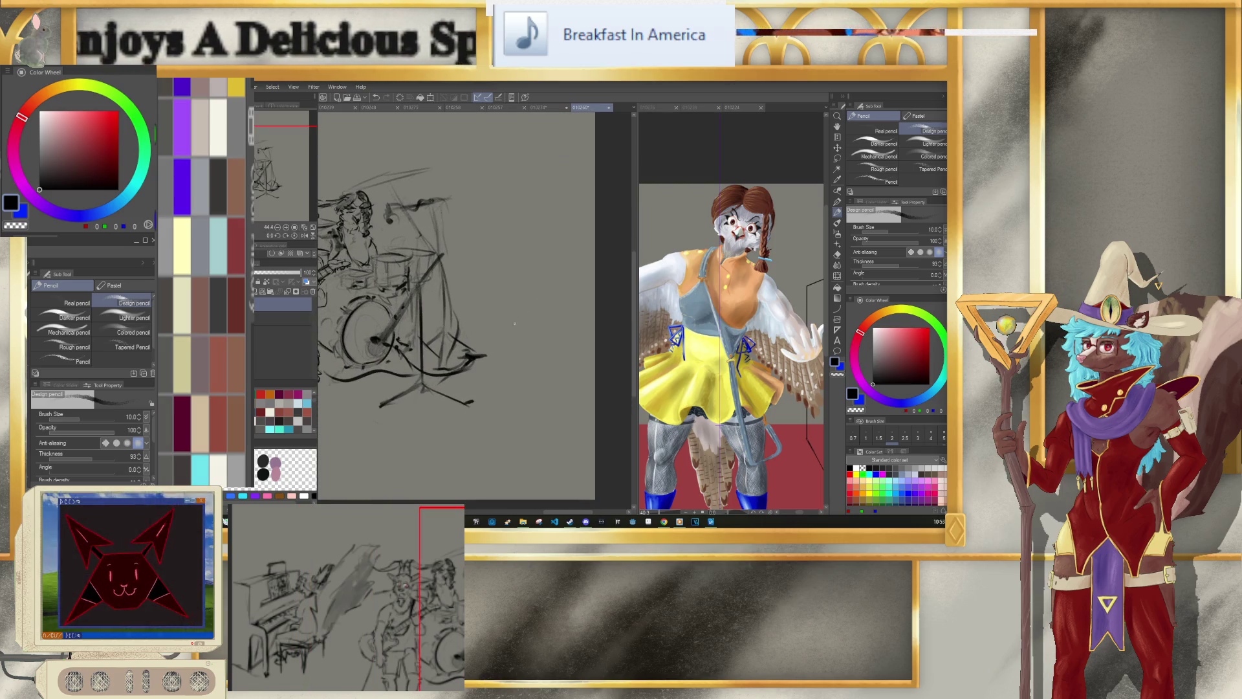
Step: Sketch a new head outline with an angled ear to the right of the drum kit
key("bracketleft")
left_click_drag(497, 299, 507, 321)
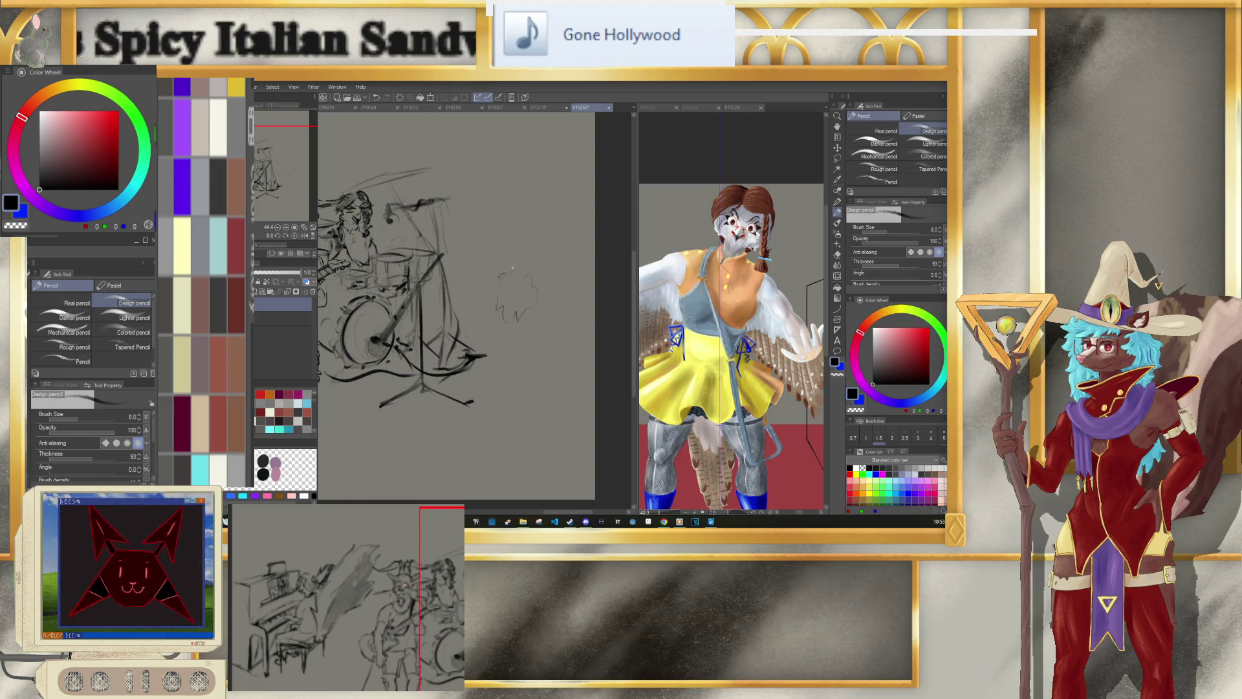
left_click_drag(486, 283, 498, 276)
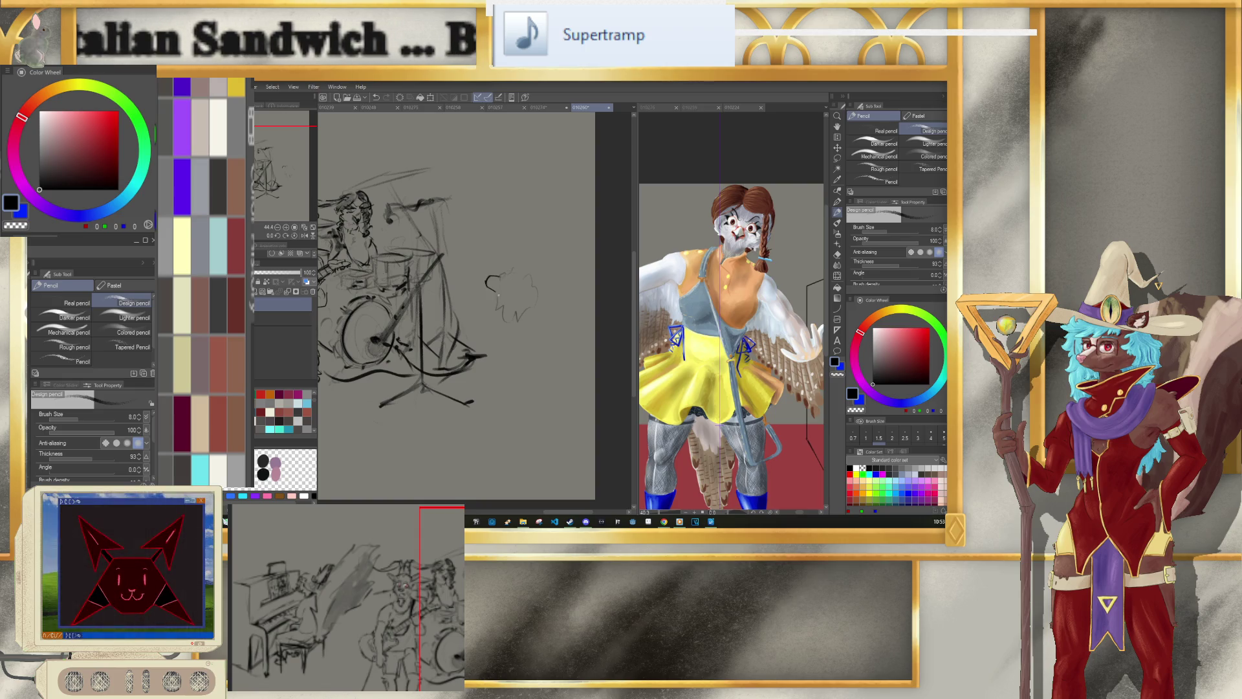
left_click_drag(498, 276, 482, 289)
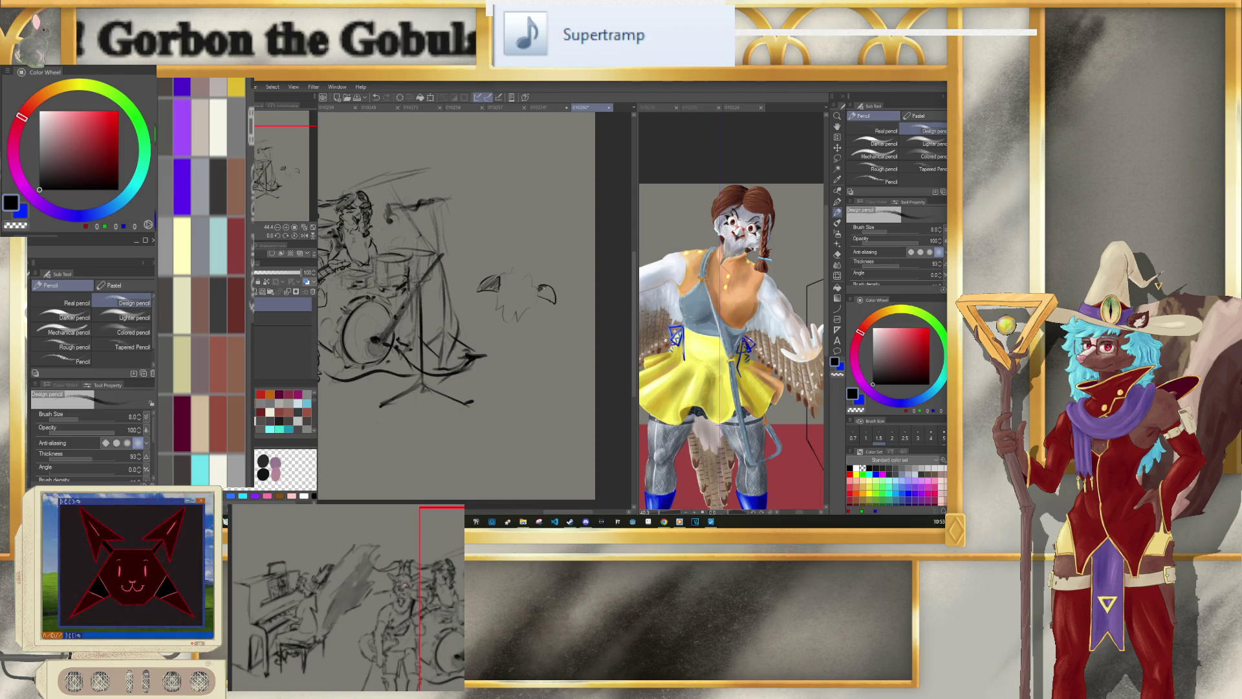
key("bracketleft")
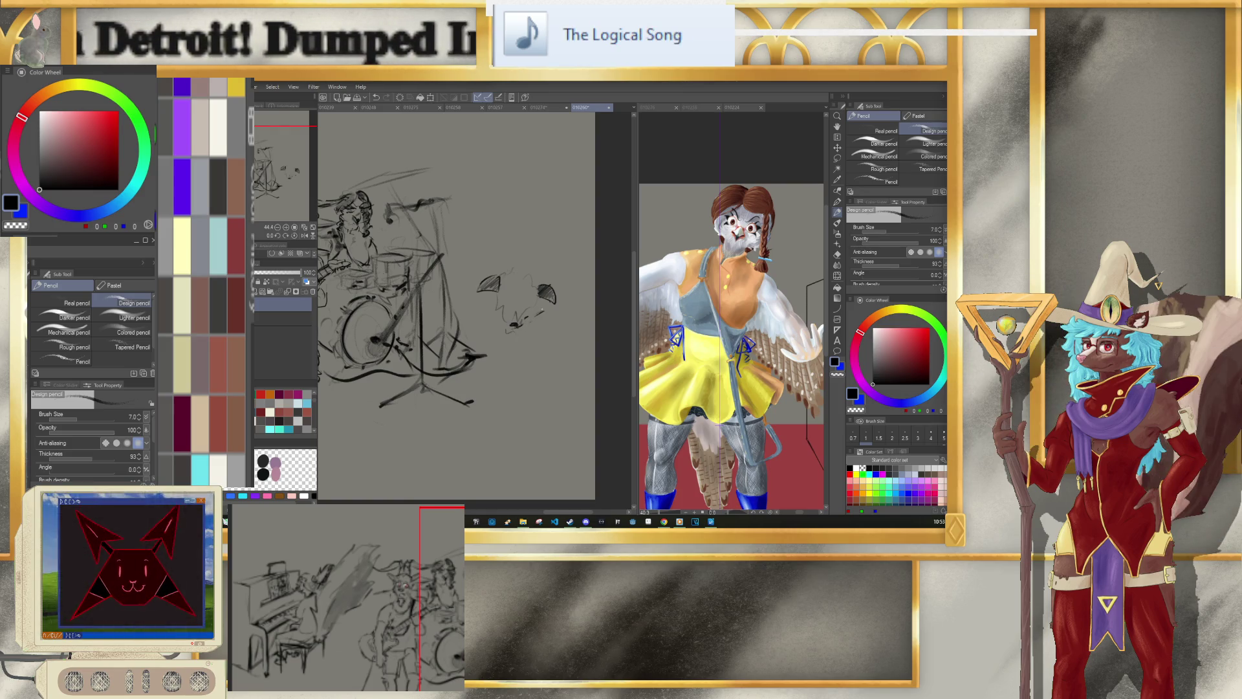
Step: Scale the drawing slightly smaller with a transform and confirm it
scroll(529, 311, "down", 2)
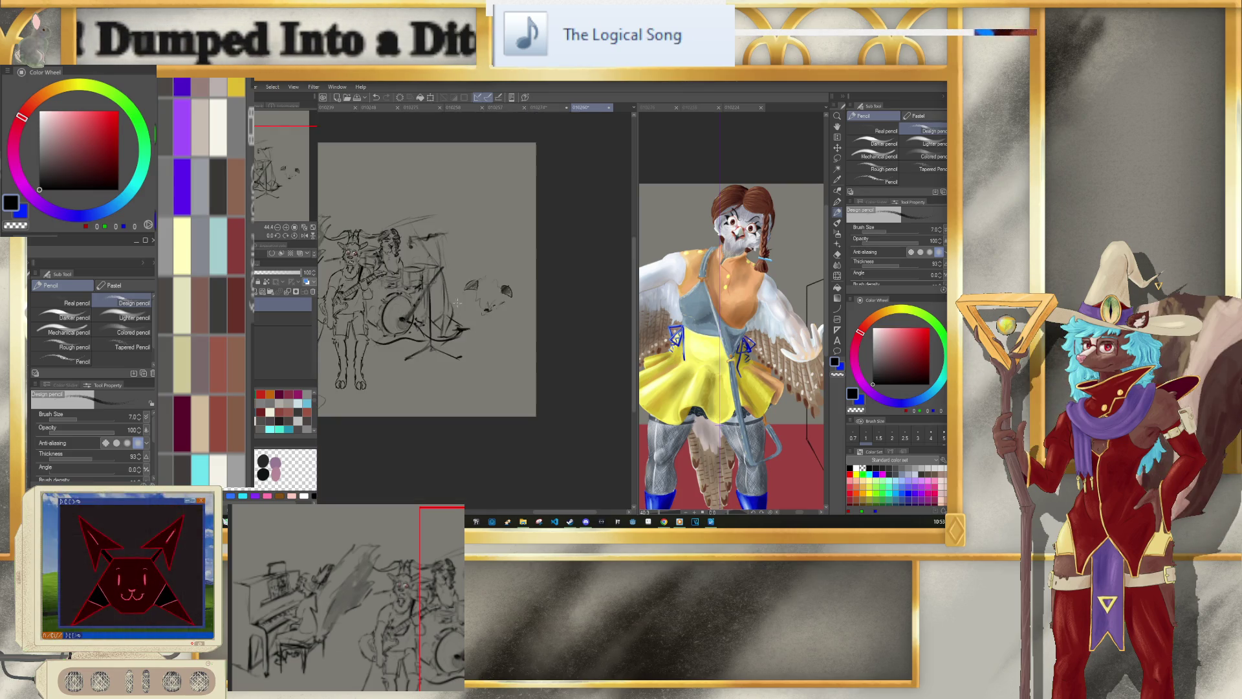
scroll(528, 297, "down", 1)
scroll(527, 297, "up", 1)
scroll(543, 292, "up", 1)
scroll(545, 293, "down", 1)
scroll(545, 293, "up", 1)
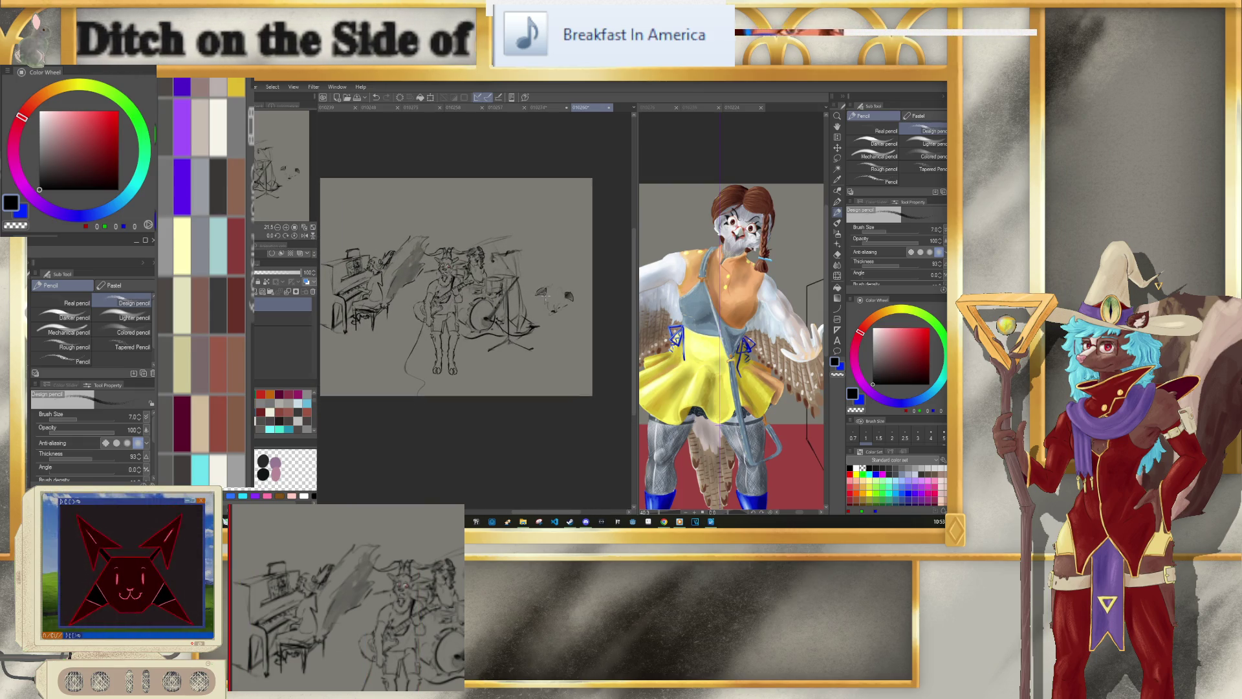
key("ctrl+t")
left_click_drag(568, 241, 557, 253)
left_click(426, 409)
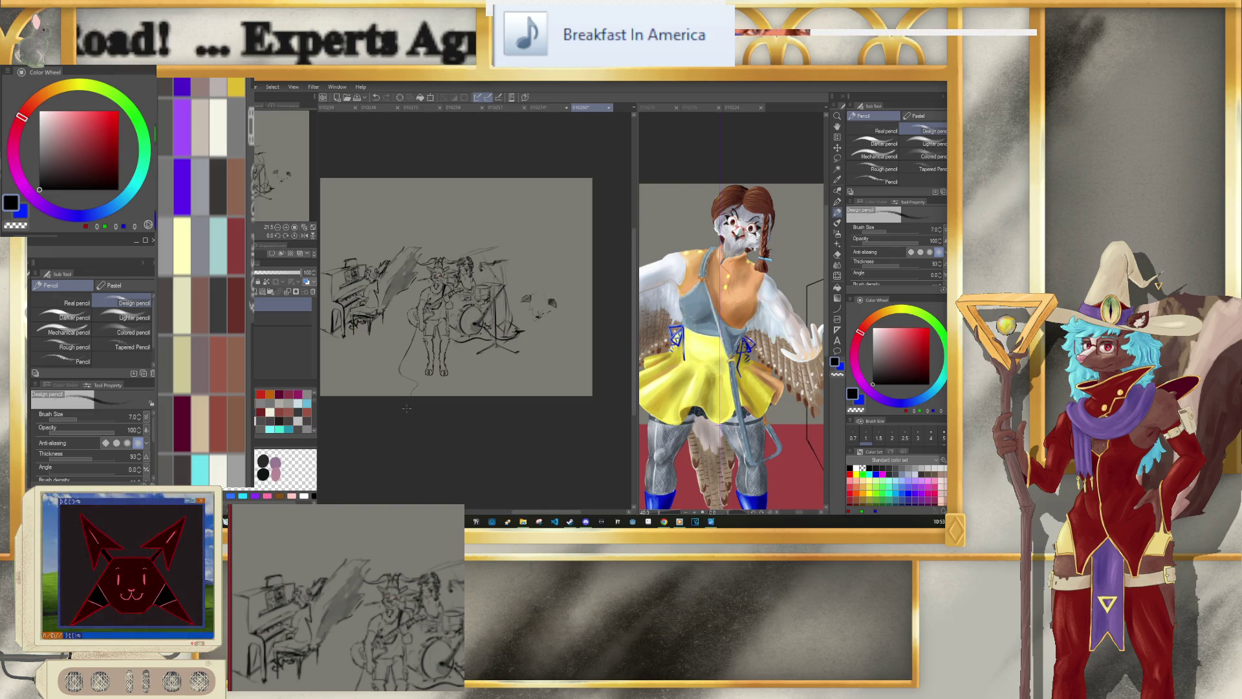
scroll(602, 290, "up", 2)
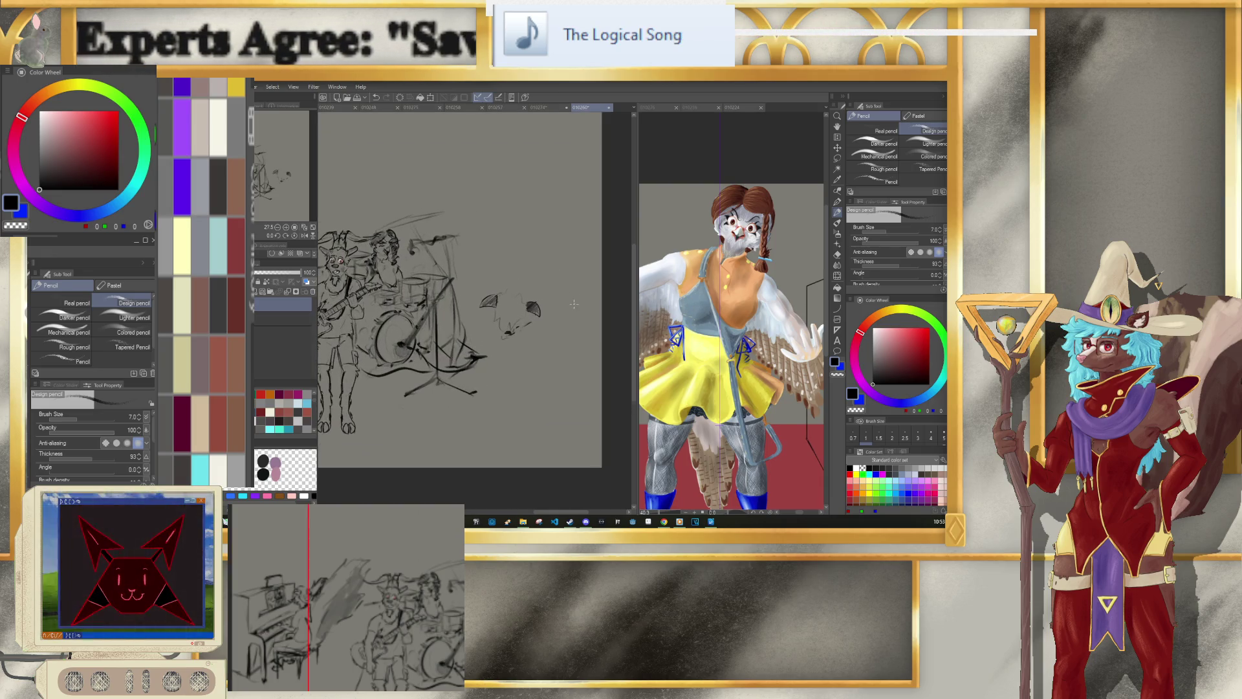
Step: Lasso the new head beside the drums and apply a resize to it
key("m")
left_click_drag(555, 326, 551, 338)
key("ctrl+t")
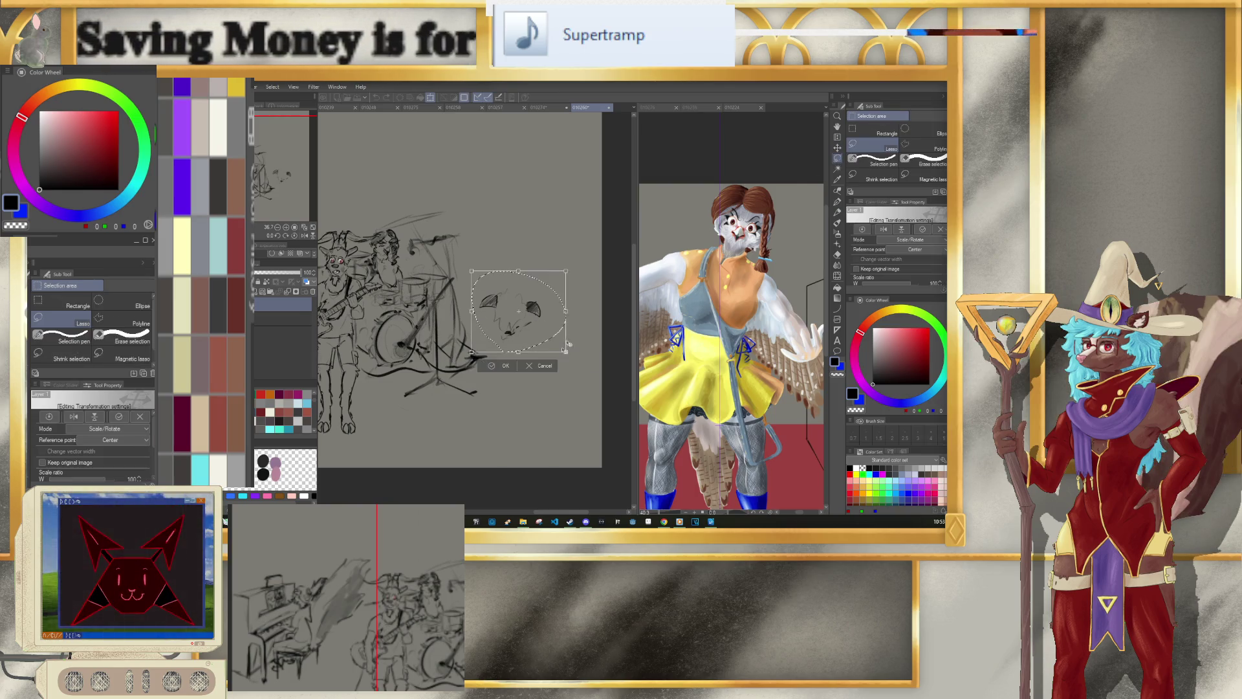
left_click(491, 370)
Step: Deselect, draw a pointed ear on the head, and switch to the Tapered Pencil brush
key("ctrl+d")
key("p")
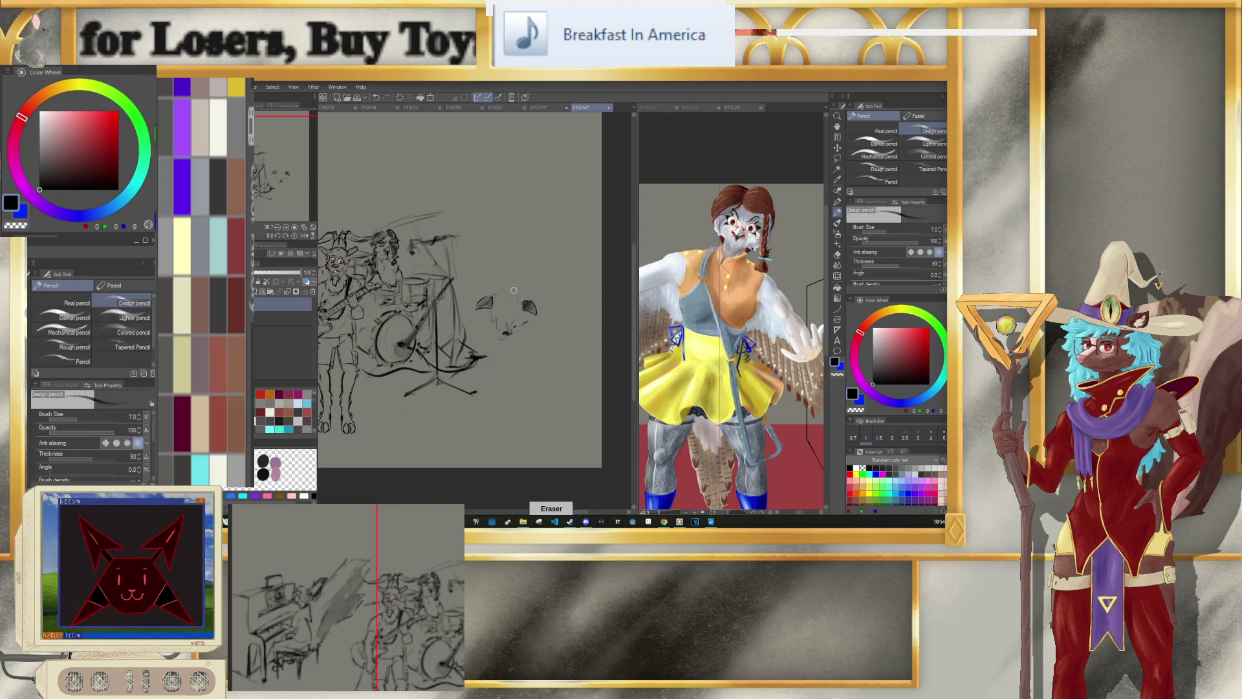
left_click_drag(492, 299, 525, 293)
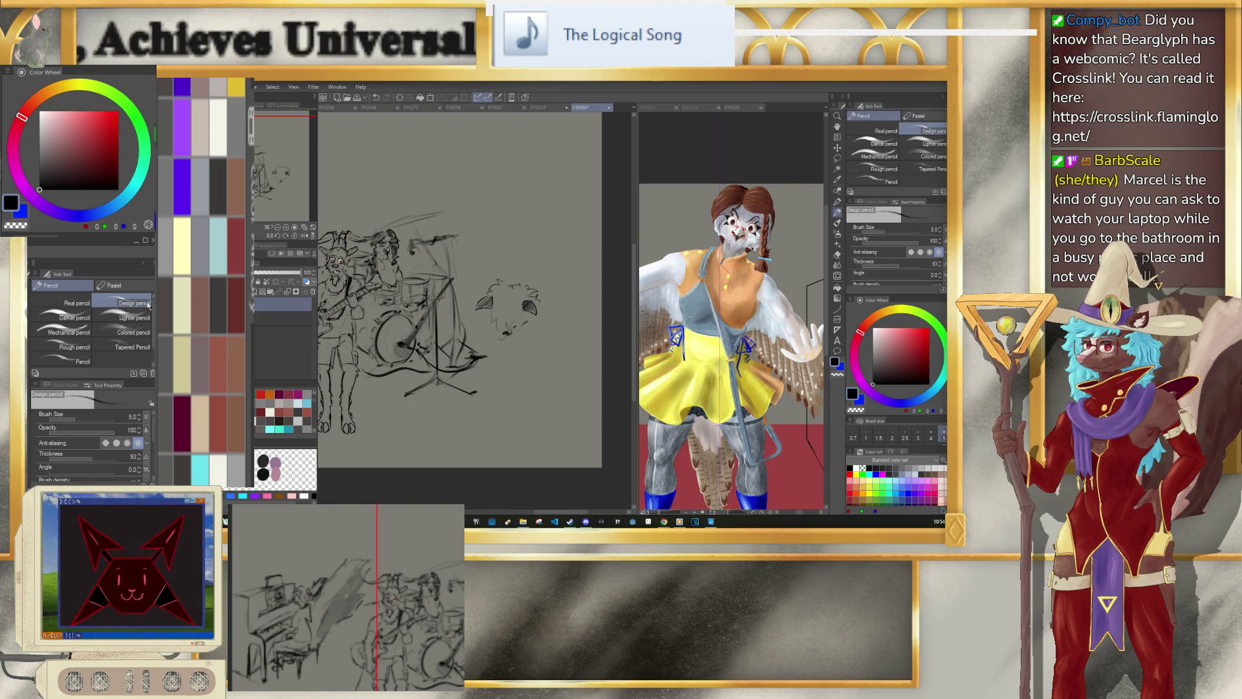
left_click(133, 349)
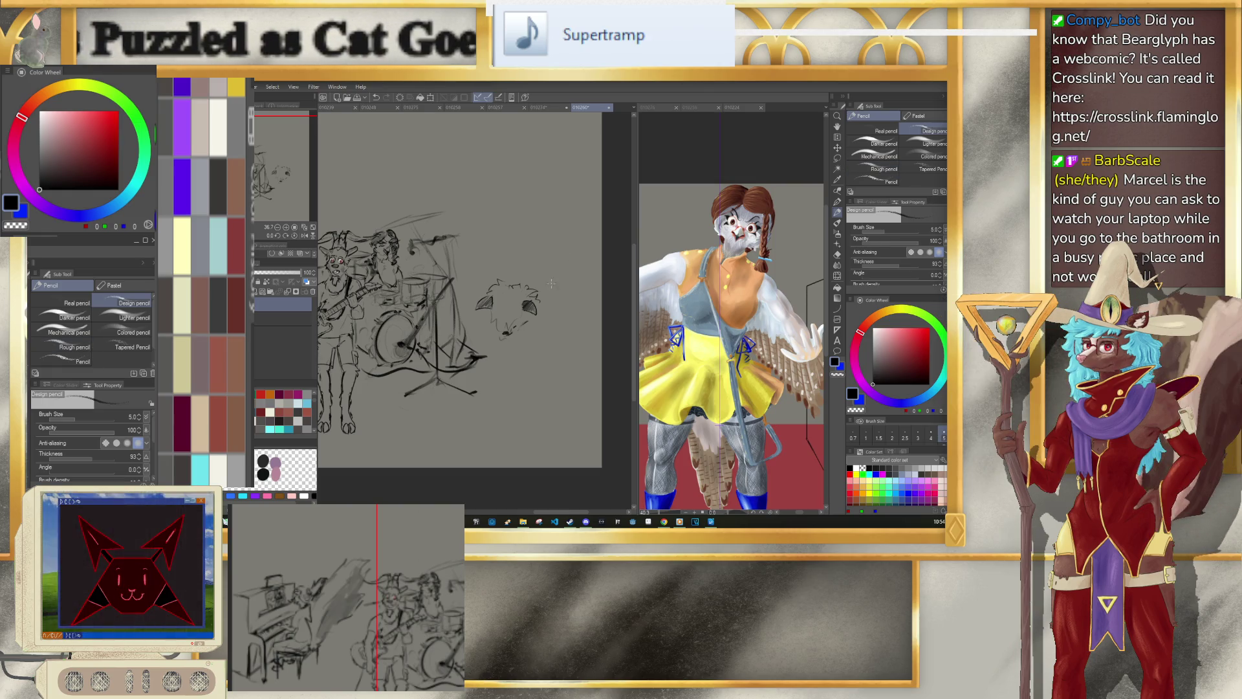
scroll(551, 307, "up", 2)
scroll(550, 306, "up", 1)
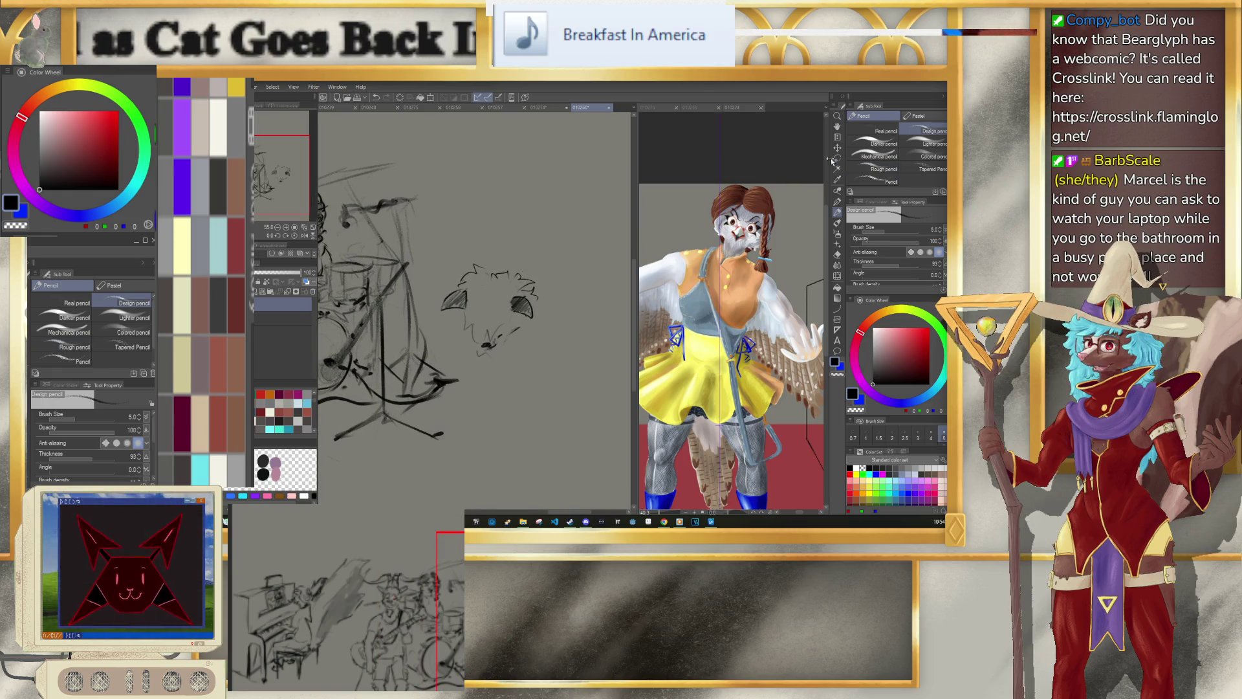
Step: Lasso the creature head, shrink it to about 87%, and shift it up-left
key("m")
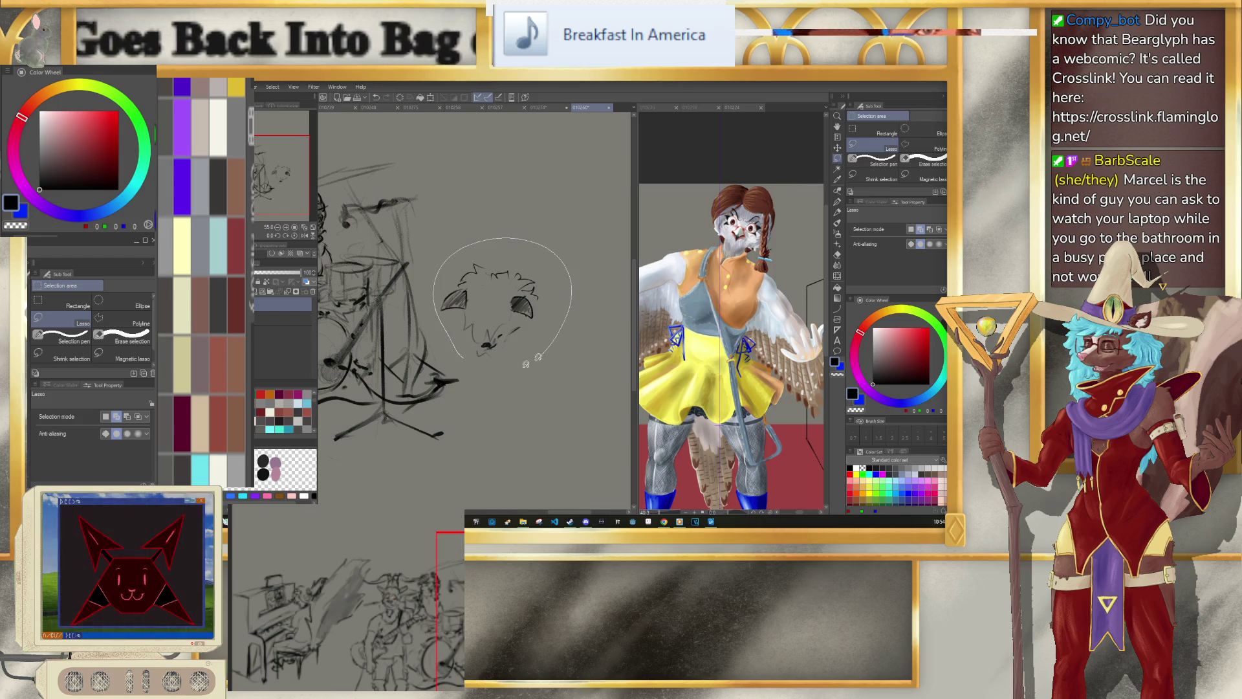
left_click_drag(536, 358, 469, 359)
key("ctrl+t")
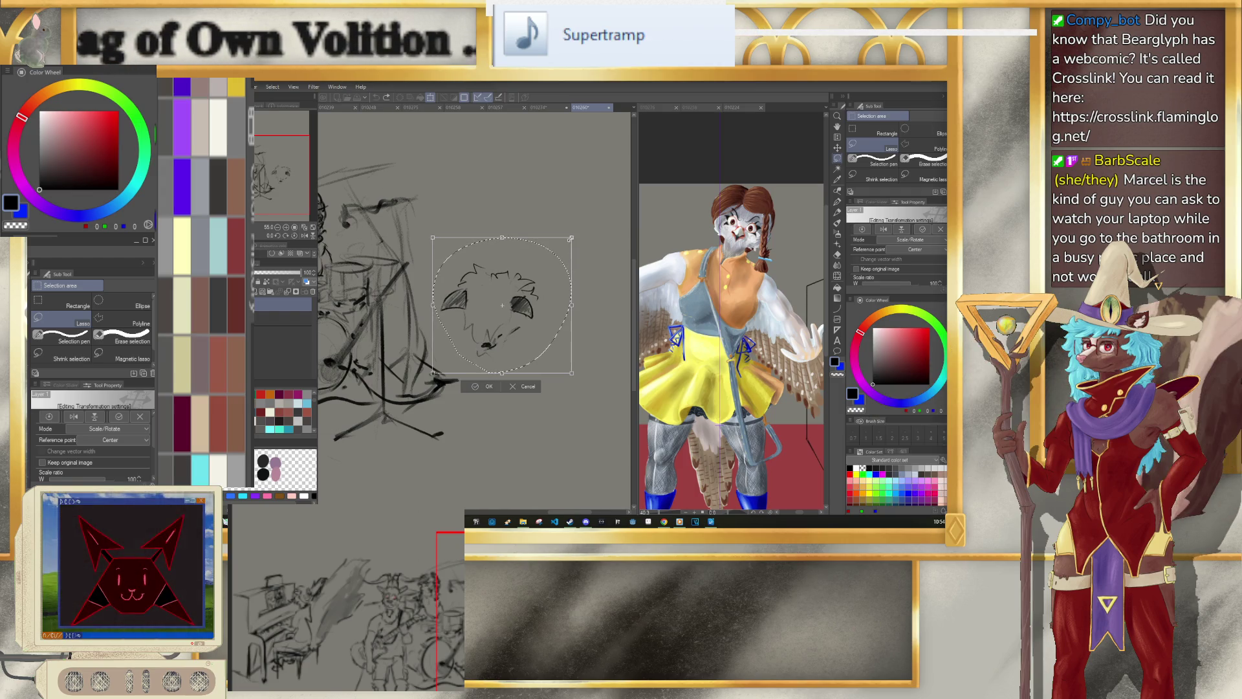
left_click_drag(523, 301, 527, 282)
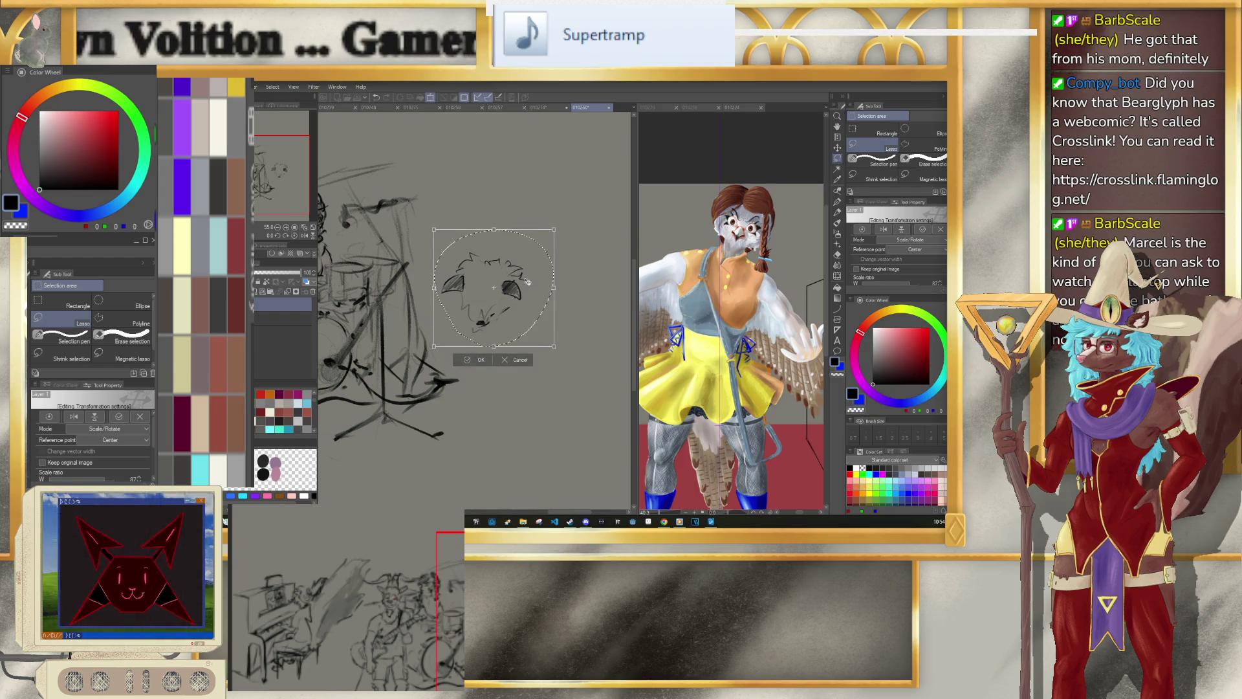
left_click(477, 360)
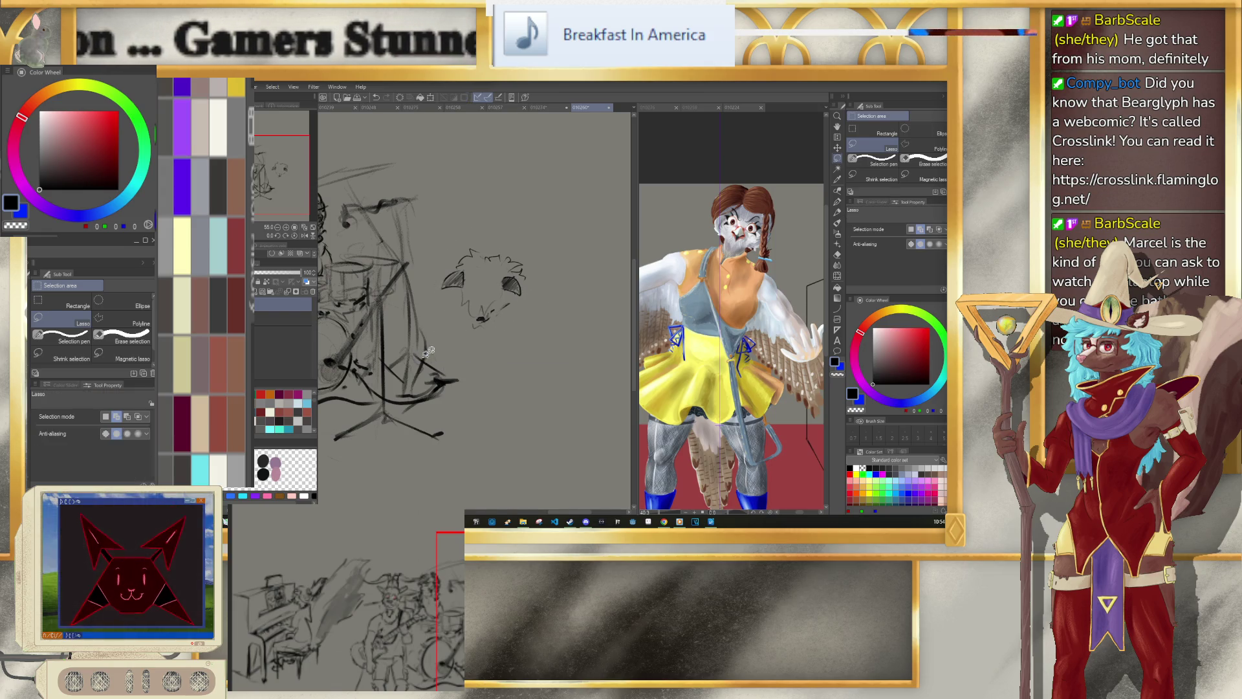
scroll(485, 312, "up", 2)
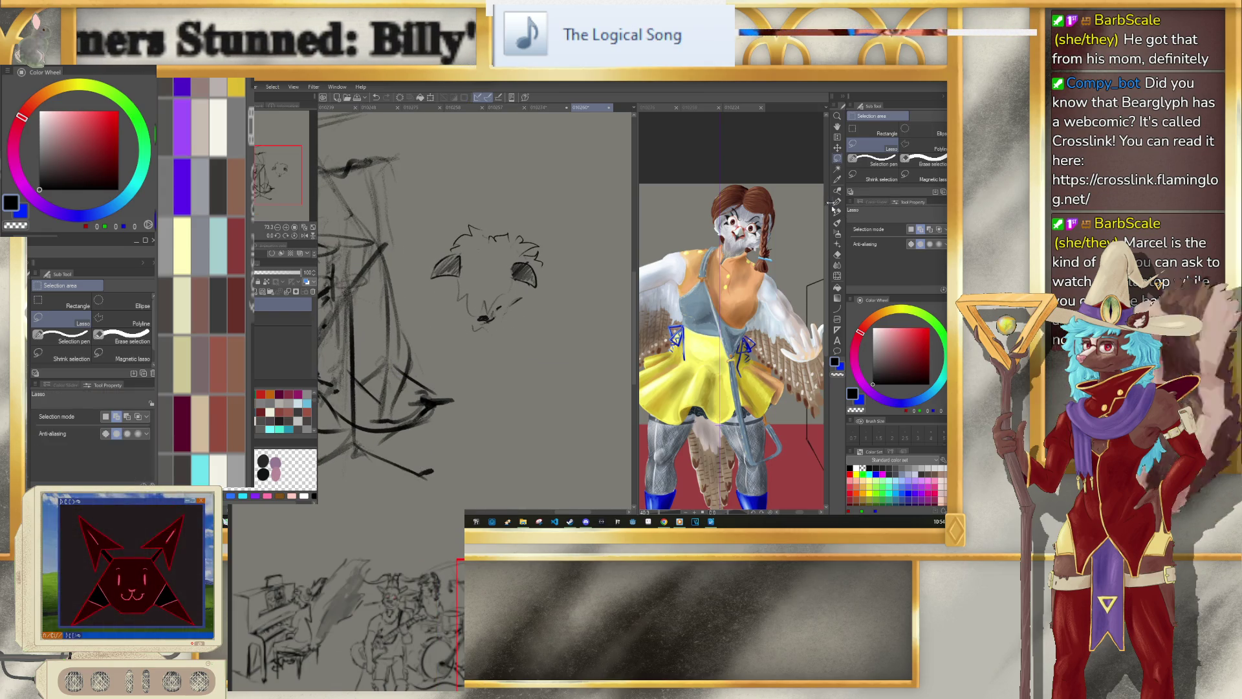
Step: Draw a dark nose on the snout with the pencil, then reduce the brush to size 4
key("p")
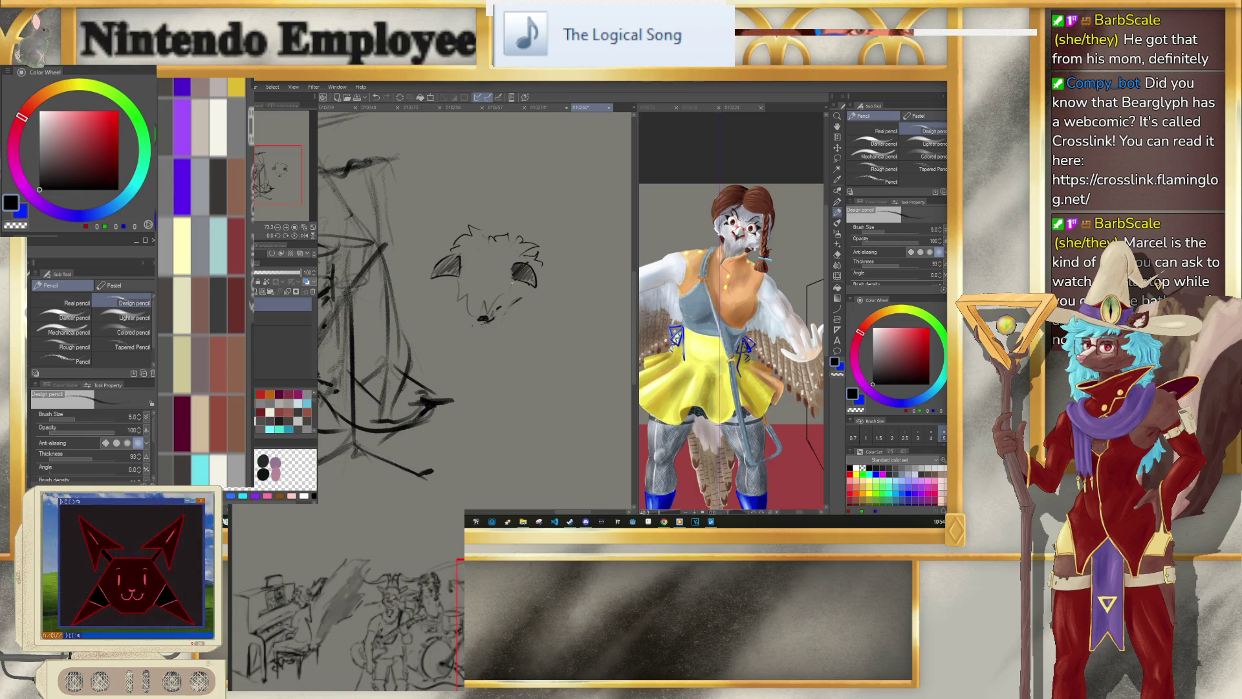
key("bracketleft")
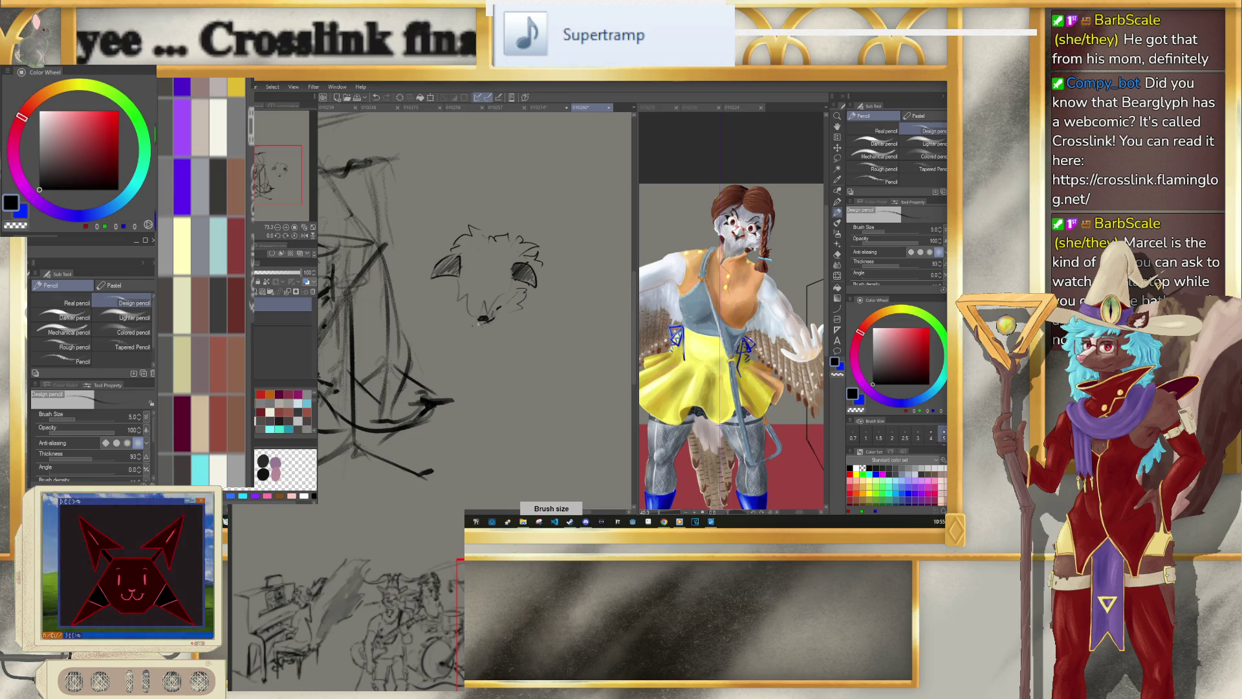
key("bracketright")
left_click_drag(474, 322, 490, 319)
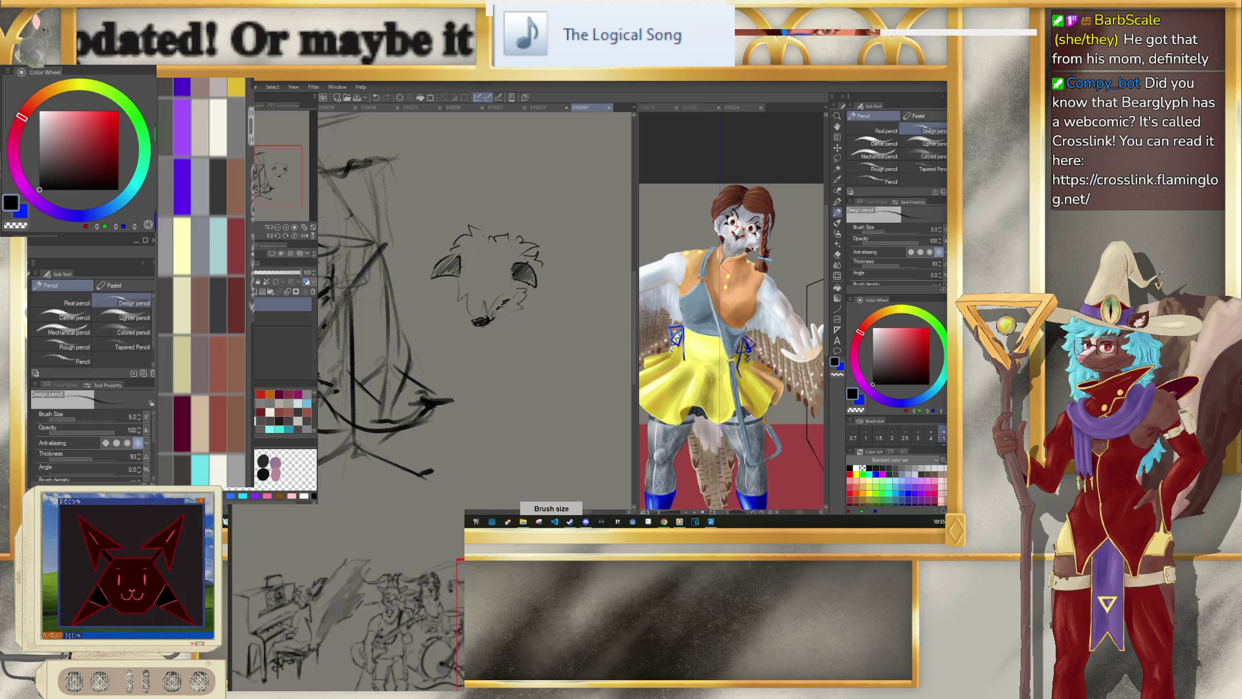
key("bracketleft")
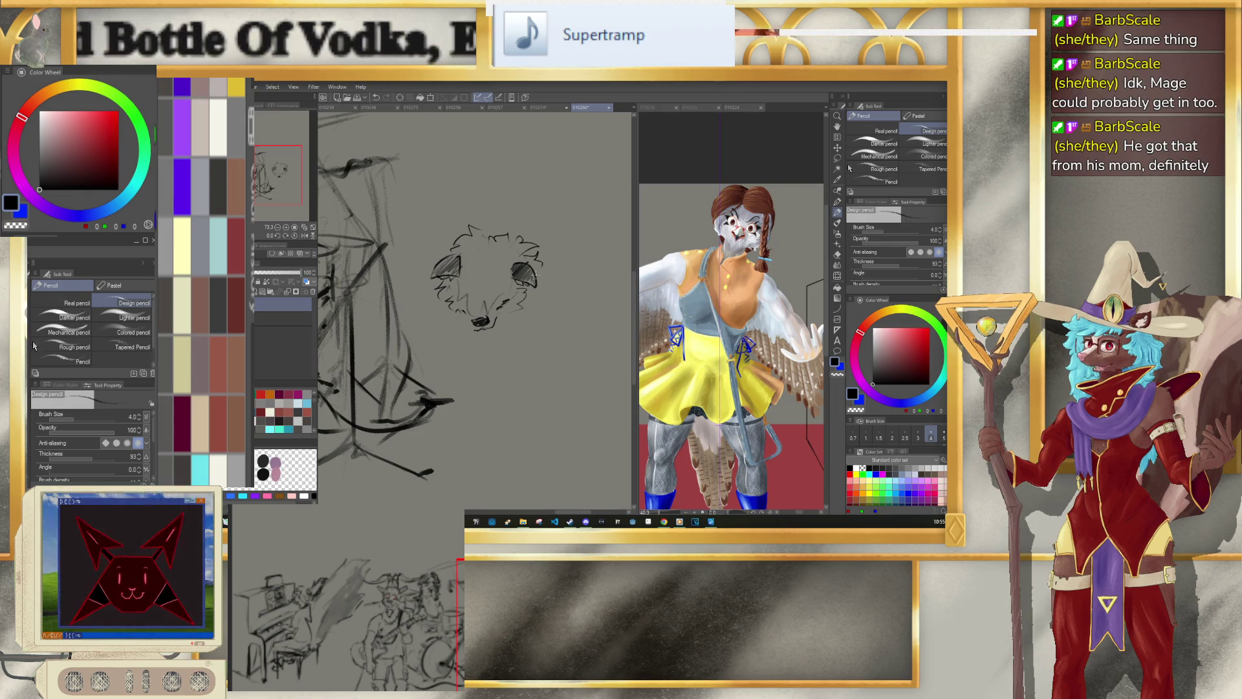
Step: Move the creature's nose slightly up and left, then switch to the eraser
key("m")
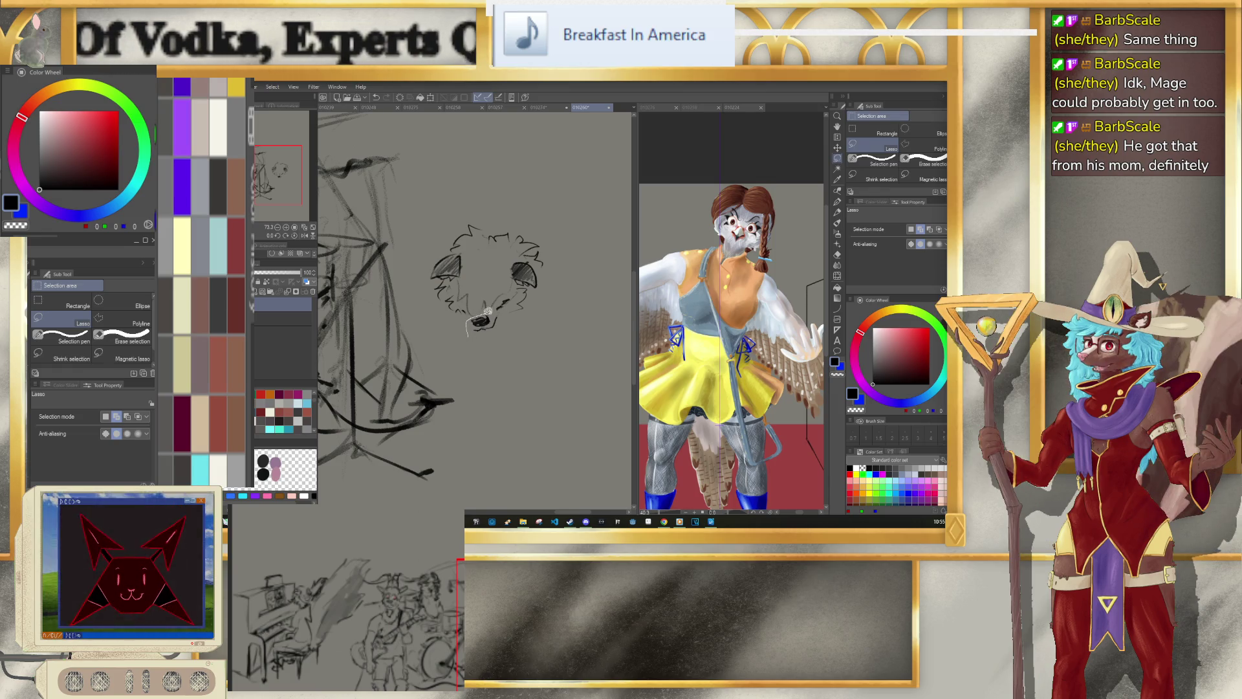
key("ctrl+t")
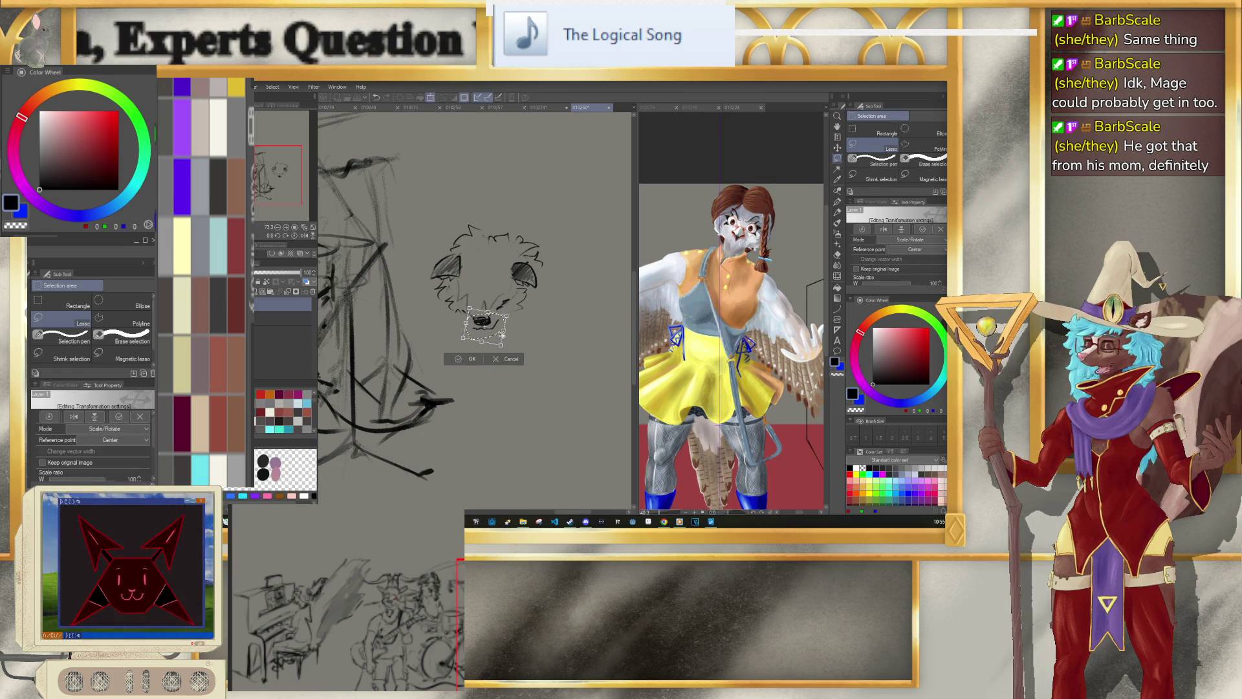
left_click_drag(484, 325, 483, 322)
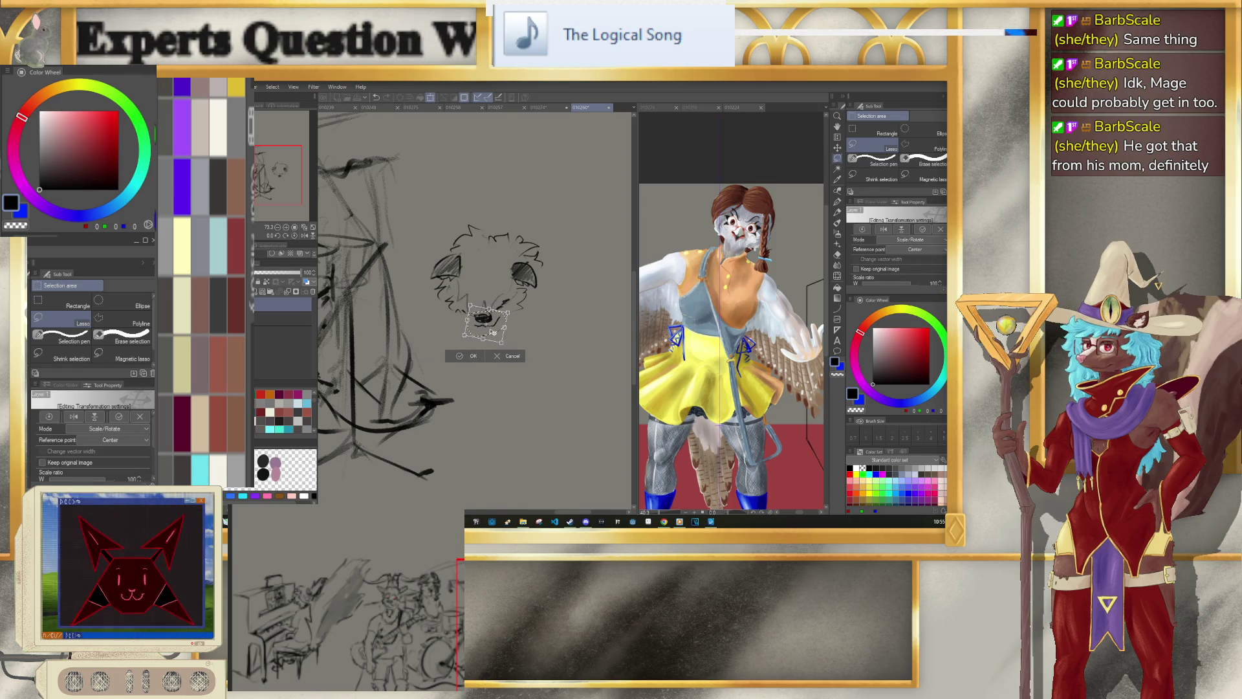
left_click(458, 357)
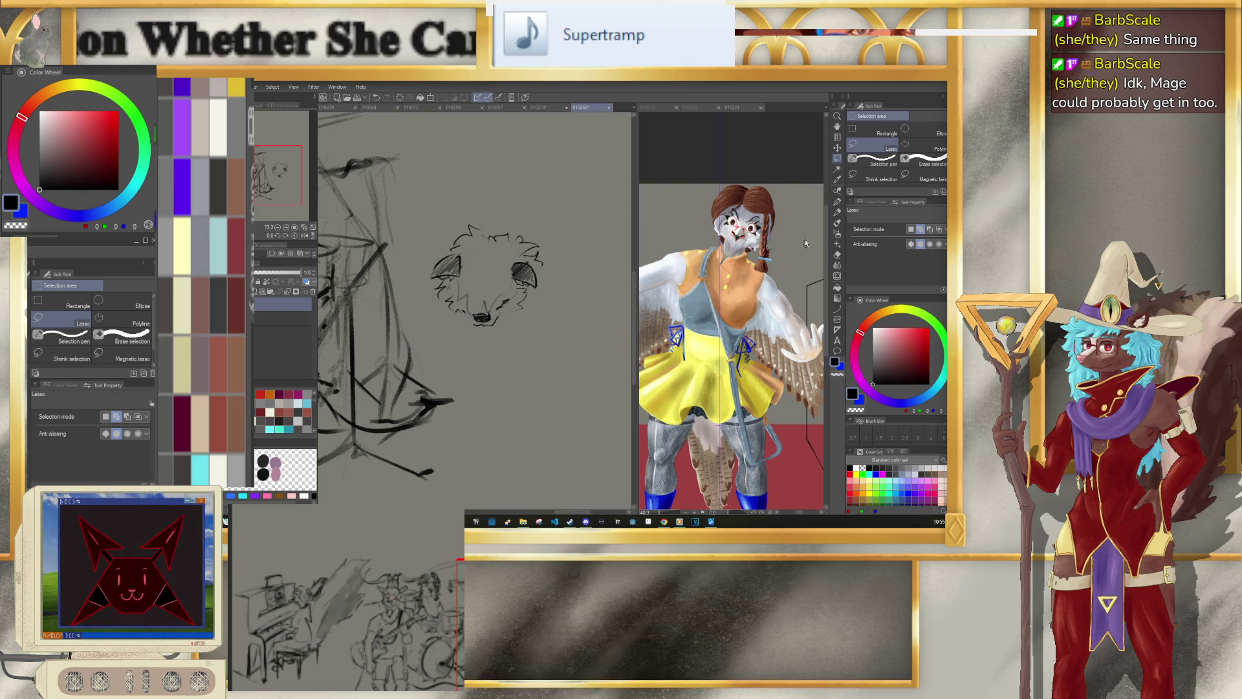
key("p")
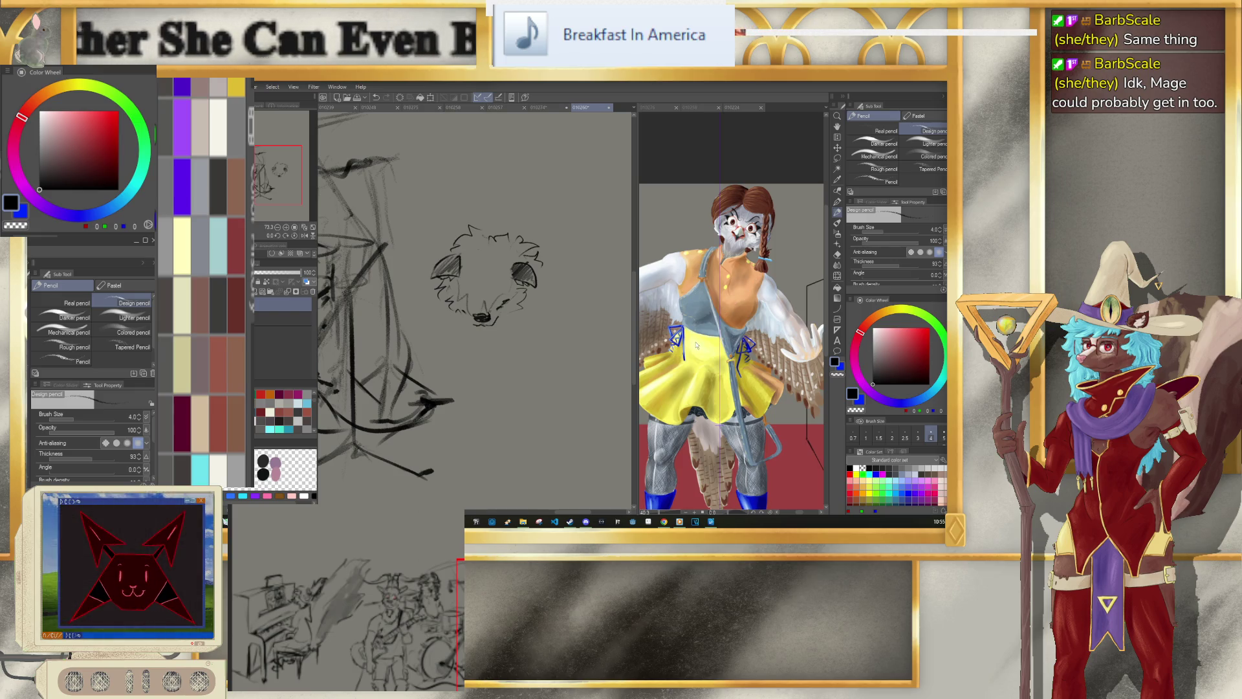
key("e")
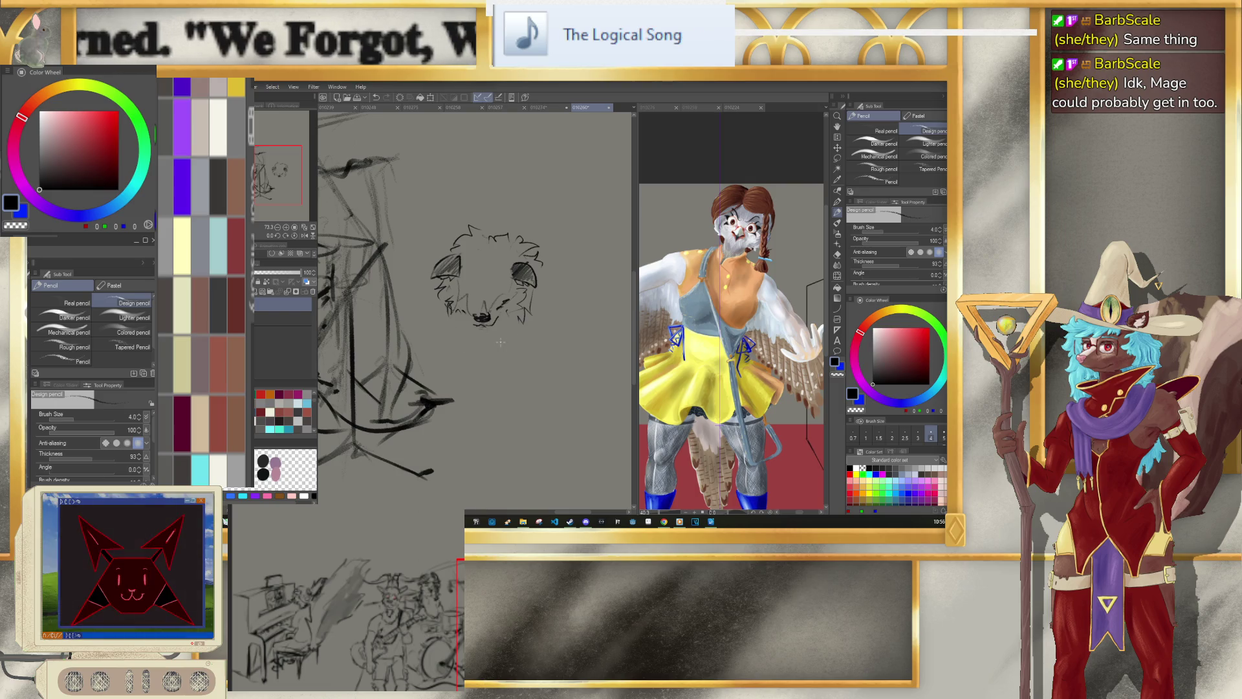
scroll(496, 333, "down", 3)
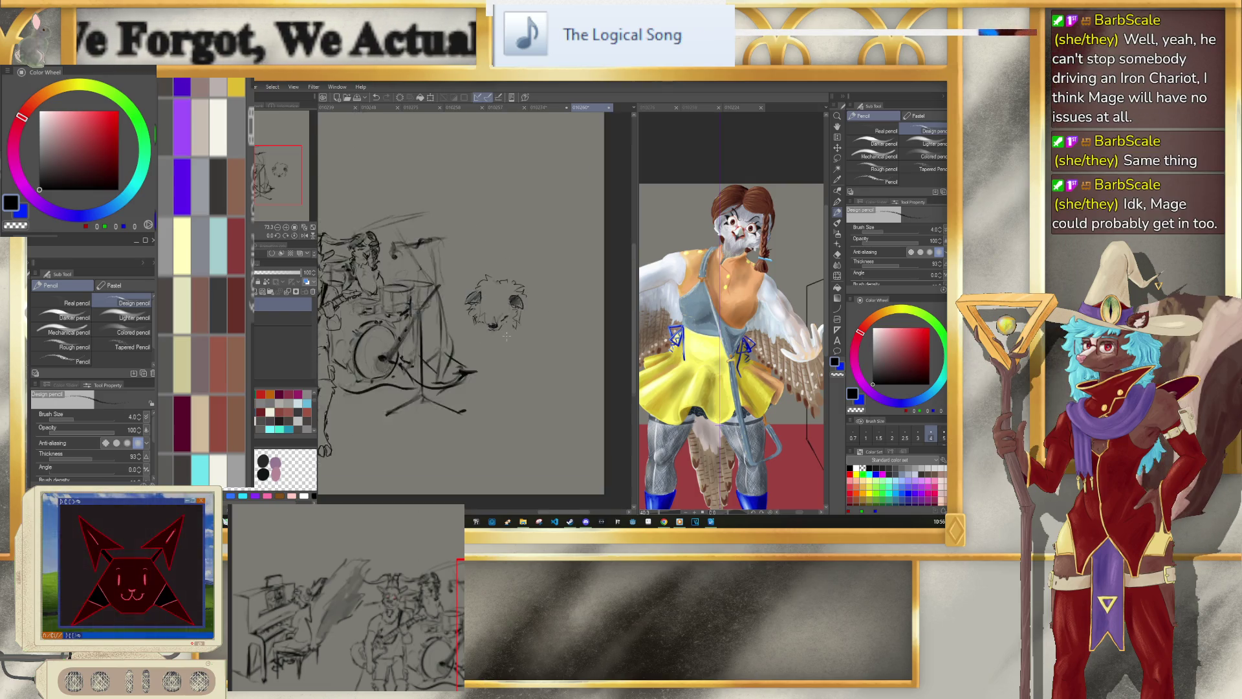
Step: Lasso the creature head beside the drummer, scale it down and move it higher
scroll(581, 300, "down", 2)
scroll(580, 300, "up", 2)
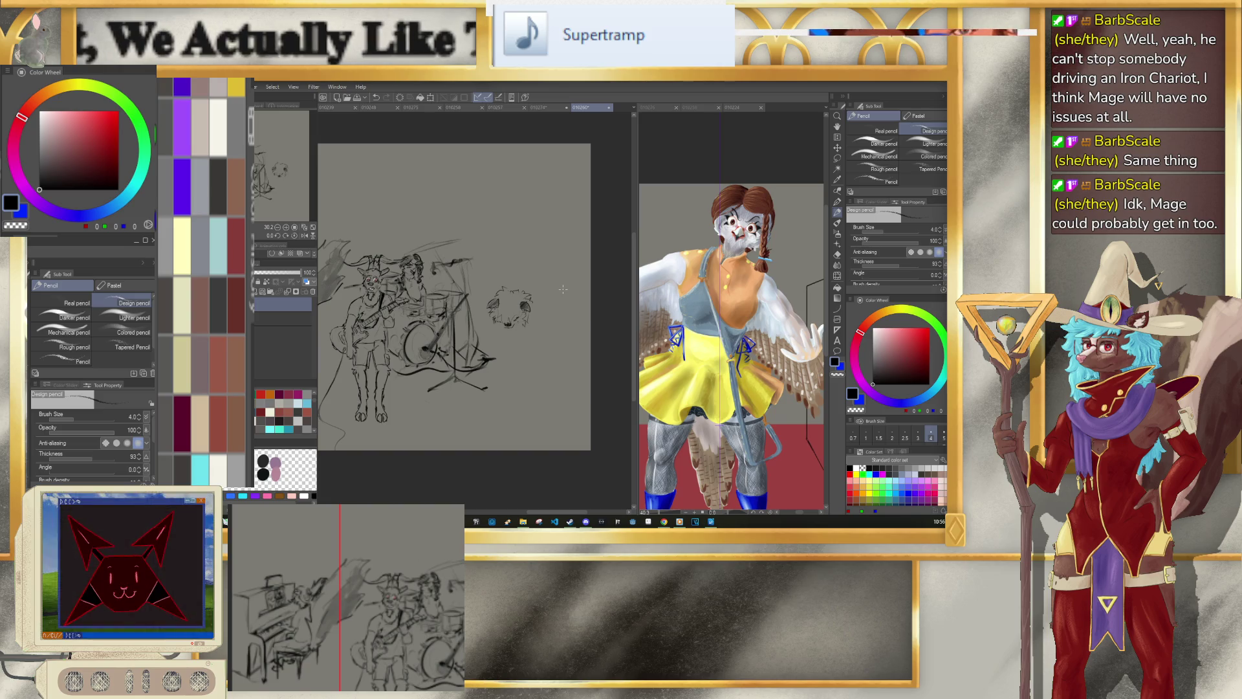
left_click(838, 159)
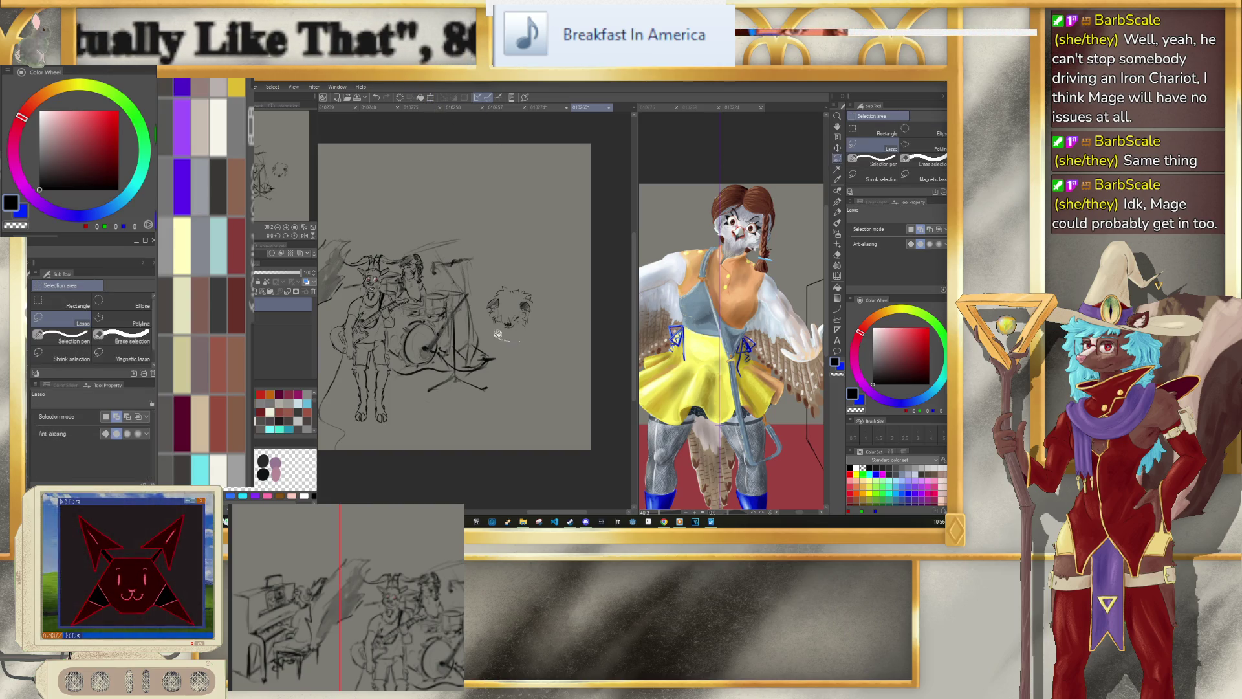
left_click_drag(539, 269, 566, 348)
key("ctrl+t")
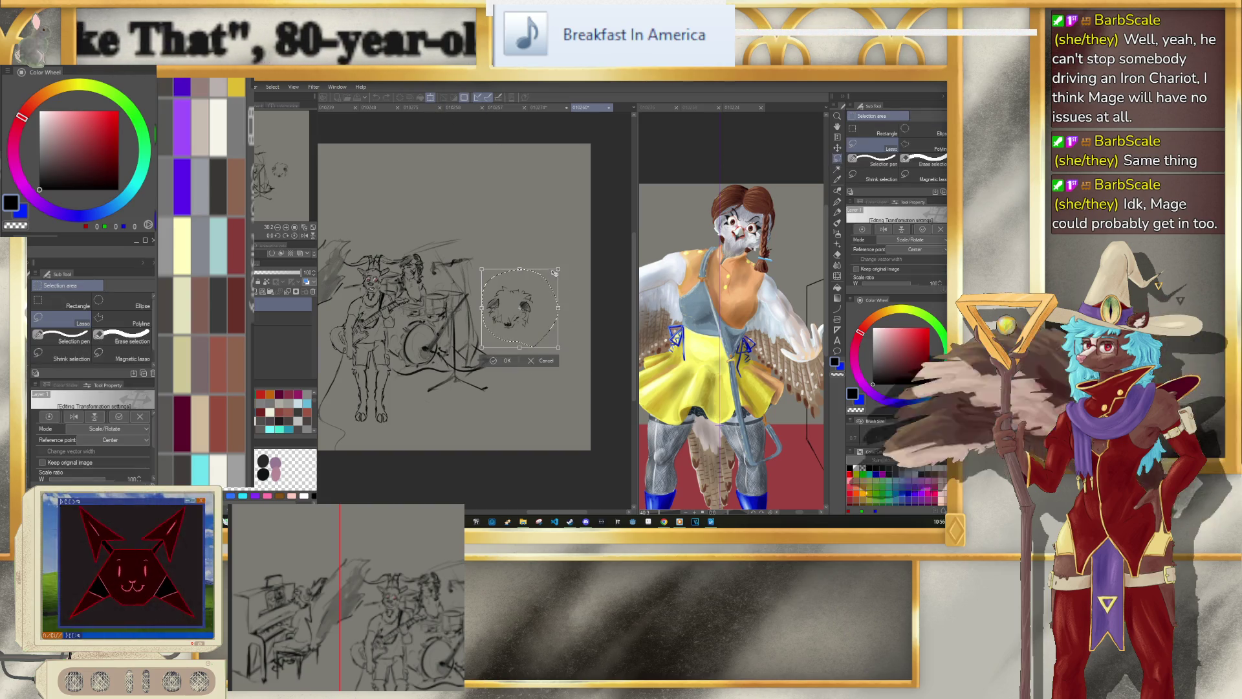
left_click_drag(540, 285, 543, 269)
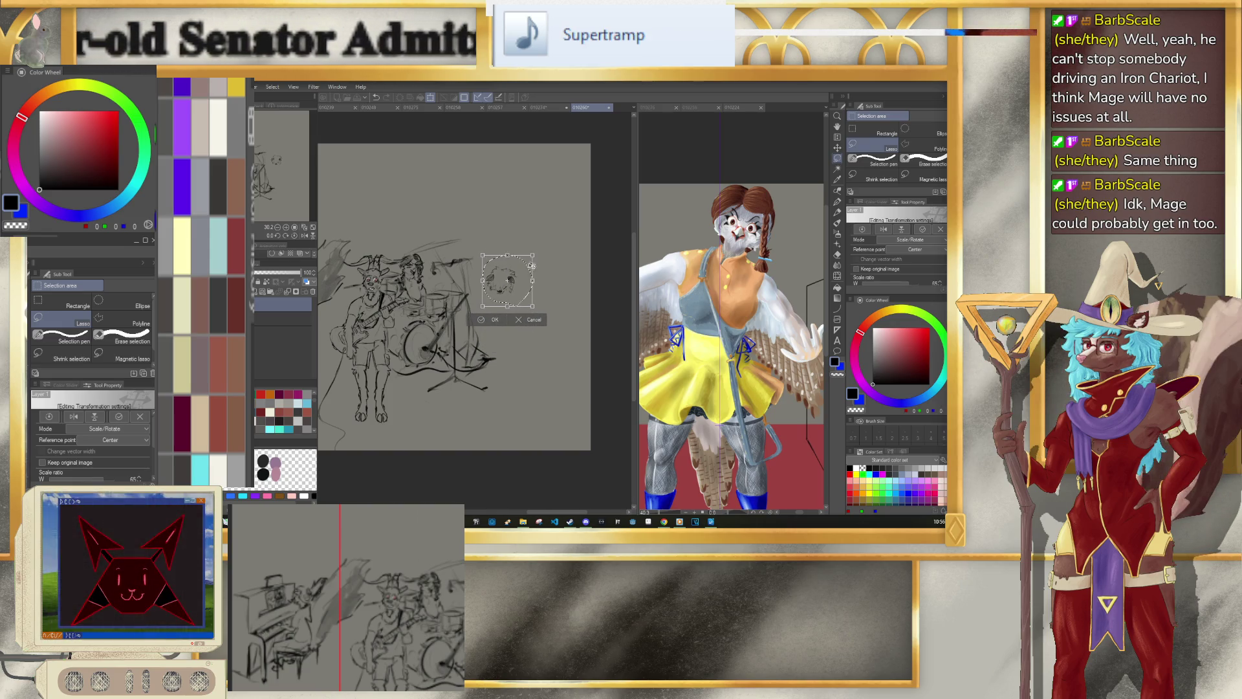
left_click_drag(533, 265, 535, 258)
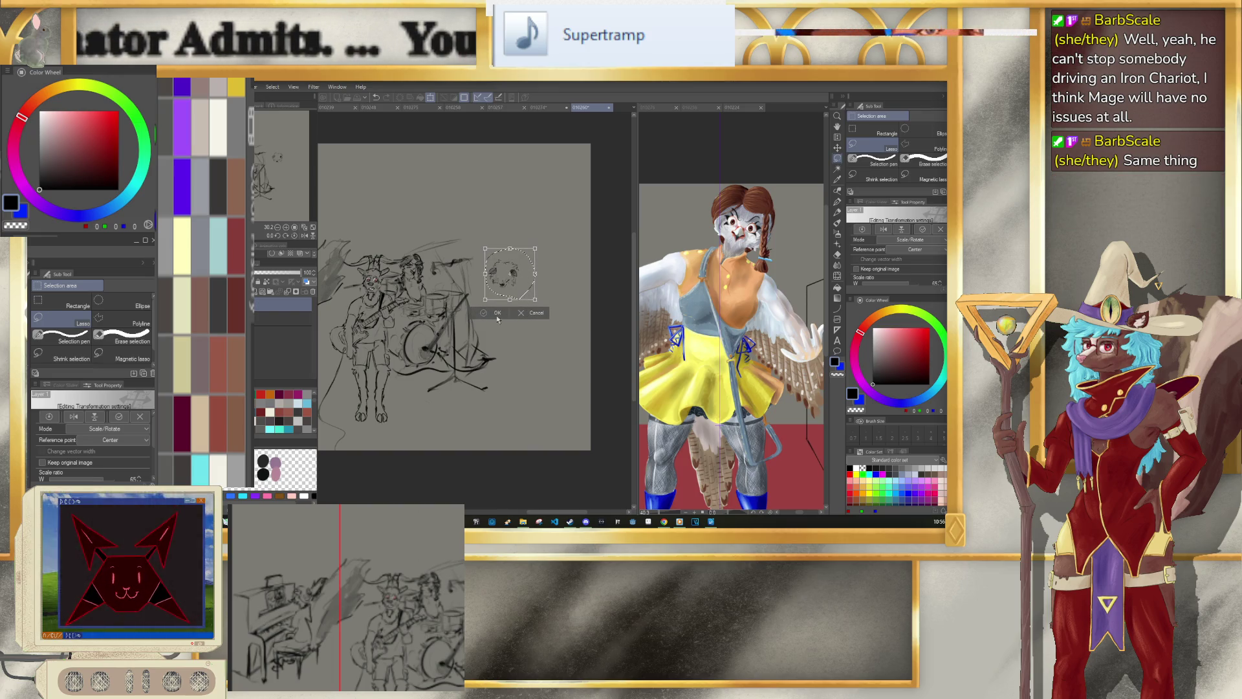
key("Return")
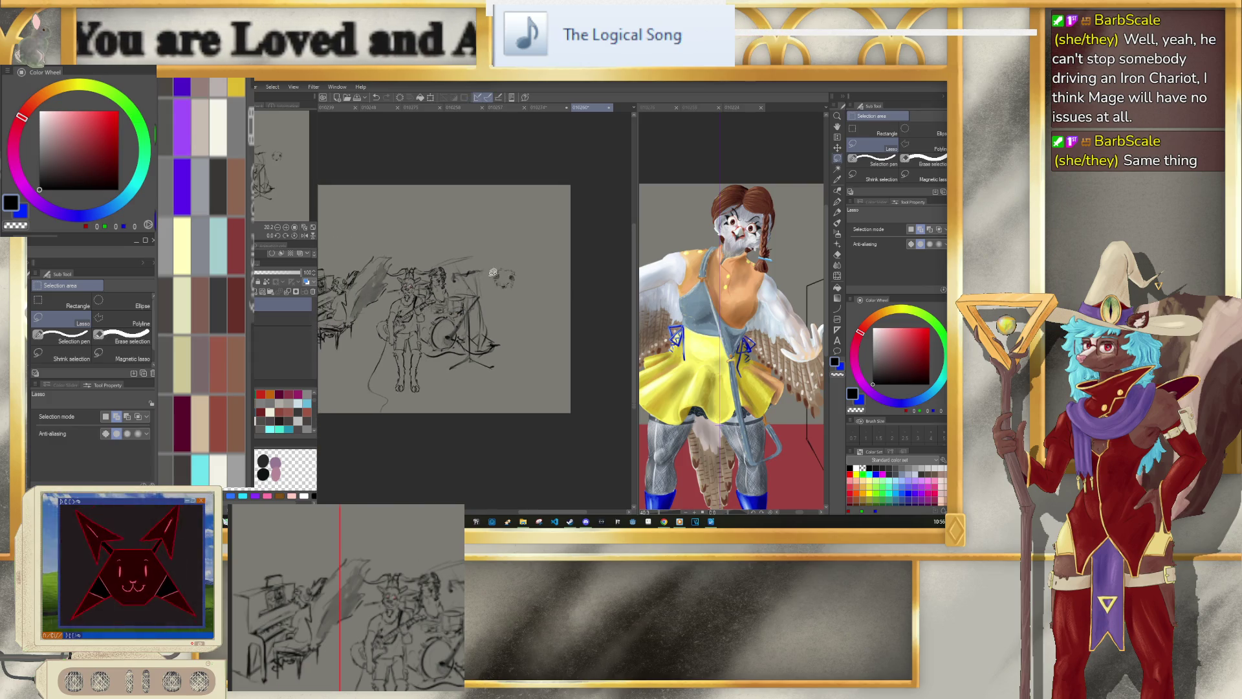
Step: Sketch the guitarist's small hand and the arm lines leading to it, undoing a stray stroke
scroll(519, 304, "up", 5)
scroll(476, 307, "up", 1)
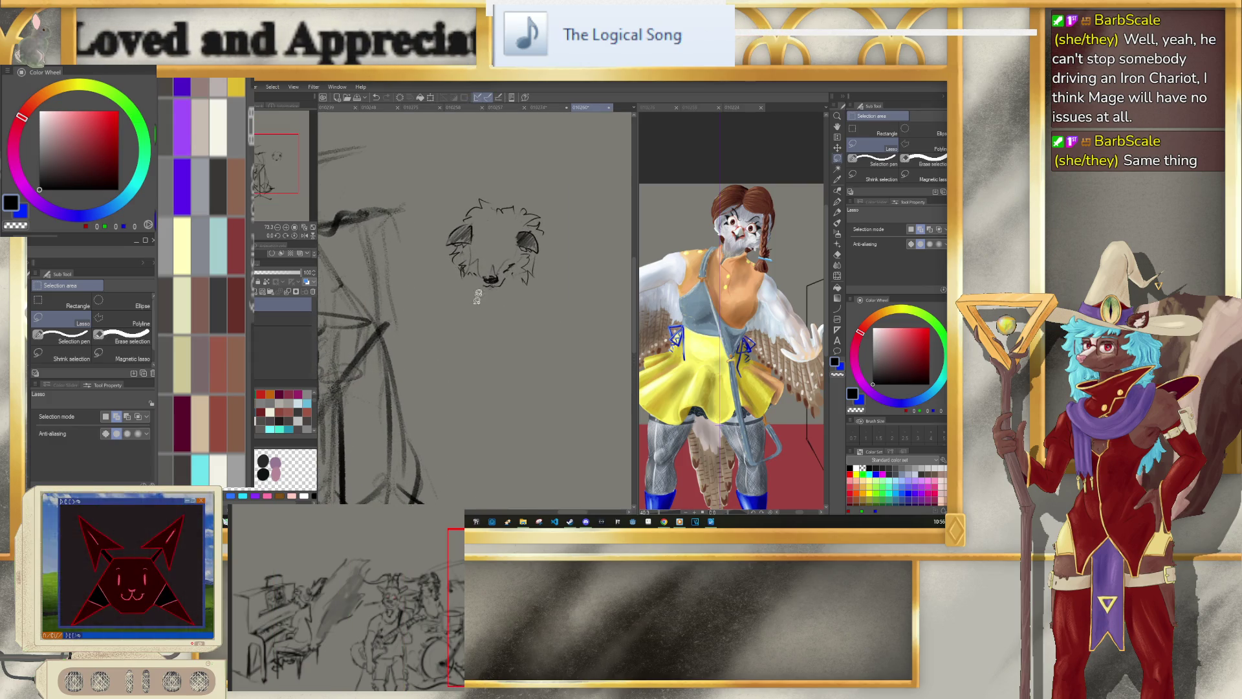
key("p")
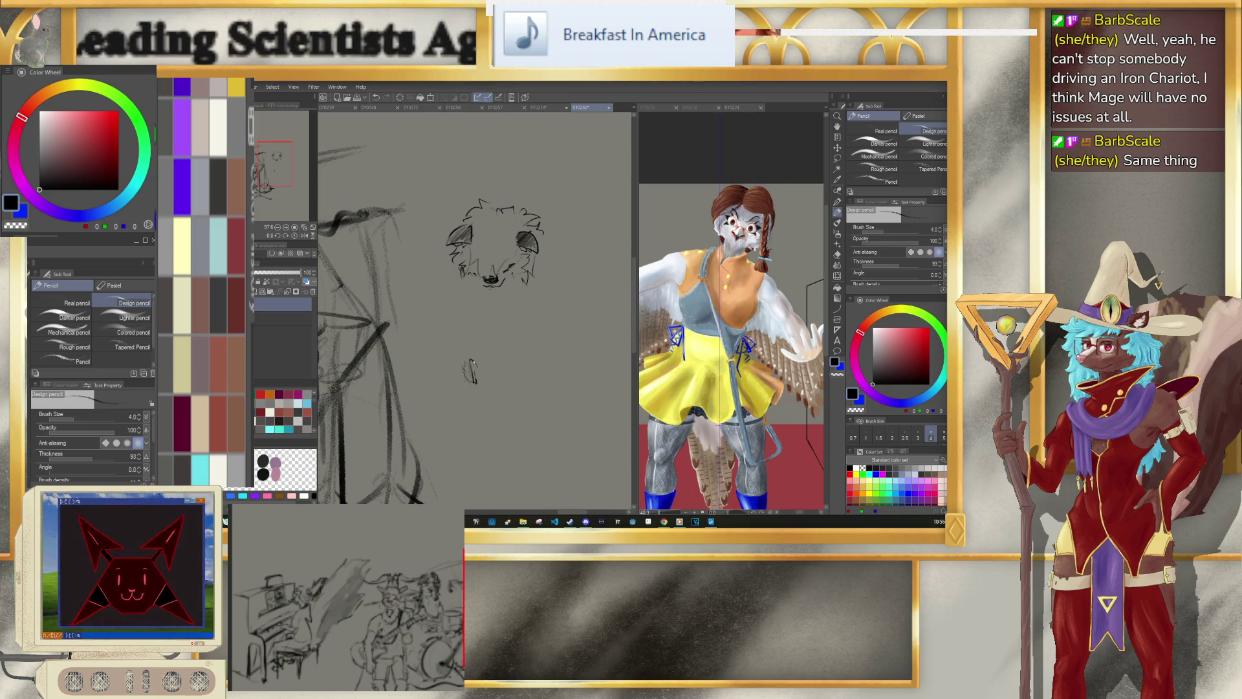
left_click_drag(478, 358, 478, 352)
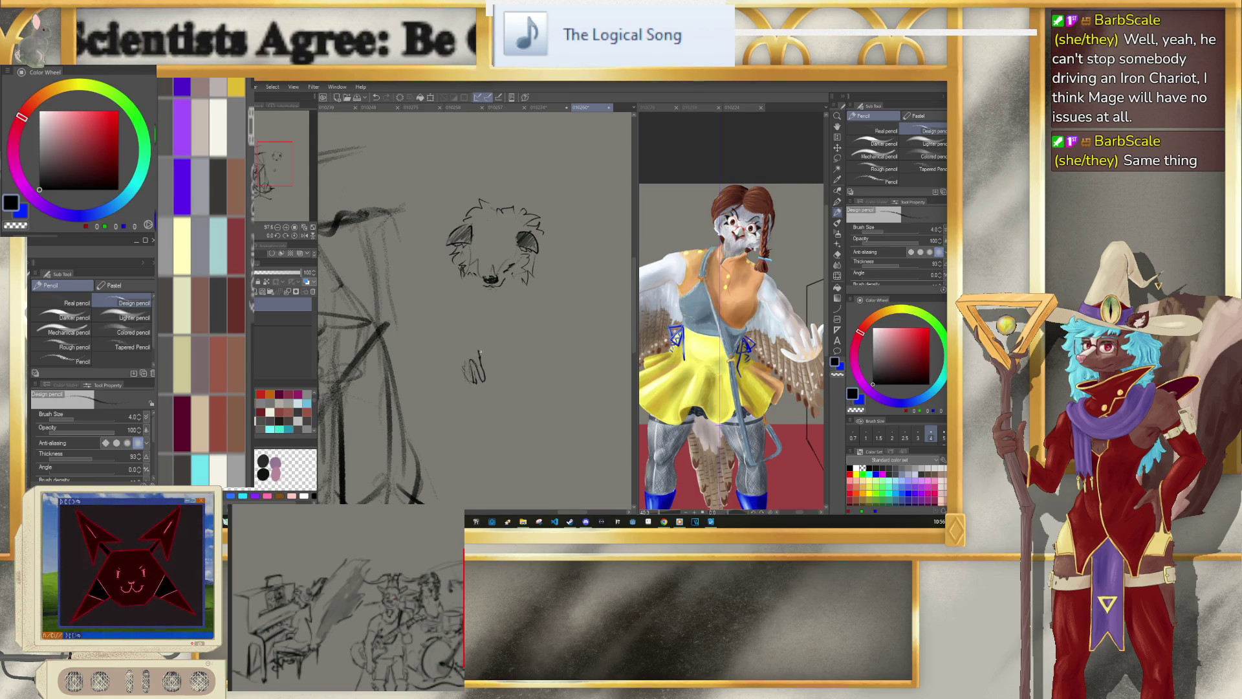
key("e")
key("p")
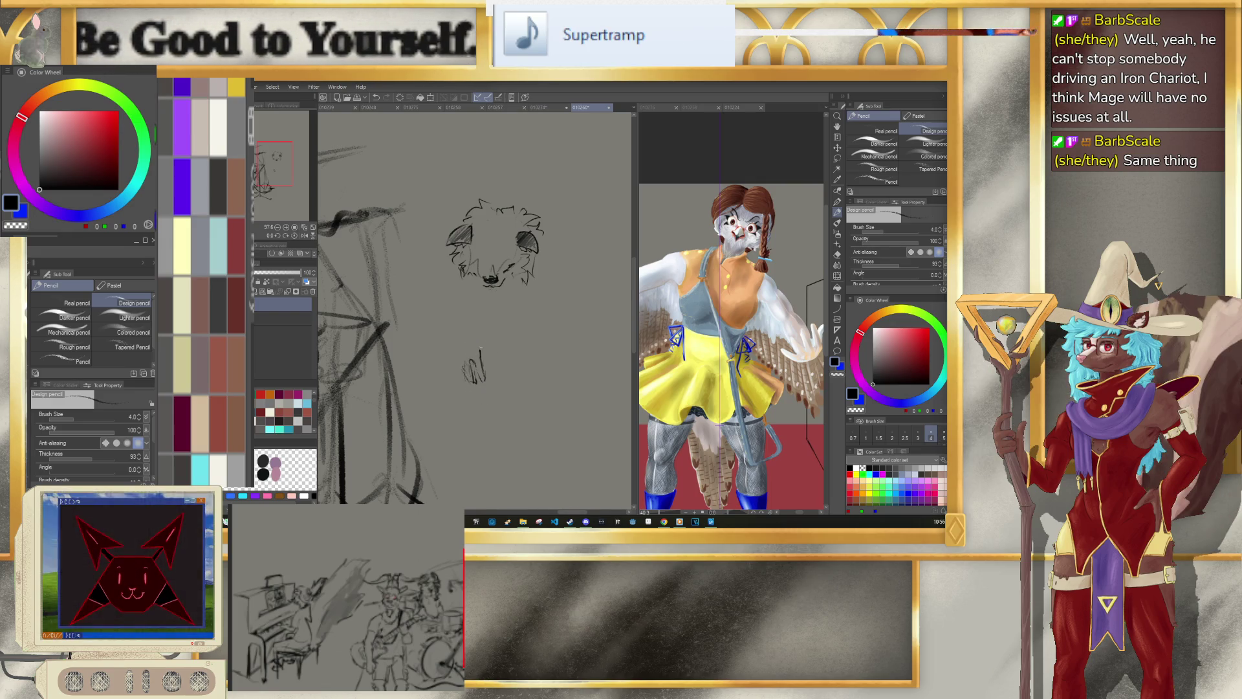
left_click_drag(472, 332, 499, 332)
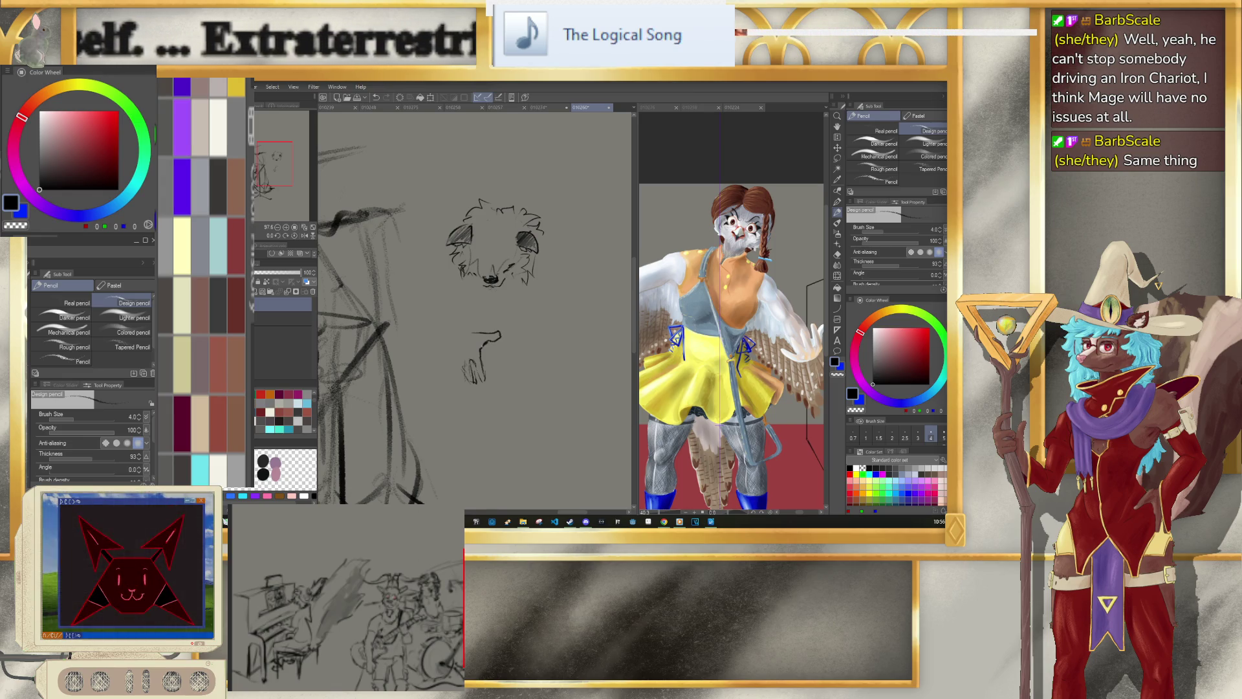
left_click_drag(450, 344, 455, 359)
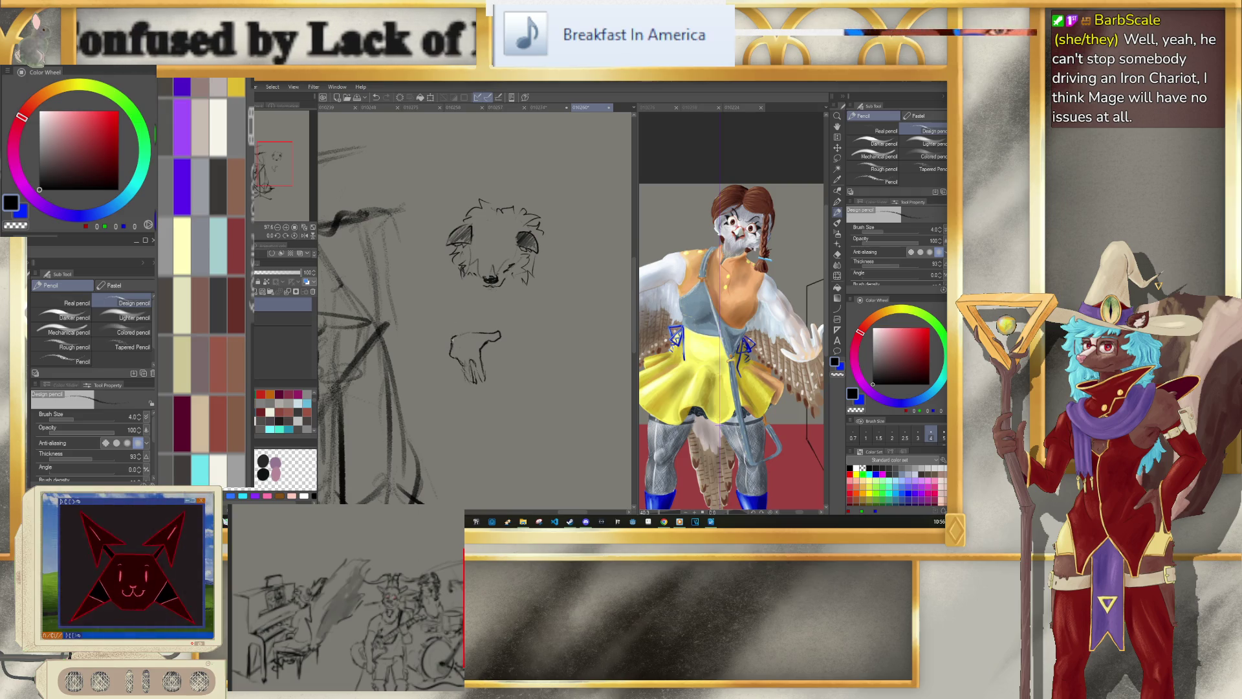
mouse_move(451, 313)
left_mouse_down()
mouse_move(463, 328)
mouse_move(435, 302)
left_mouse_up()
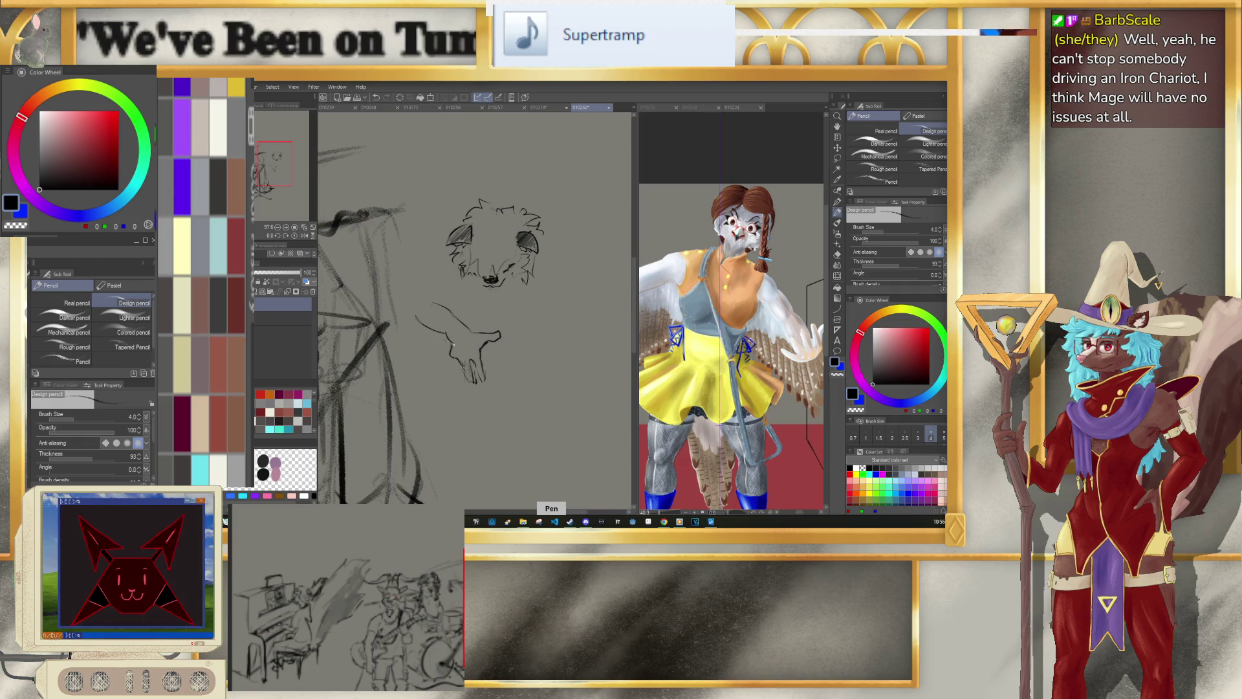
left_click_drag(453, 254, 427, 265)
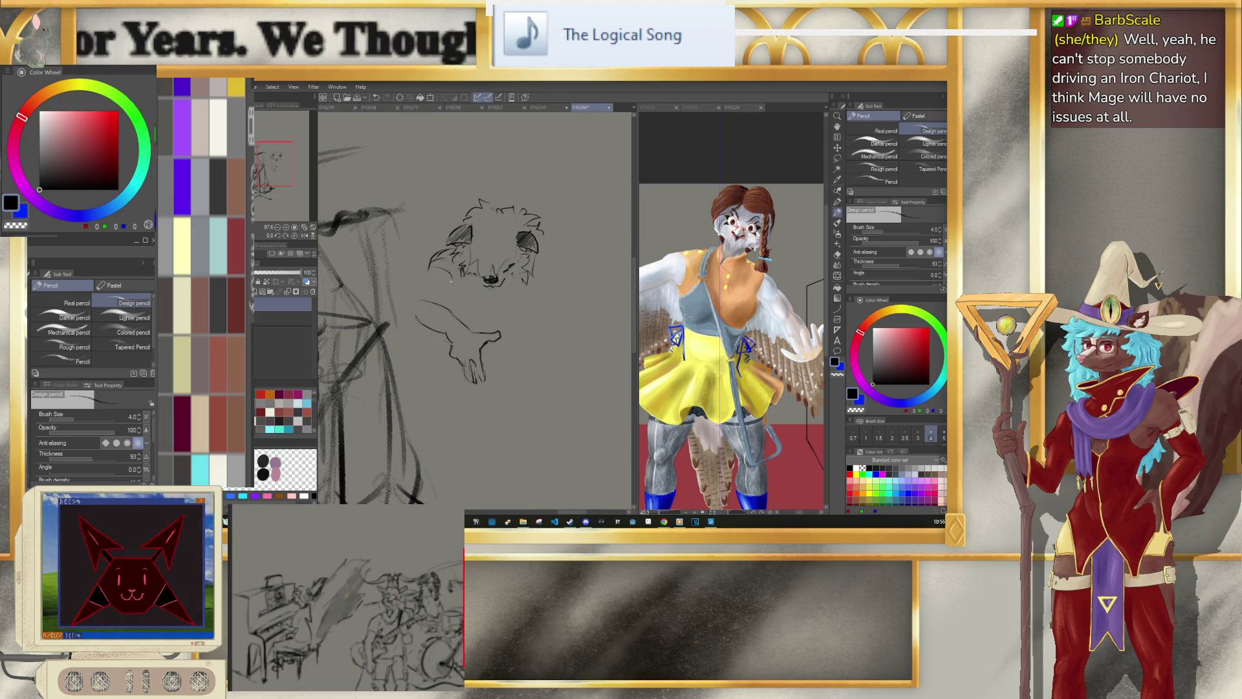
left_click_drag(435, 253, 419, 310)
key("ctrl+z")
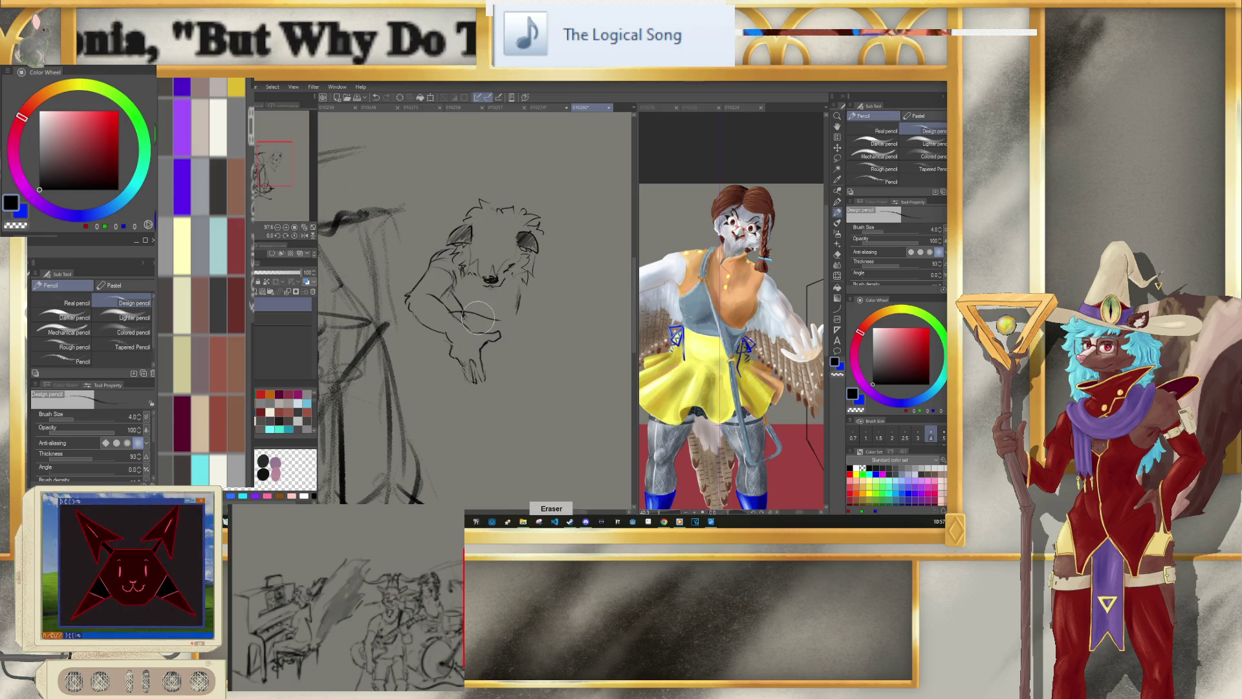
Step: Draw the curved outline of the guitar body across the guitarist's lap
key("e")
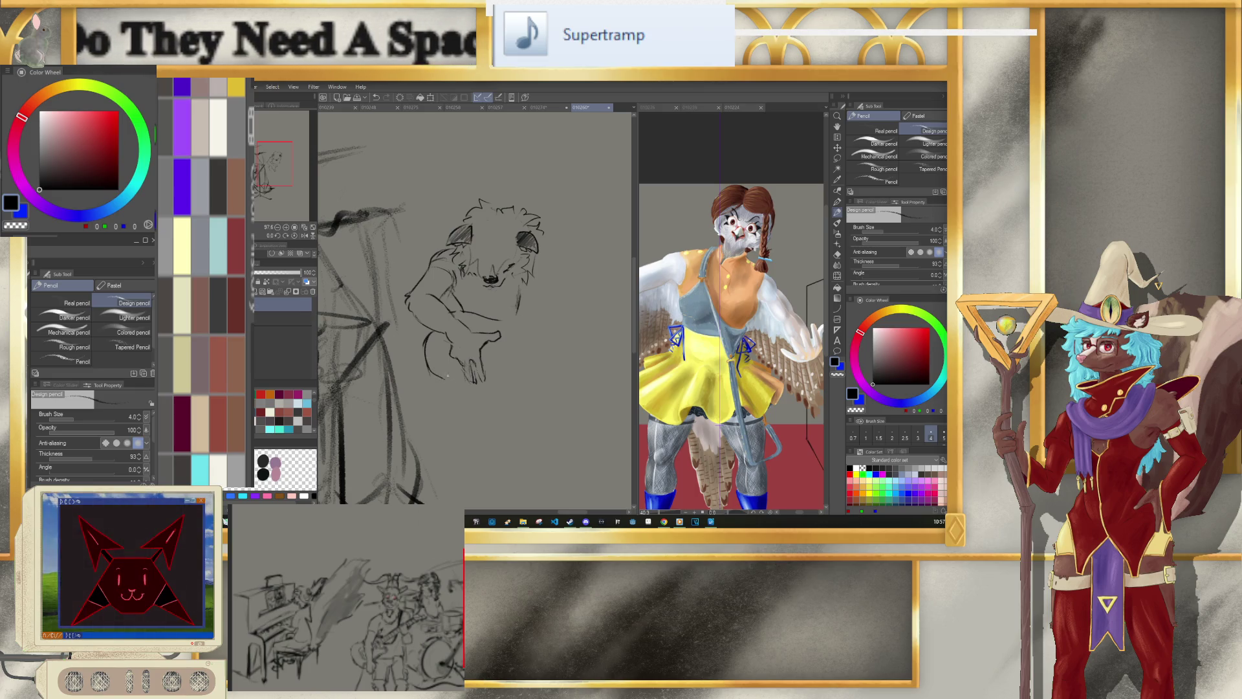
key("e")
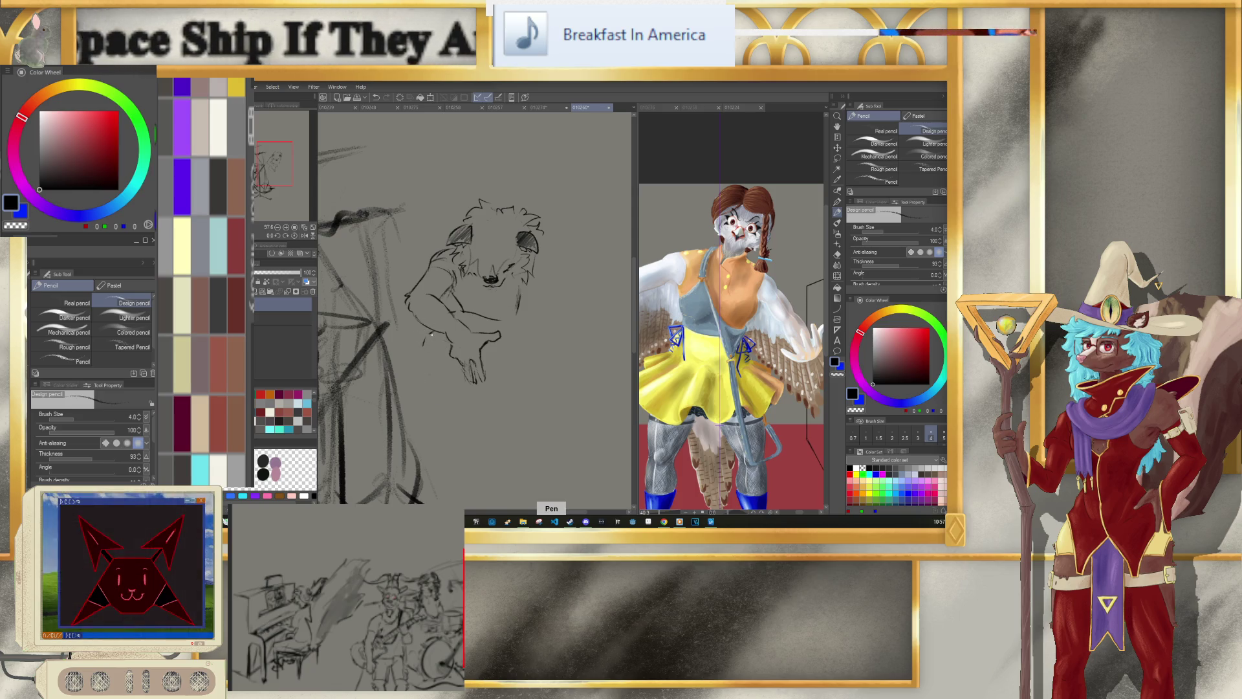
mouse_move(430, 386)
left_mouse_down()
mouse_move(567, 375)
mouse_move(556, 365)
left_mouse_up()
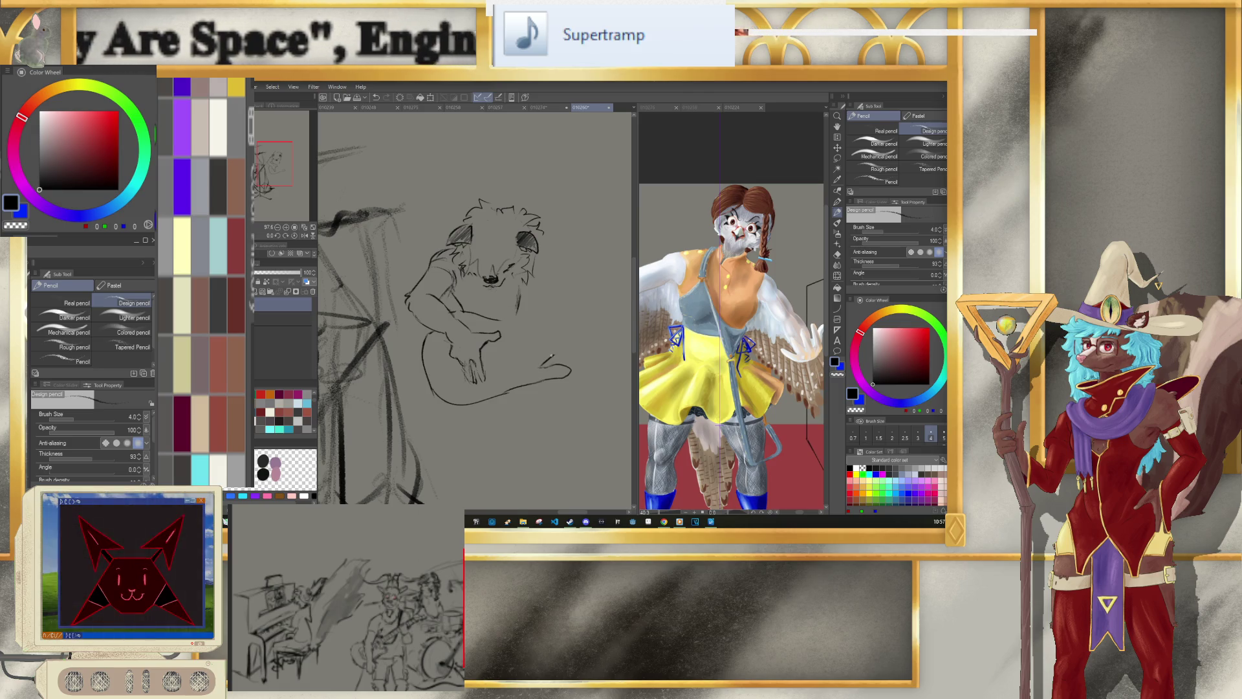
scroll(515, 311, "down", 1)
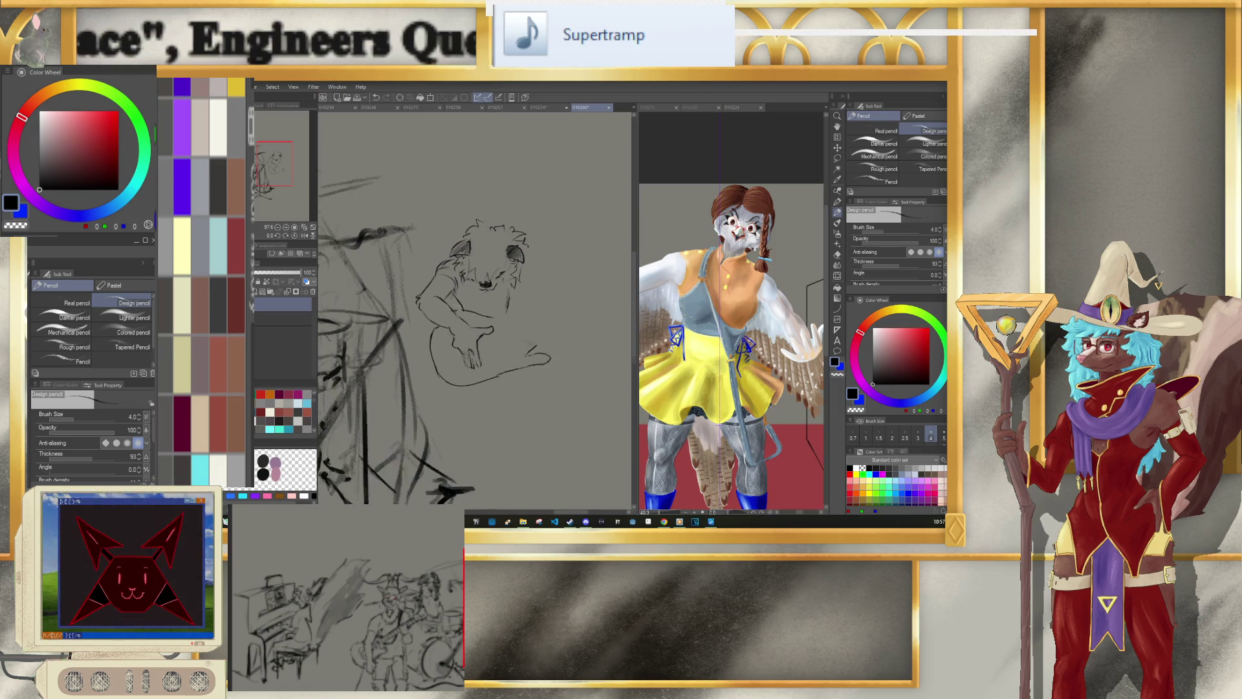
scroll(492, 312, "down", 2)
scroll(468, 313, "down", 2)
scroll(466, 304, "up", 2)
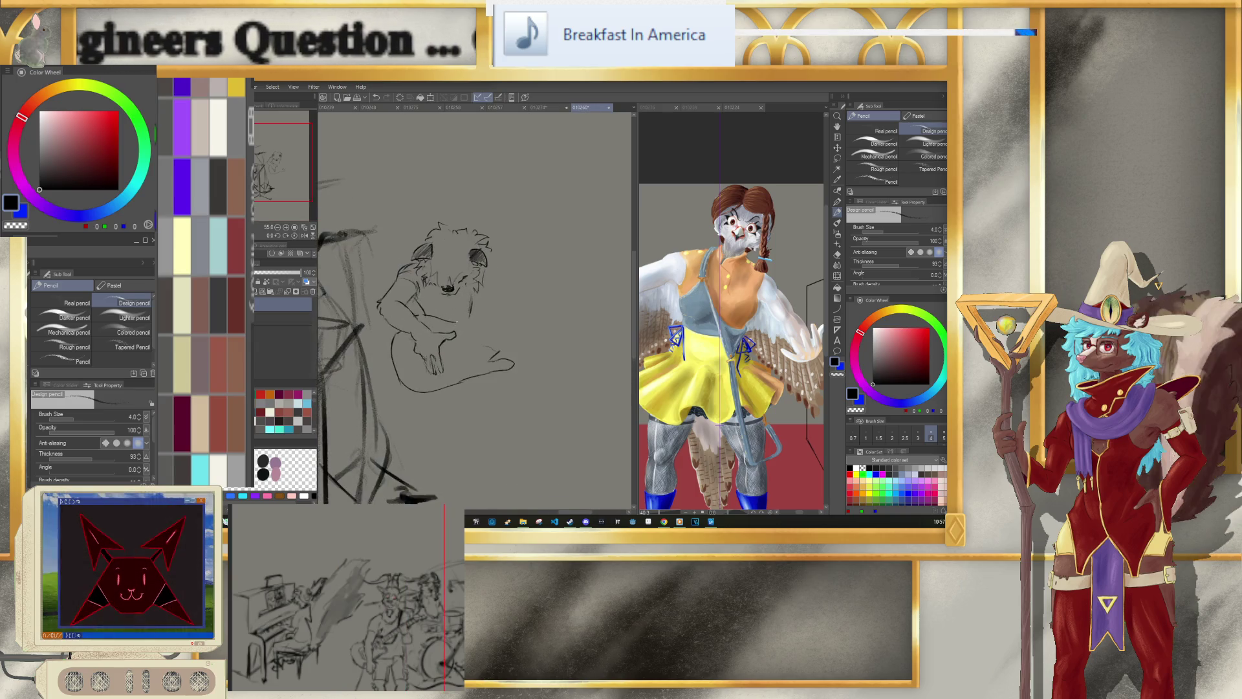
scroll(466, 304, "up", 2)
Step: Sketch the guitarist's arm resting over the guitar body
left_click_drag(465, 319, 504, 319)
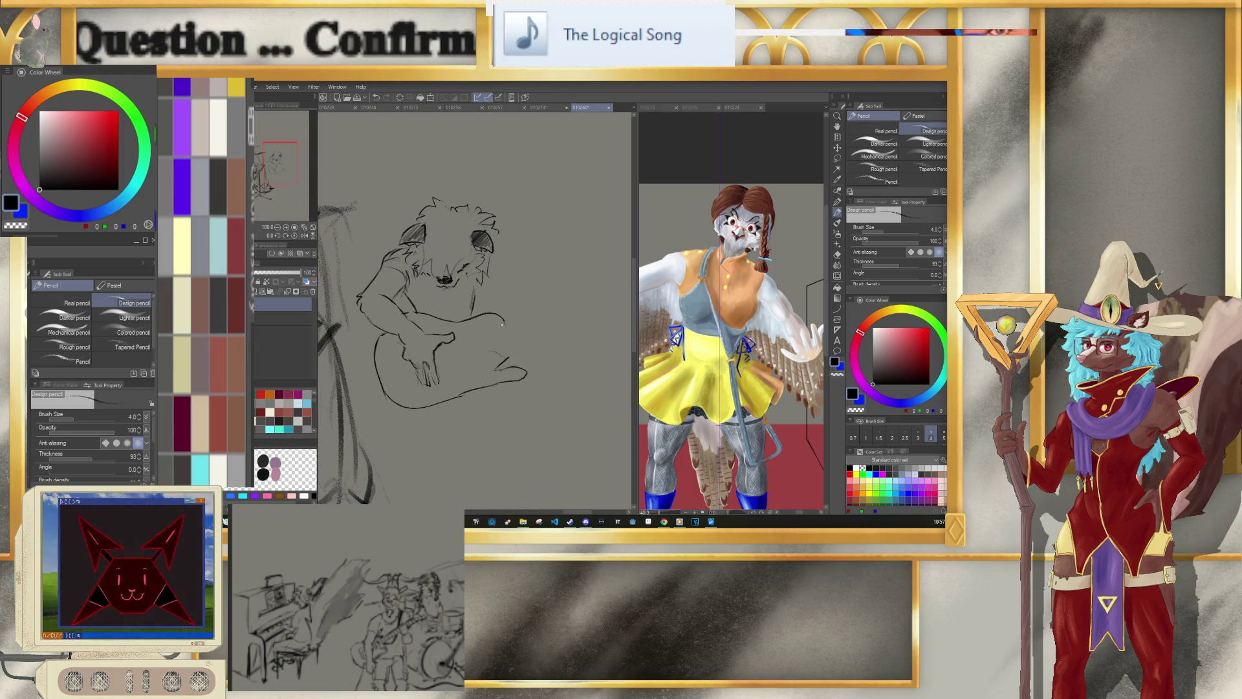
key("e")
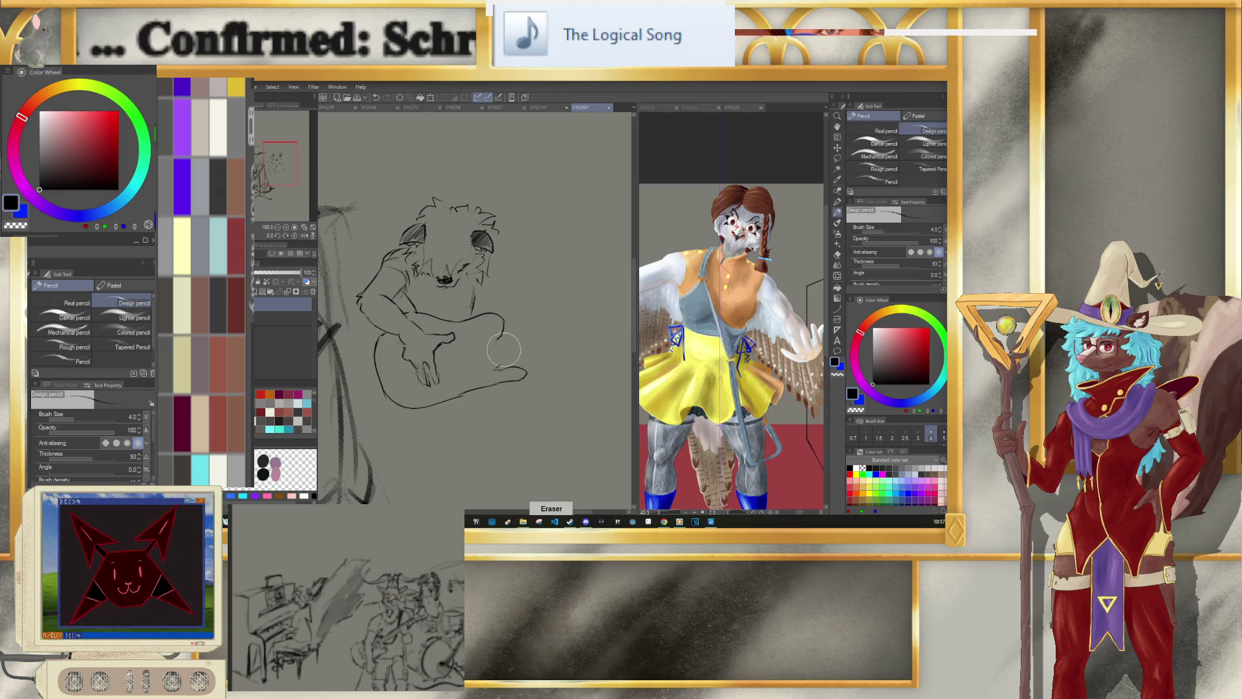
scroll(538, 337, "down", 2)
scroll(543, 331, "down", 2)
scroll(545, 329, "up", 1)
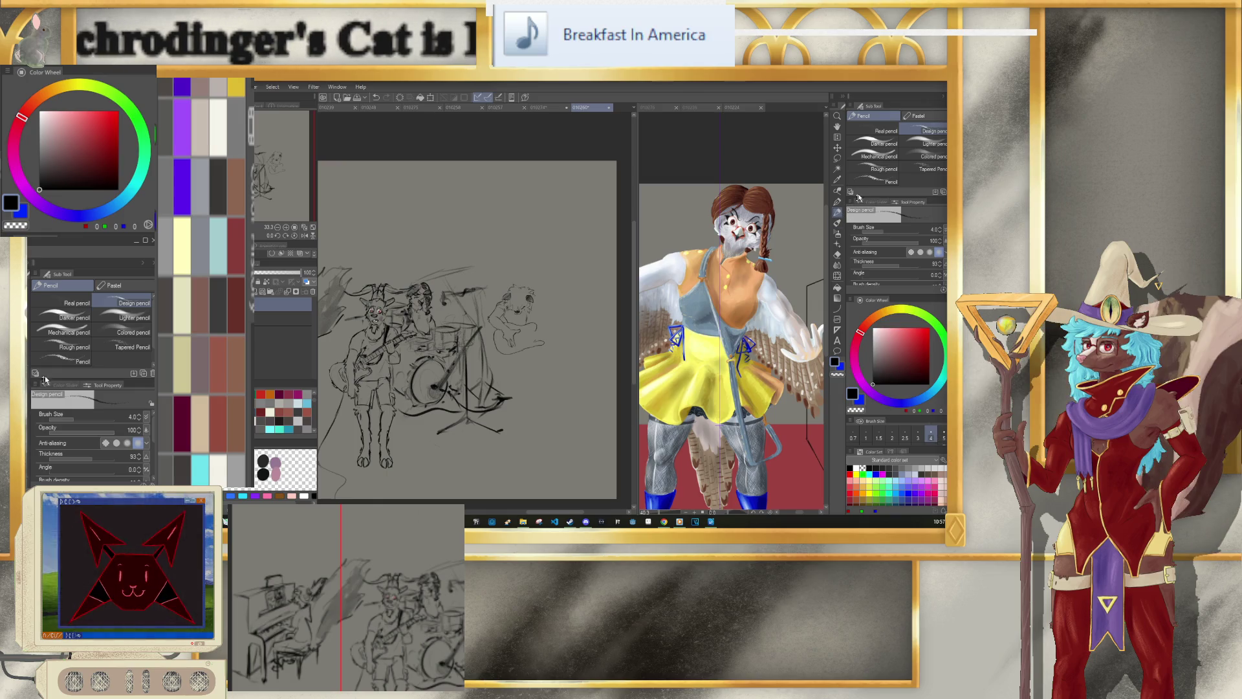
left_click(837, 159)
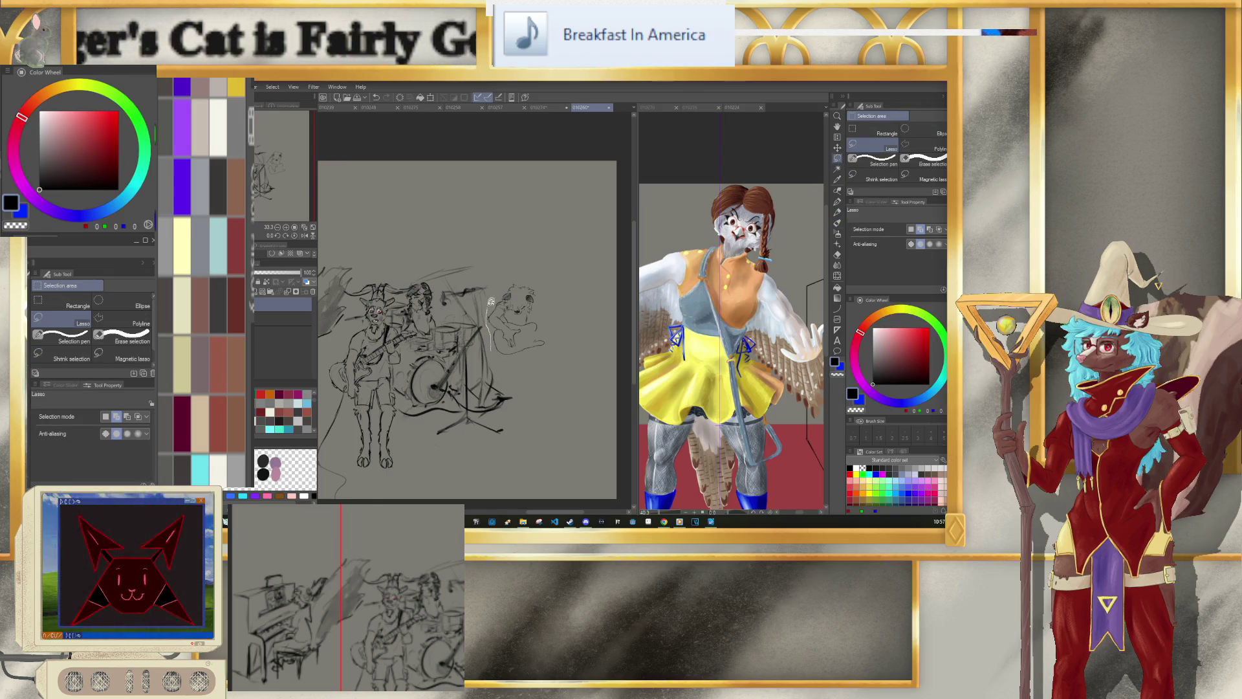
Step: Lasso the guitarist sketch and rescale it
mouse_move(579, 283)
left_mouse_down()
mouse_move(531, 362)
mouse_move(566, 342)
left_mouse_up()
left_click(567, 370)
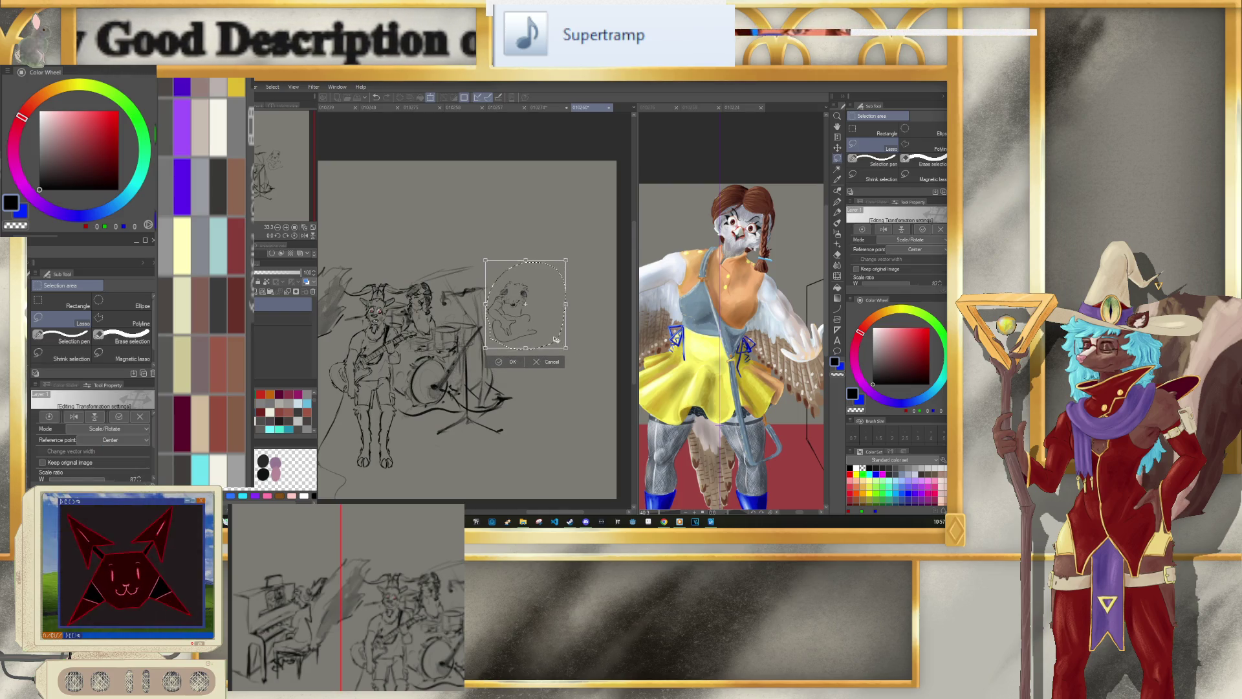
left_click(509, 355)
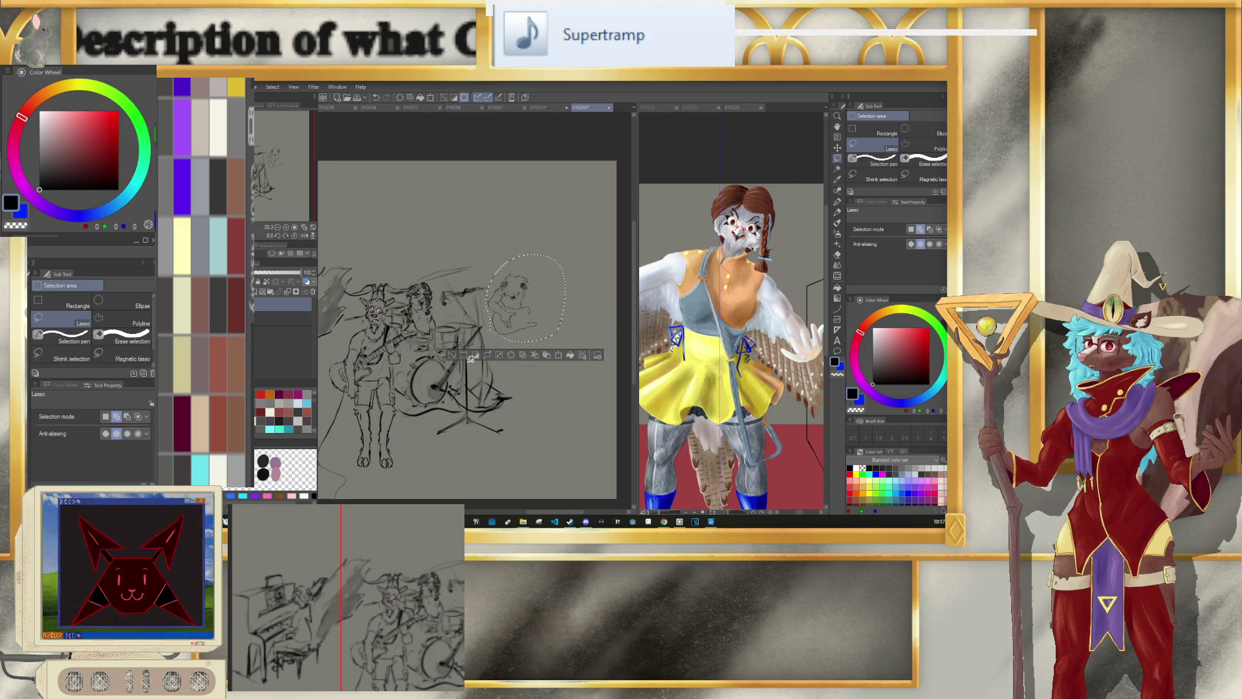
left_click(454, 354)
Step: Draw the guitarist's fretting hand with fingers off to the right
scroll(523, 329, "up", 3)
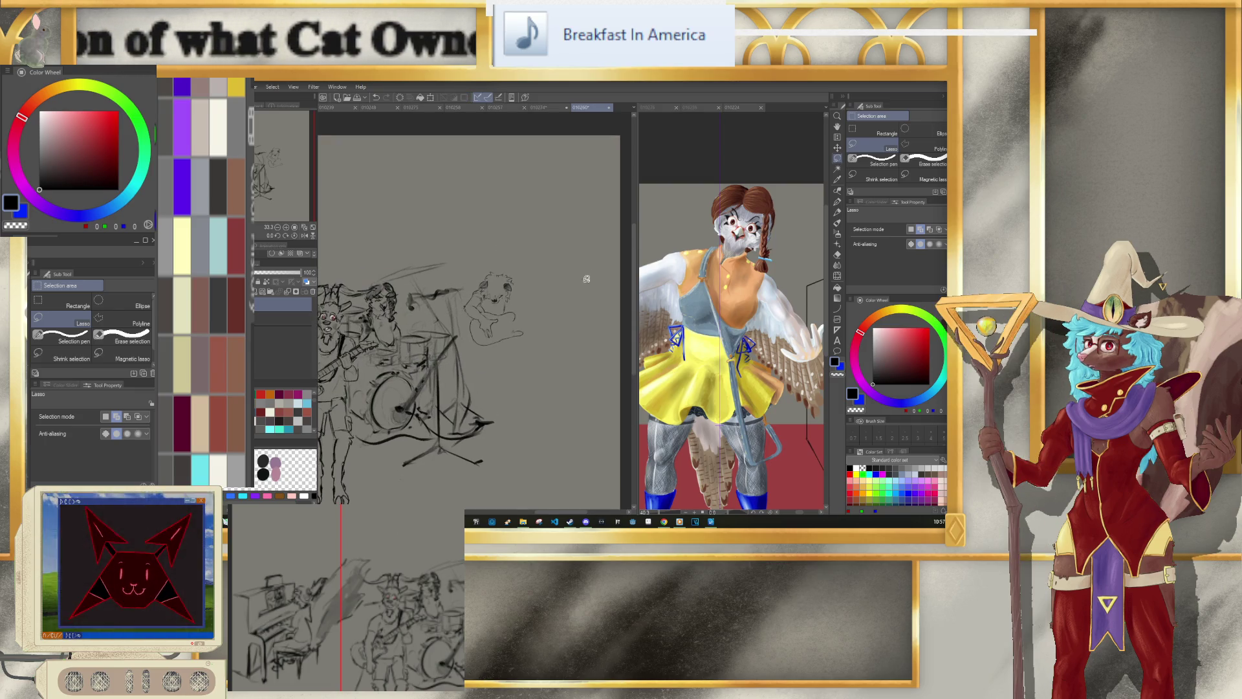
scroll(492, 342, "up", 3)
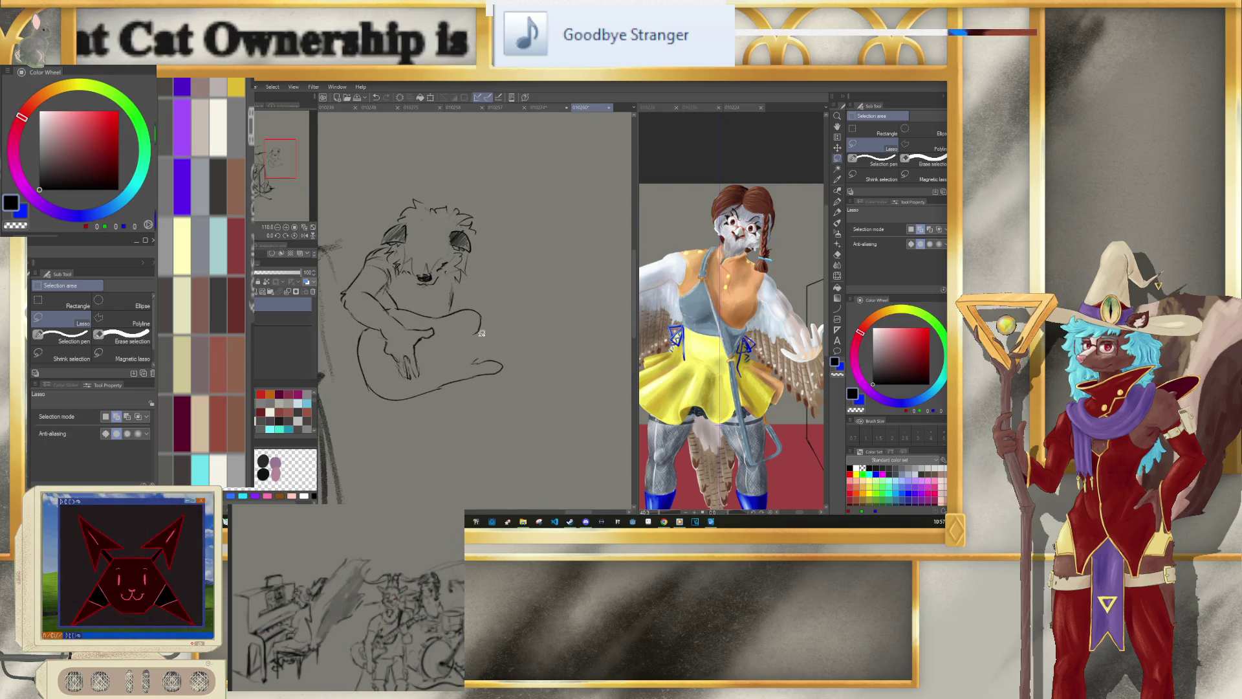
key("p")
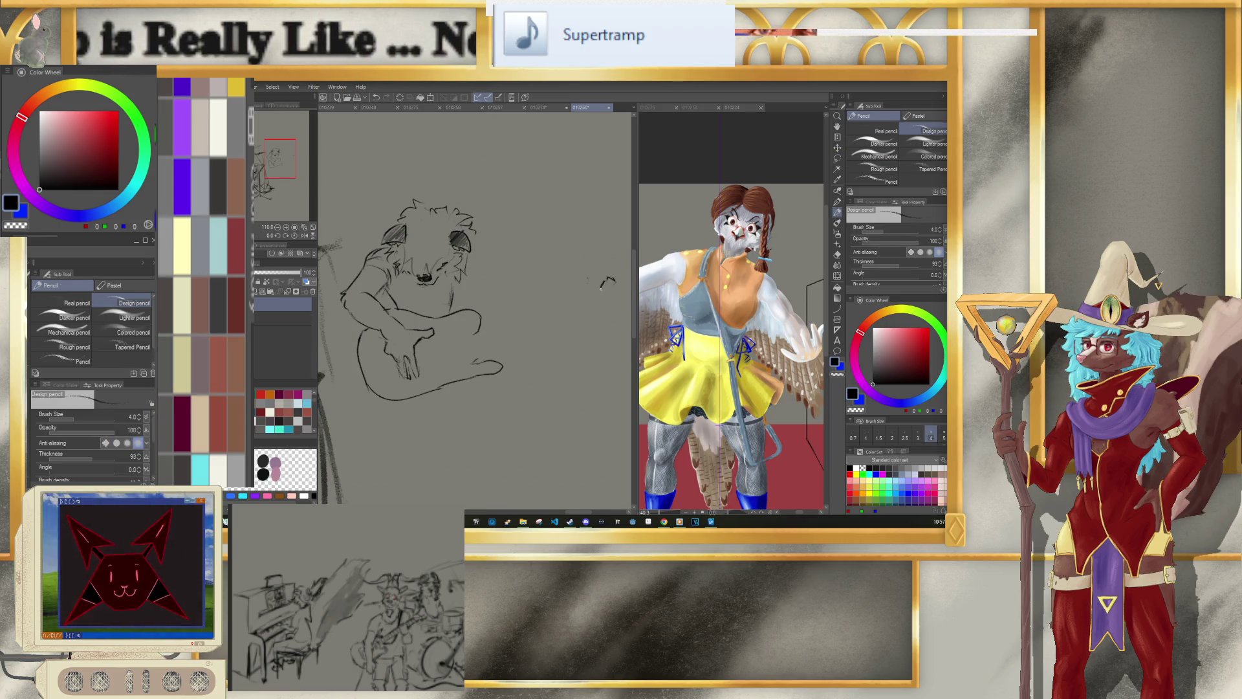
left_click_drag(600, 288, 617, 282)
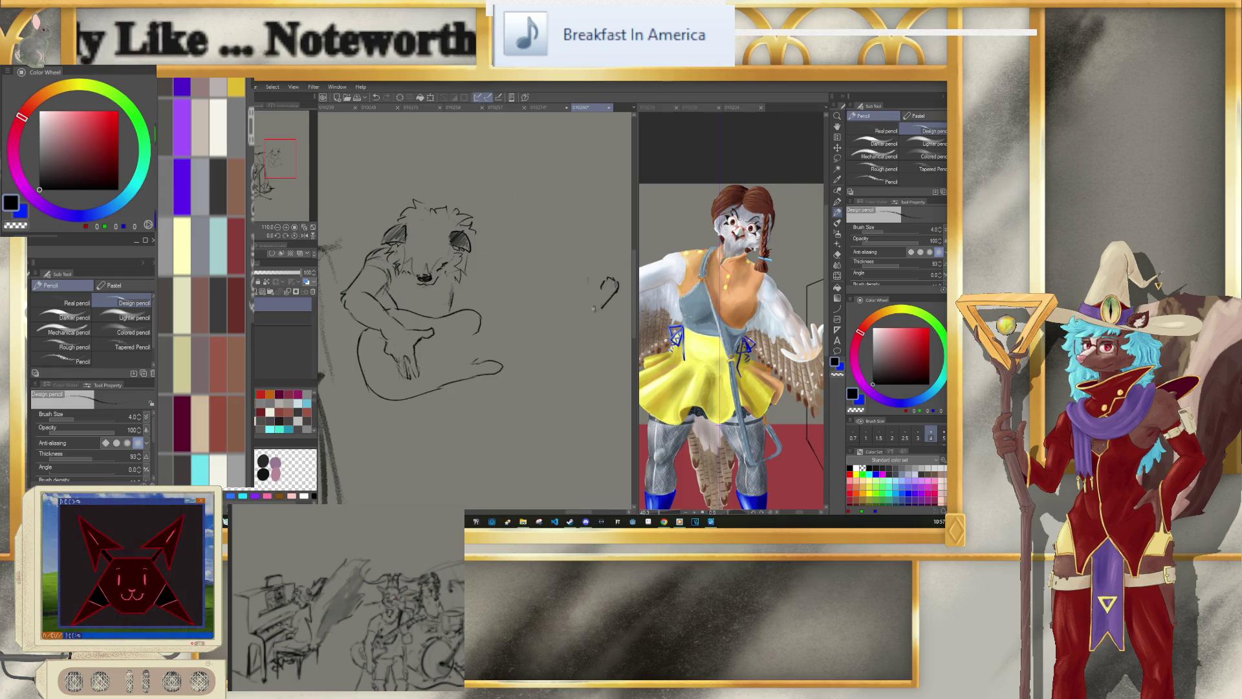
left_click_drag(607, 271, 614, 288)
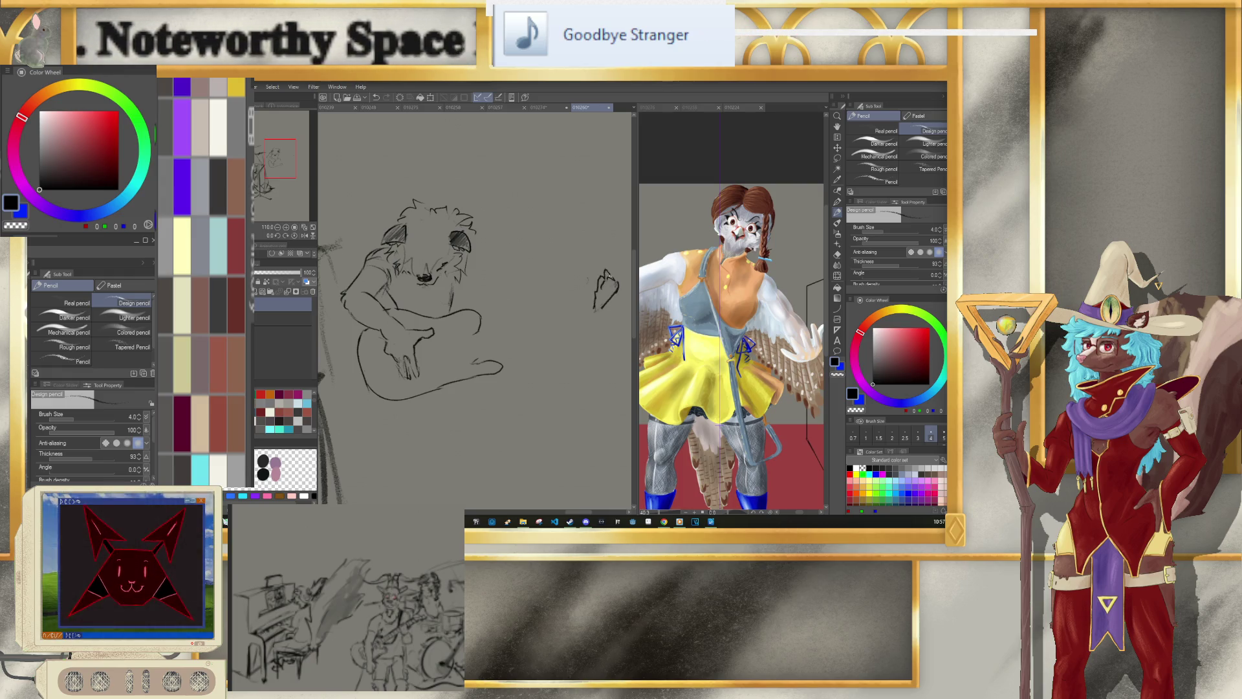
key("e")
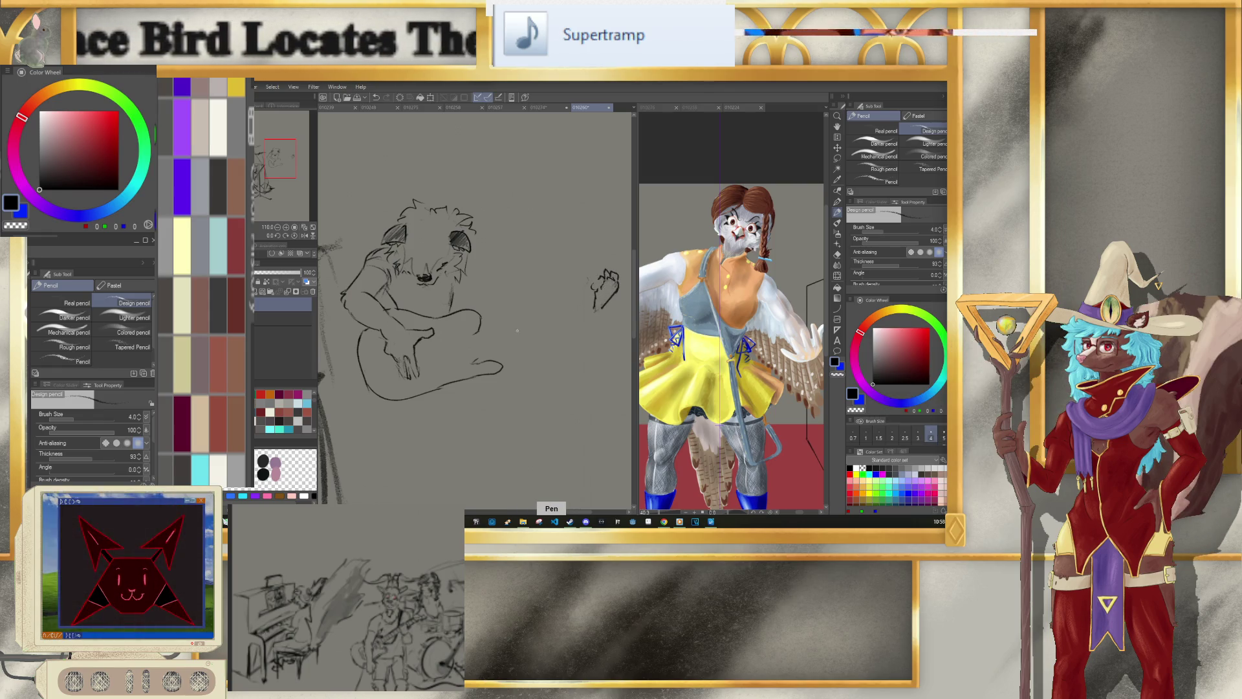
Step: Lasso the fretting hand and rotate it slightly clockwise
key("m")
mouse_move(568, 346)
left_mouse_down()
mouse_move(616, 313)
mouse_move(595, 335)
mouse_move(603, 348)
left_mouse_up()
key("ctrl+t")
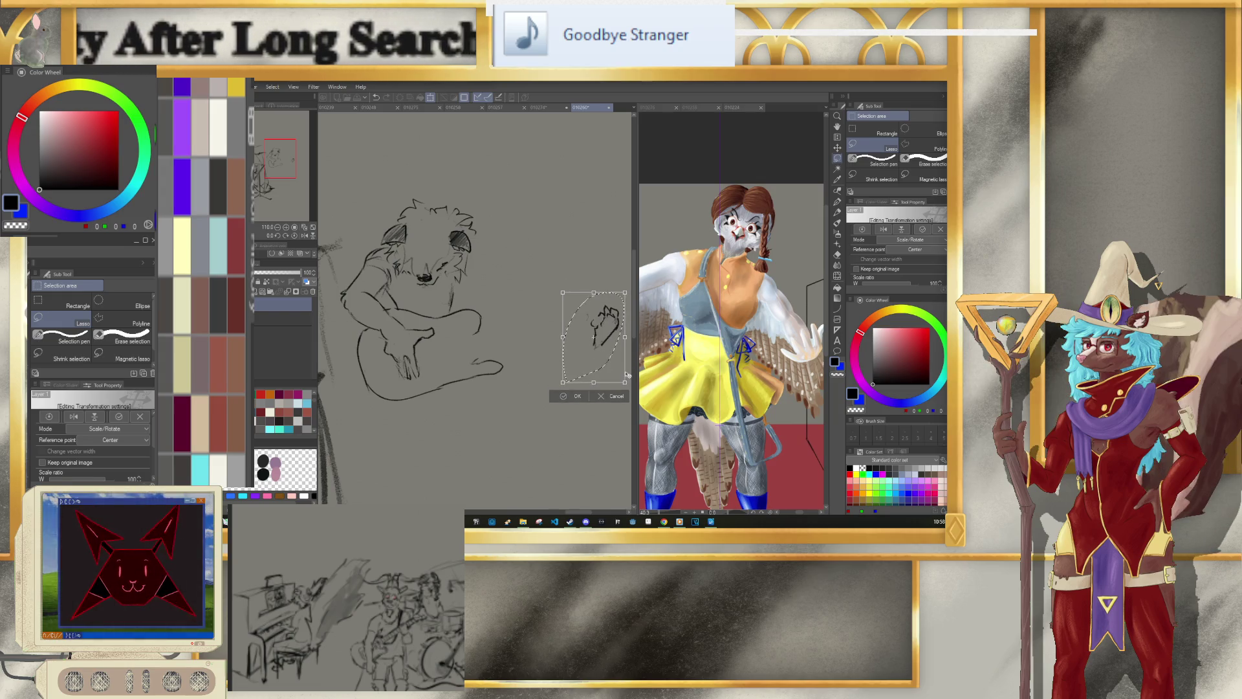
left_click_drag(627, 374, 614, 383)
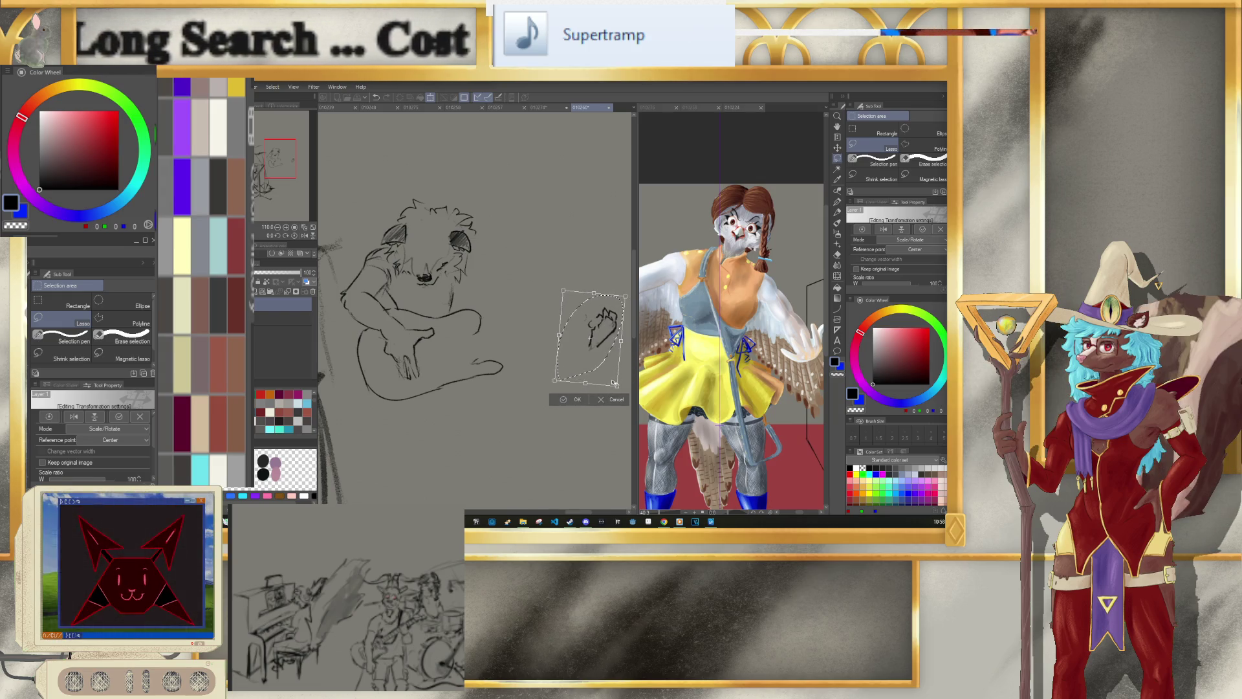
left_click(569, 400)
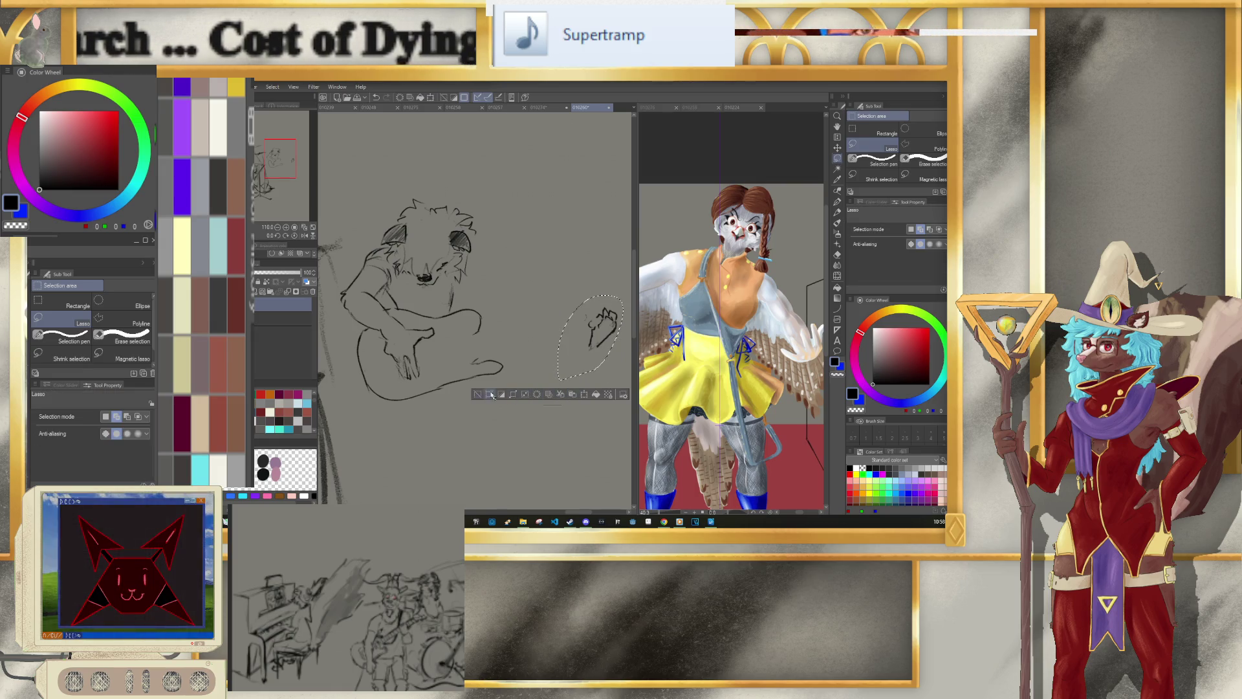
Step: Lasso the guitar body and lower arm and transform them
mouse_move(366, 409)
left_mouse_down()
mouse_move(342, 317)
mouse_move(366, 284)
left_mouse_up()
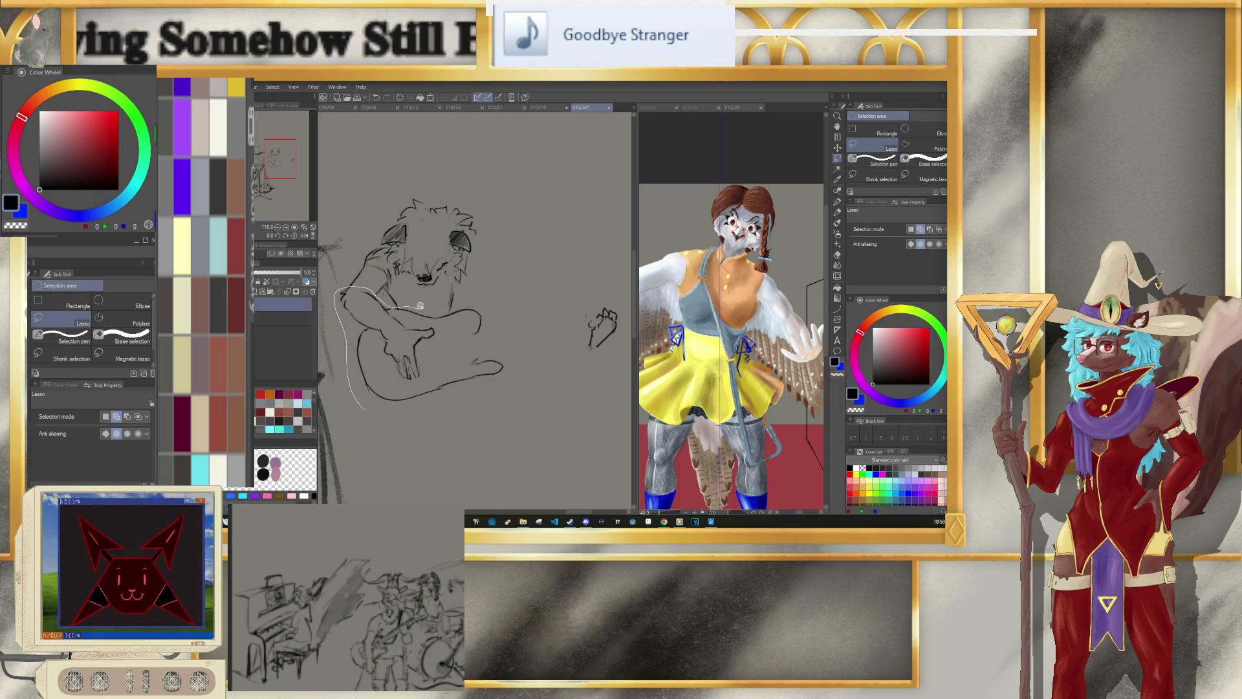
left_click_drag(509, 296, 439, 416)
key("ctrl+t")
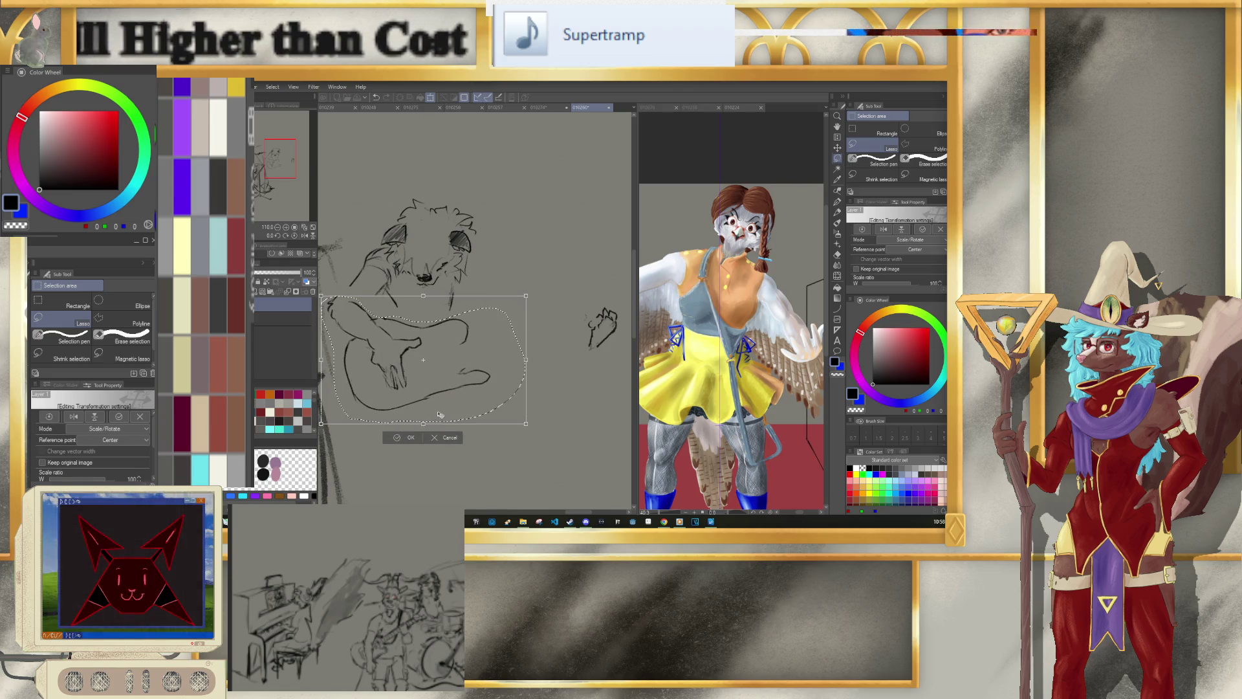
key("Return")
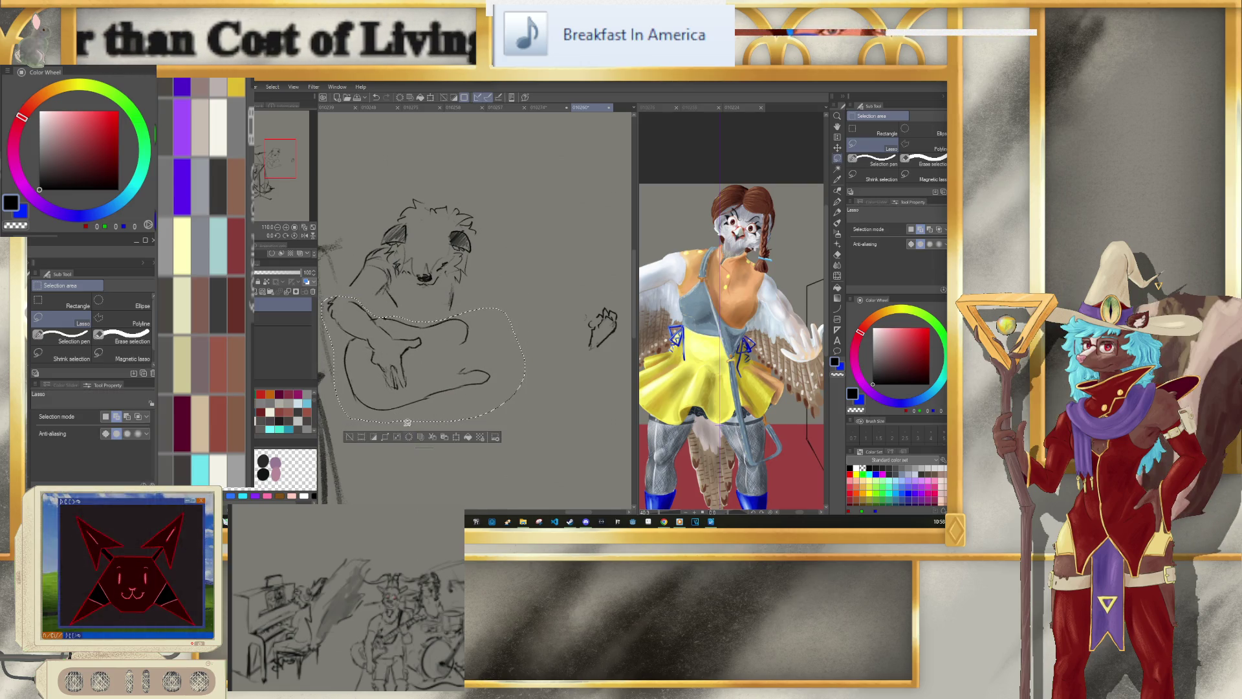
Step: Lasso the guitarist's raised arm and resize and reposition it
left_click_drag(378, 295, 357, 256)
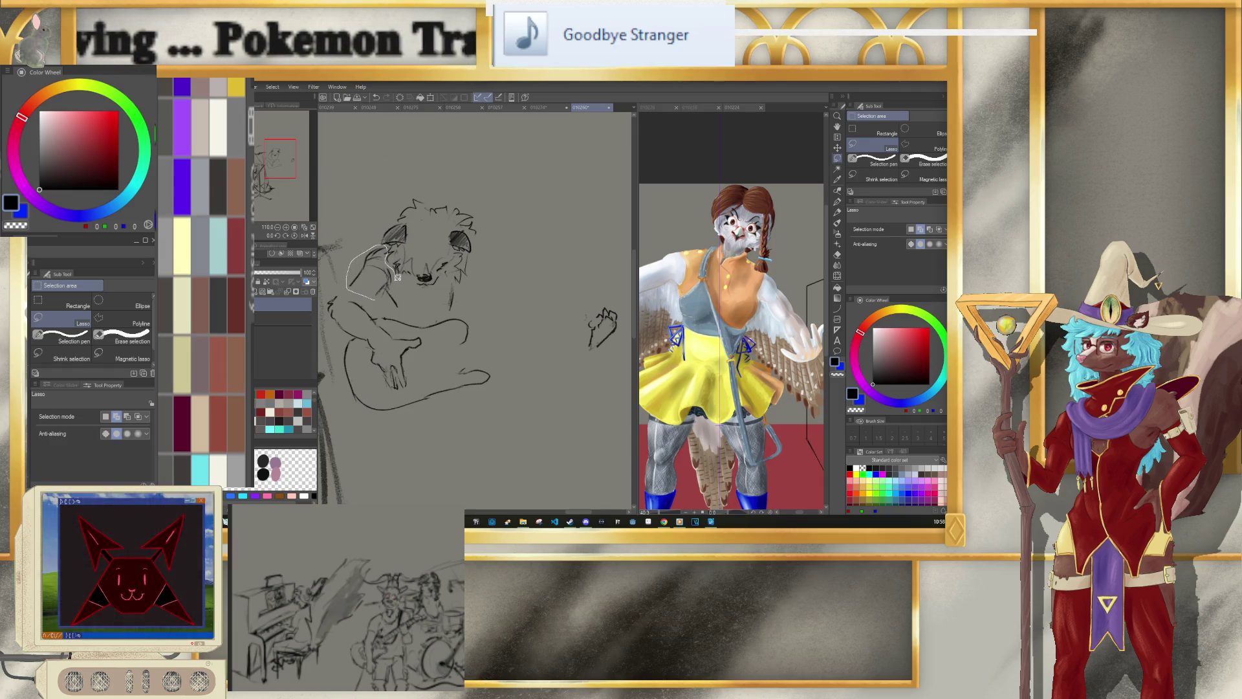
left_click_drag(390, 284, 420, 310)
key("ctrl+t")
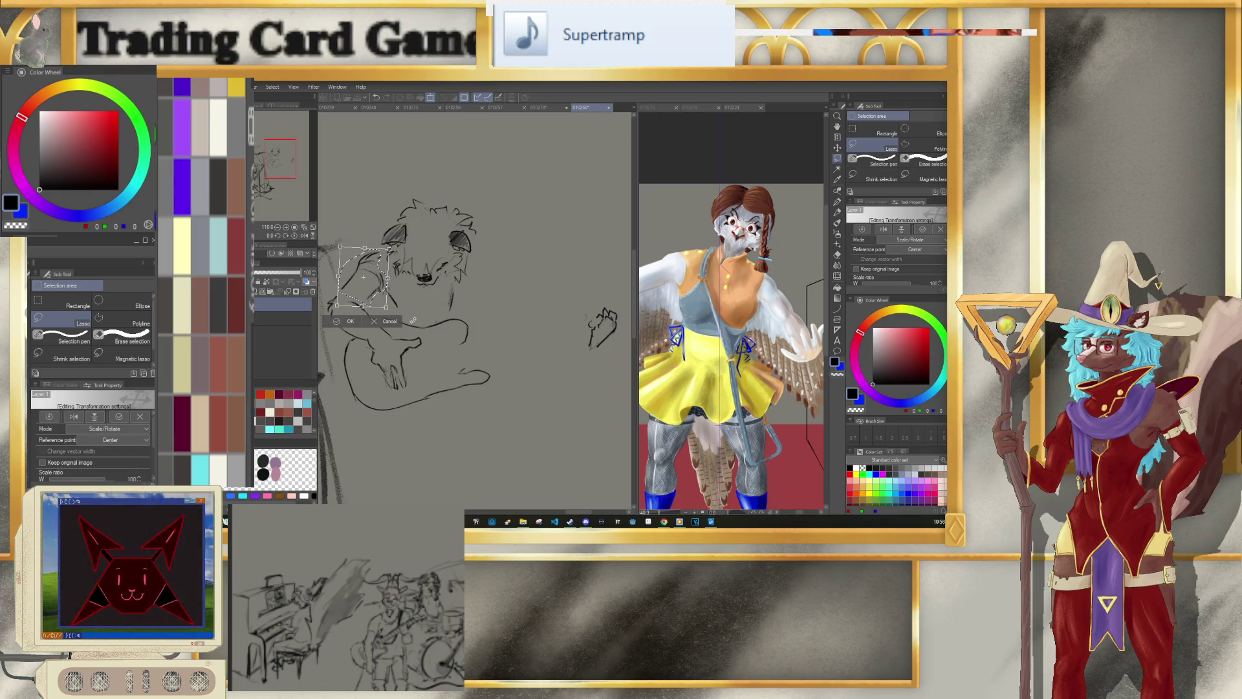
key("Return")
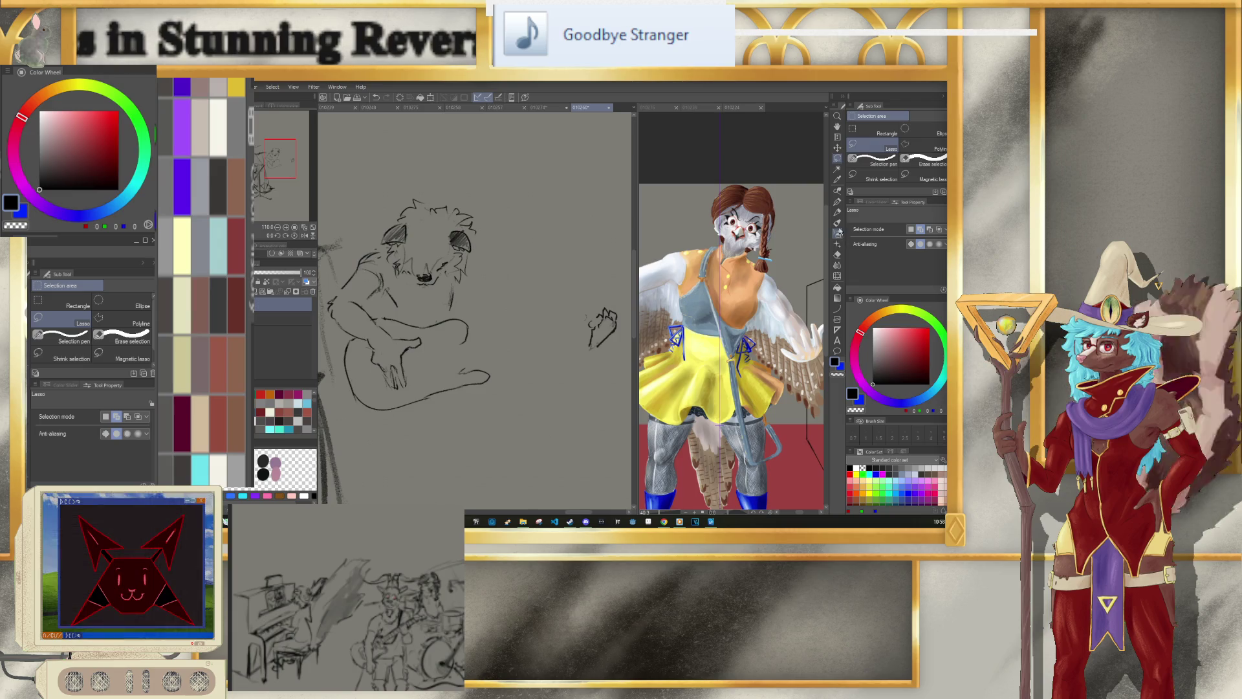
Step: With the pencil, draw the long guitar neck from the body out to the fretting hand
key("p")
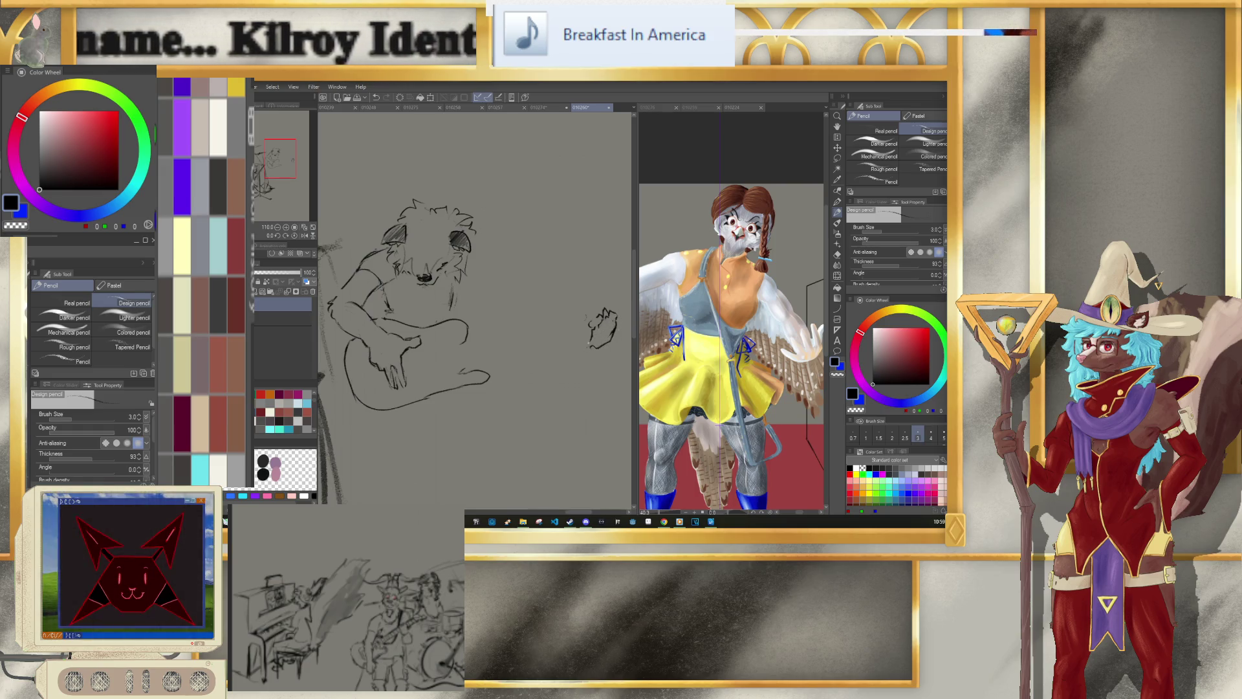
left_click_drag(467, 341, 586, 320)
Step: Redraw the guitar neck as two parallel lines and mark fret lines along it
key("ctrl+z")
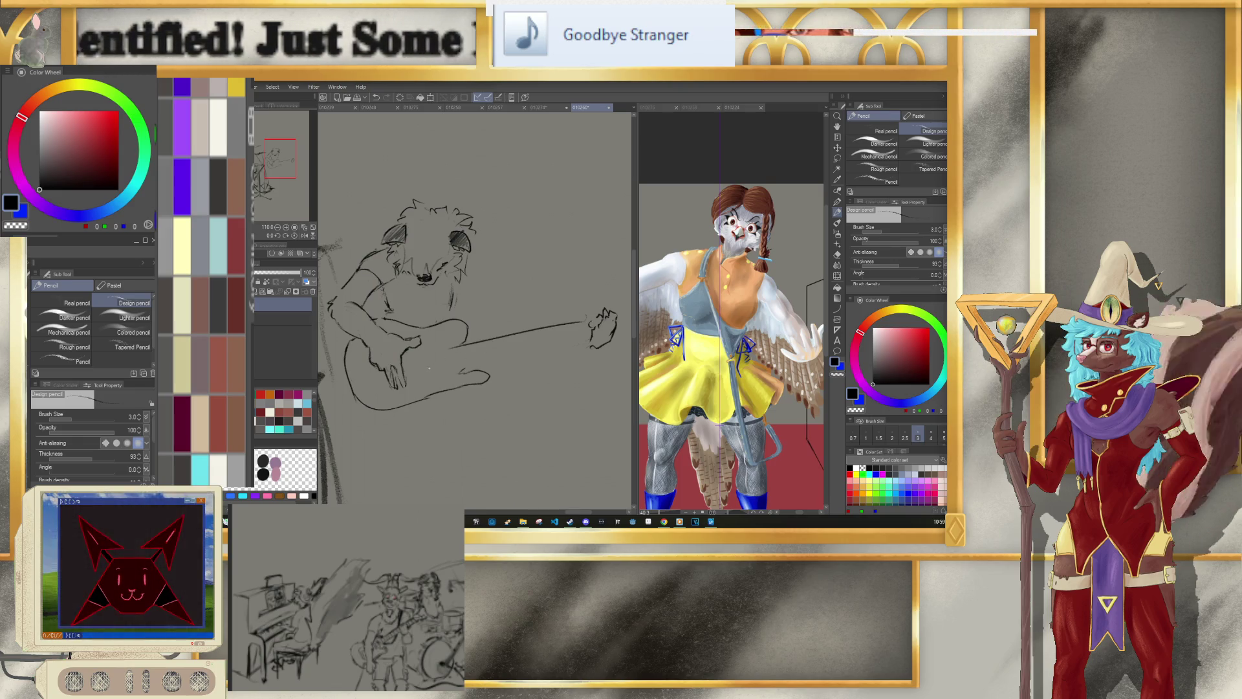
left_click_drag(432, 366, 590, 331)
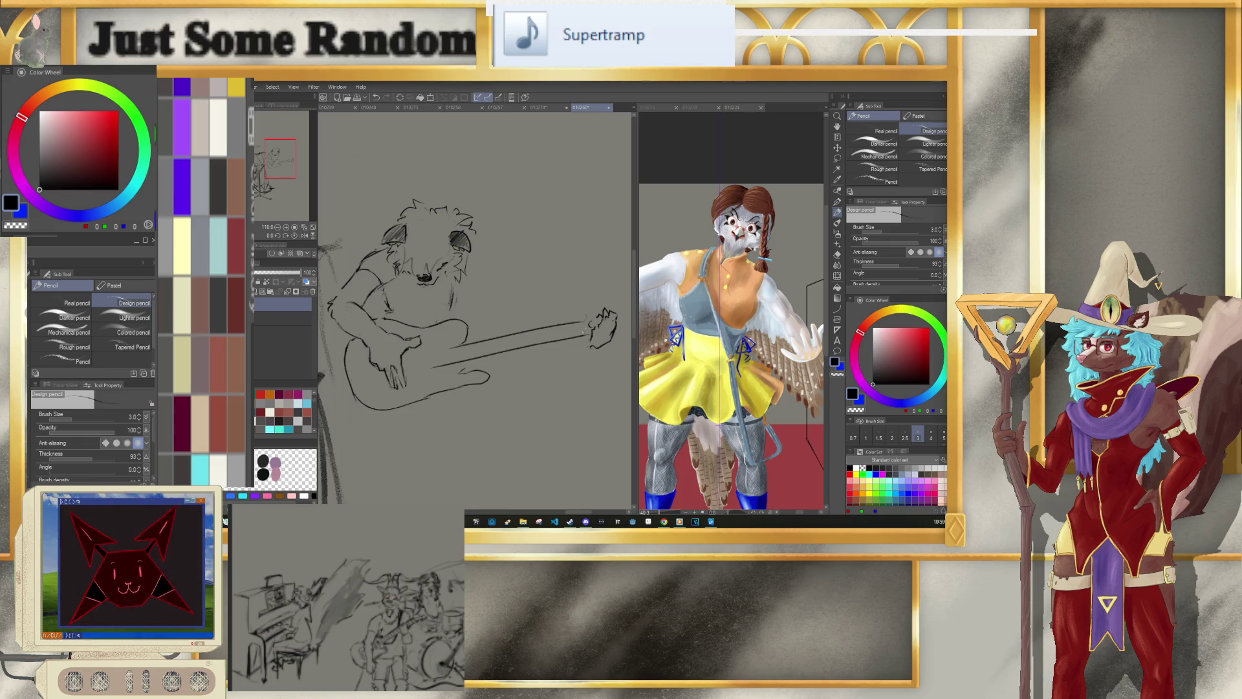
key("ctrl+minus")
key("ctrl+minus")
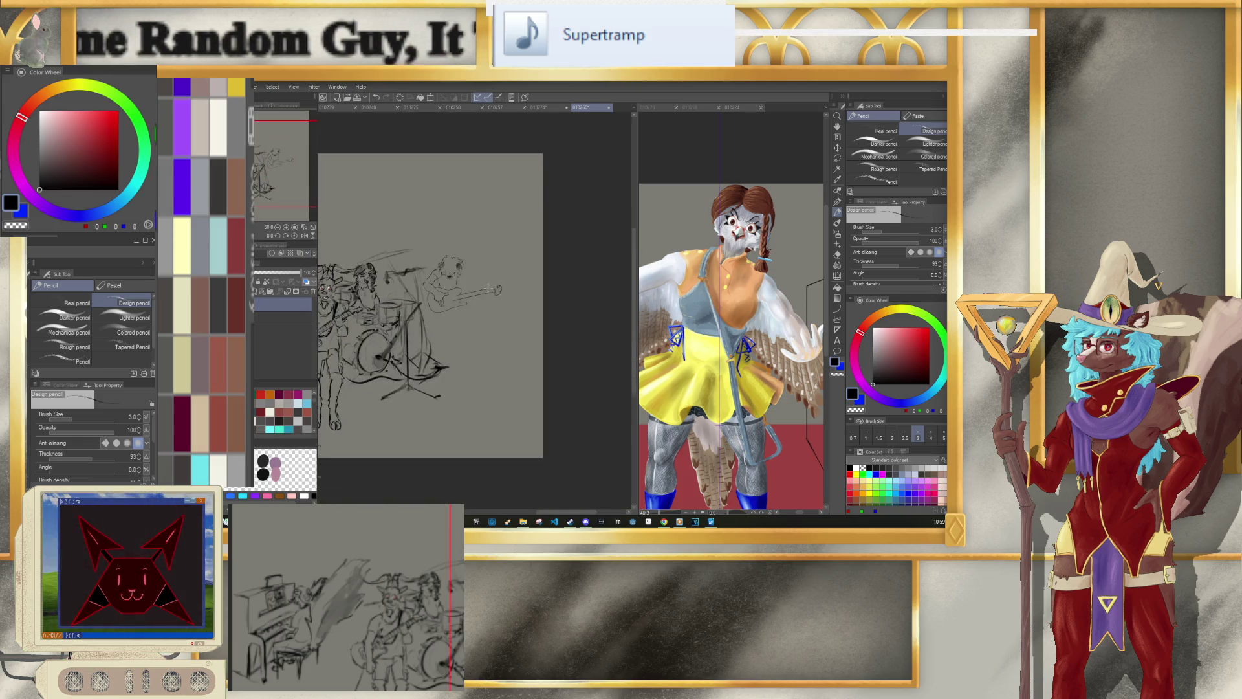
key("ctrl+minus")
key("ctrl+minus")
scroll(507, 293, "up", 5)
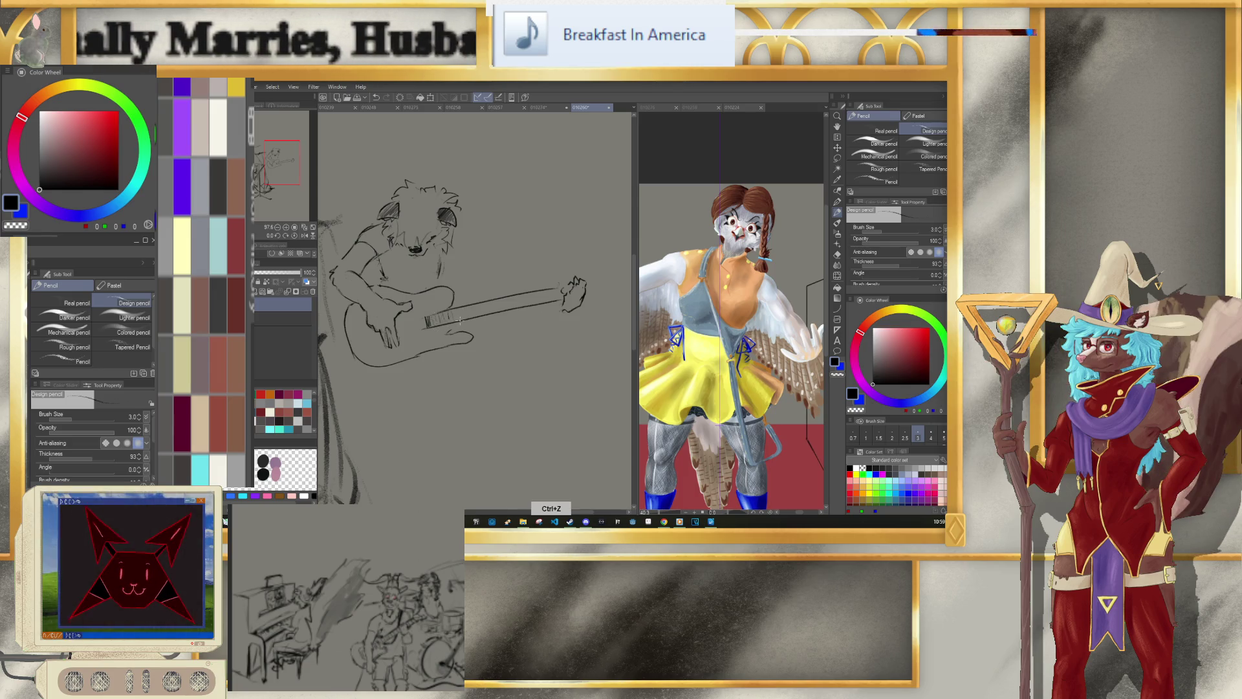
left_click_drag(434, 315, 470, 308)
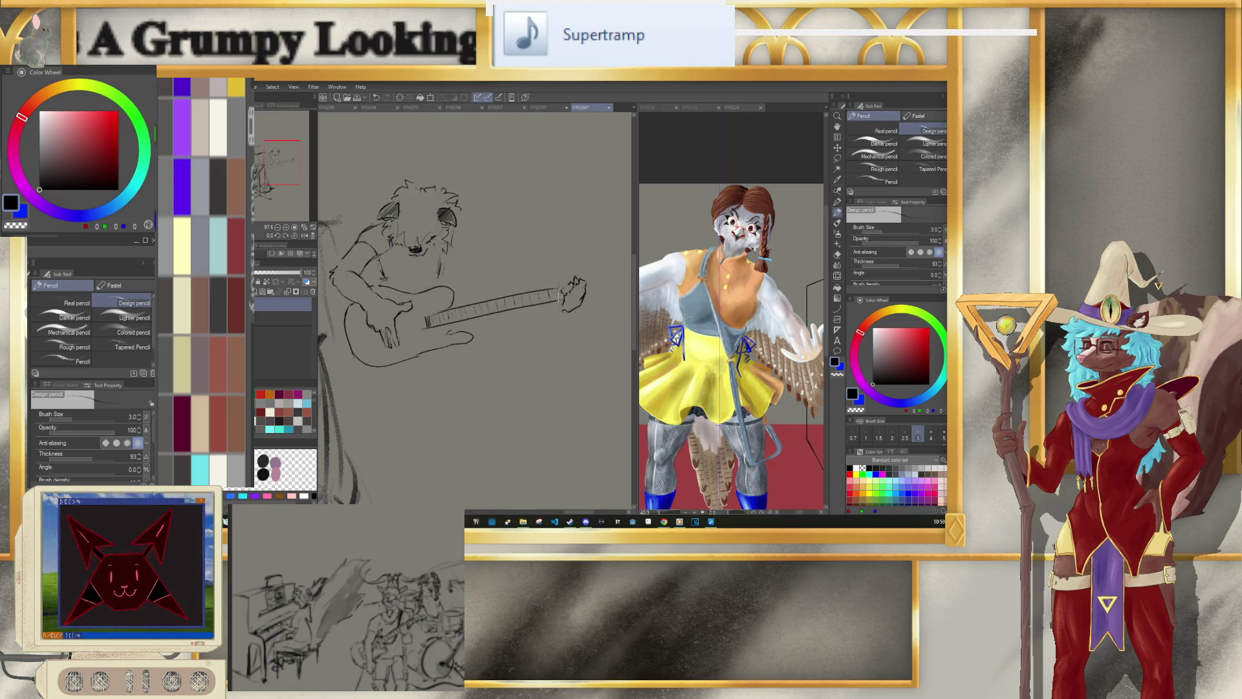
Step: Raise the brush to size 7 to draw control knobs on the guitar body, then return to size 4
key("]")
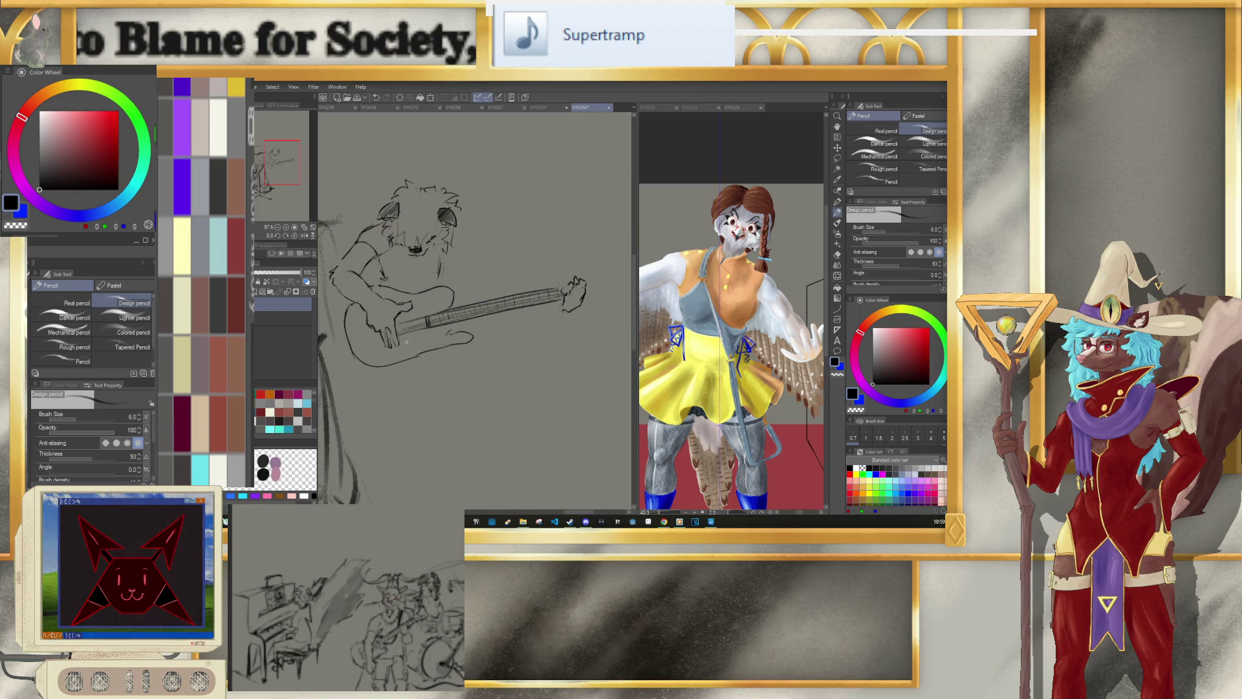
key("bracketright")
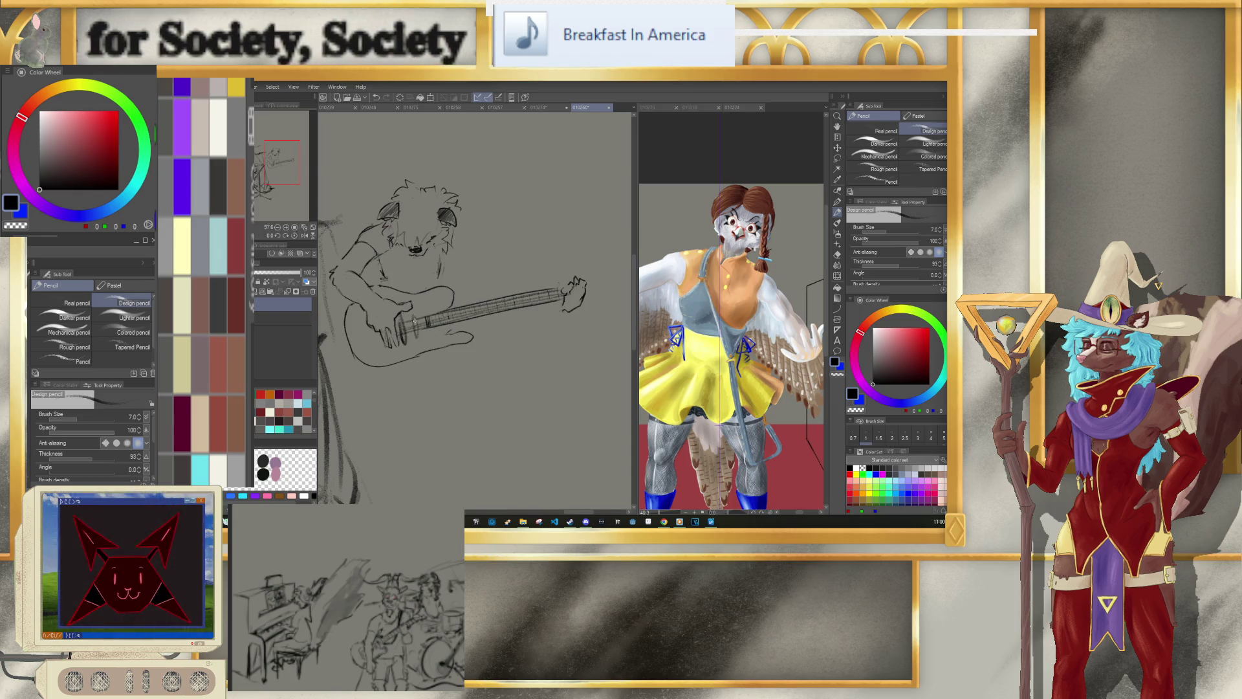
key("bracketright")
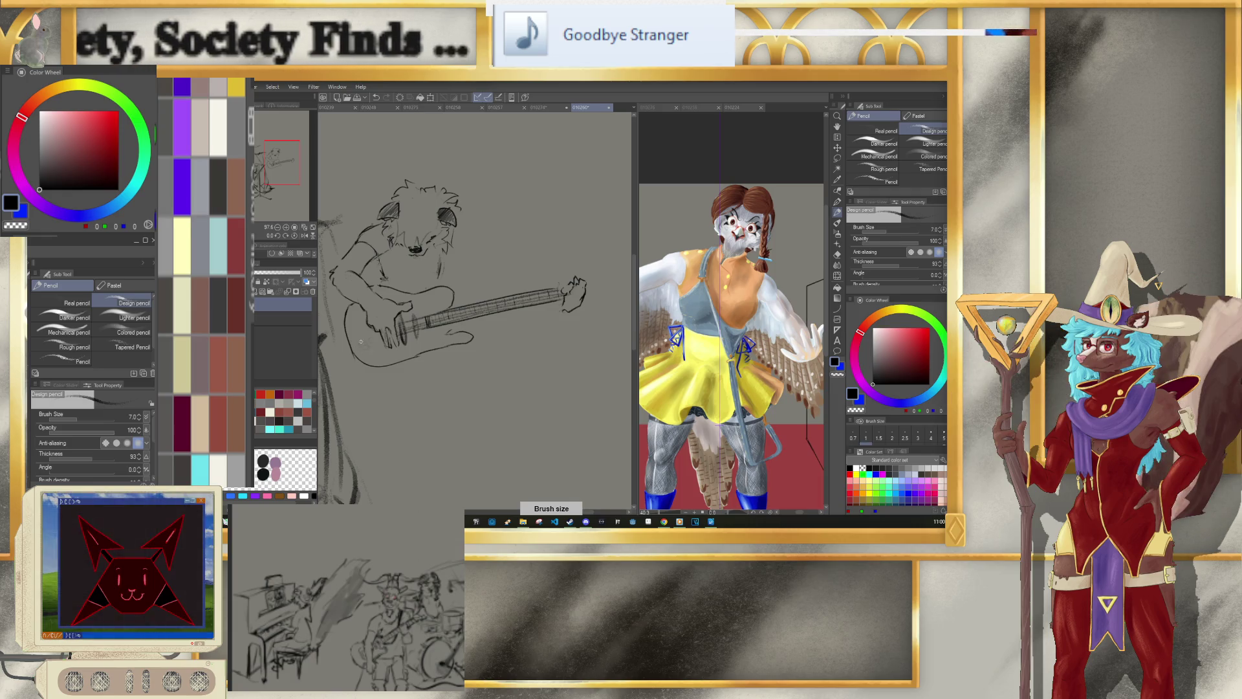
left_click_drag(366, 344, 383, 352)
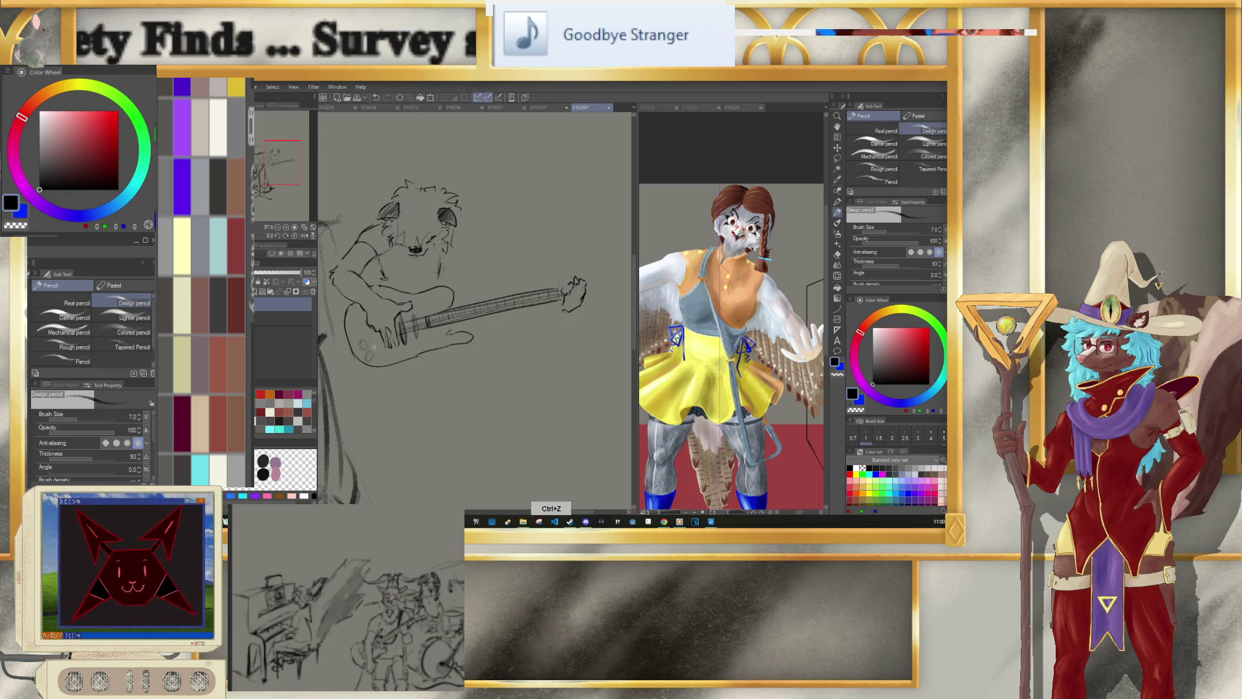
key("bracketleft")
key("bracketleft")
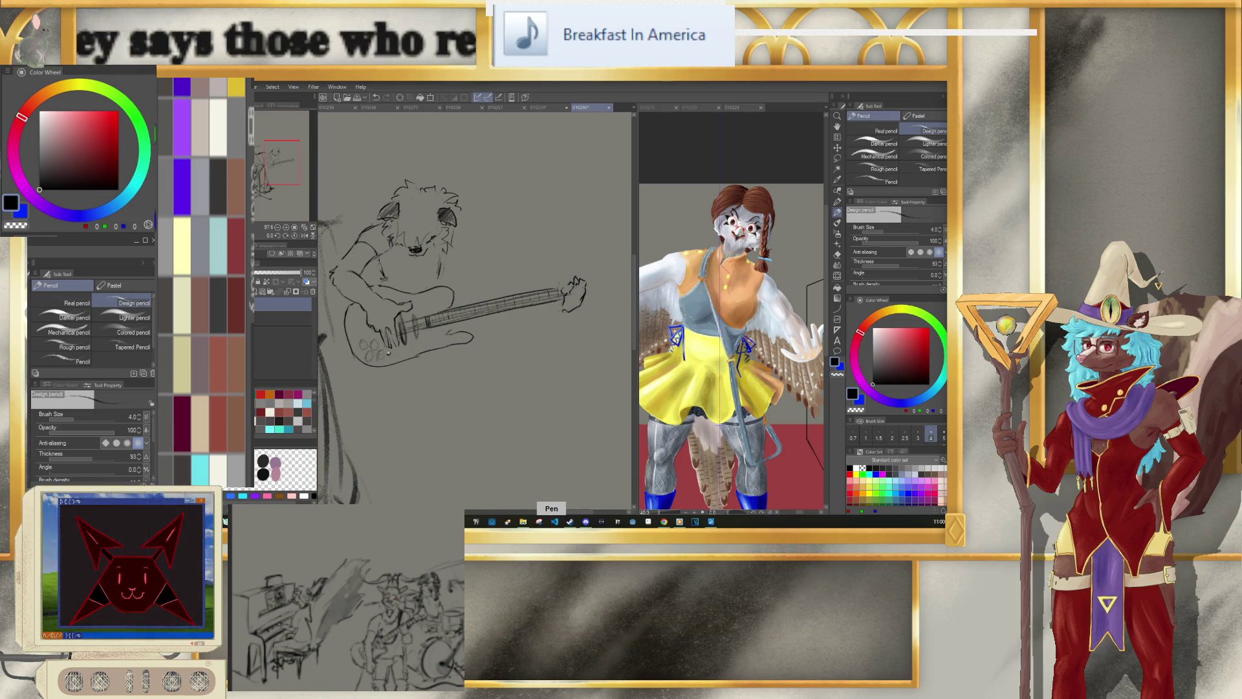
key("bracketleft")
key("bracketleft")
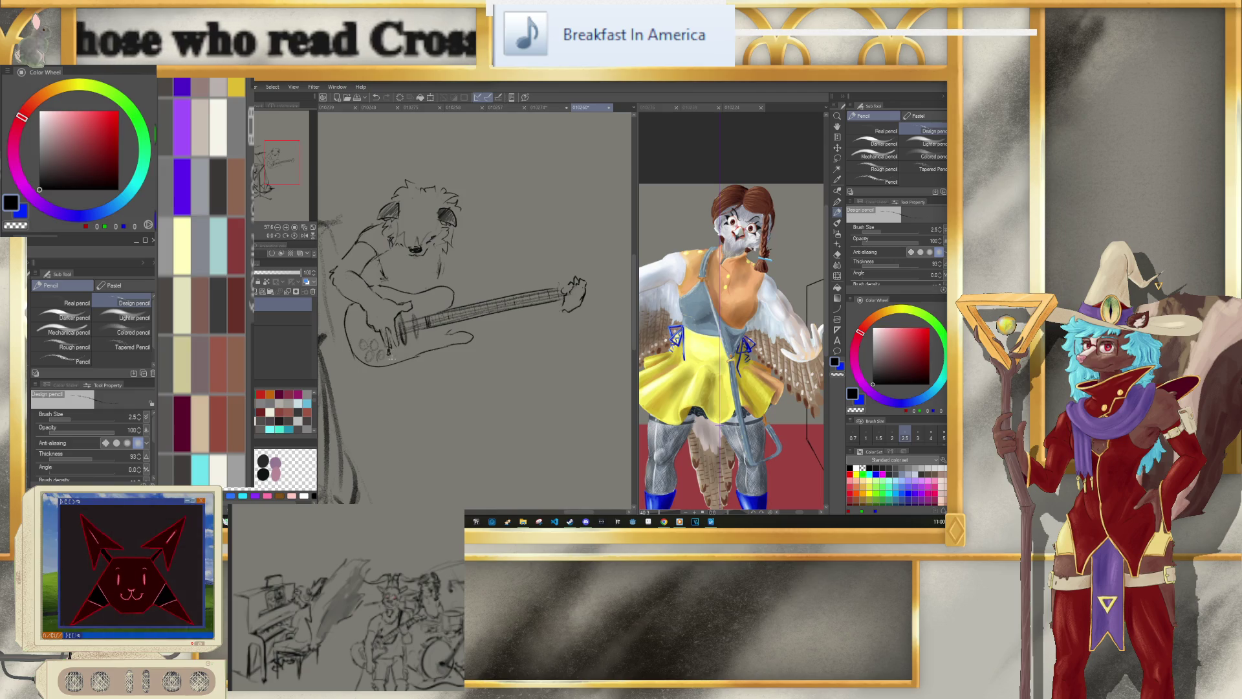
key("bracketright")
key("bracketright")
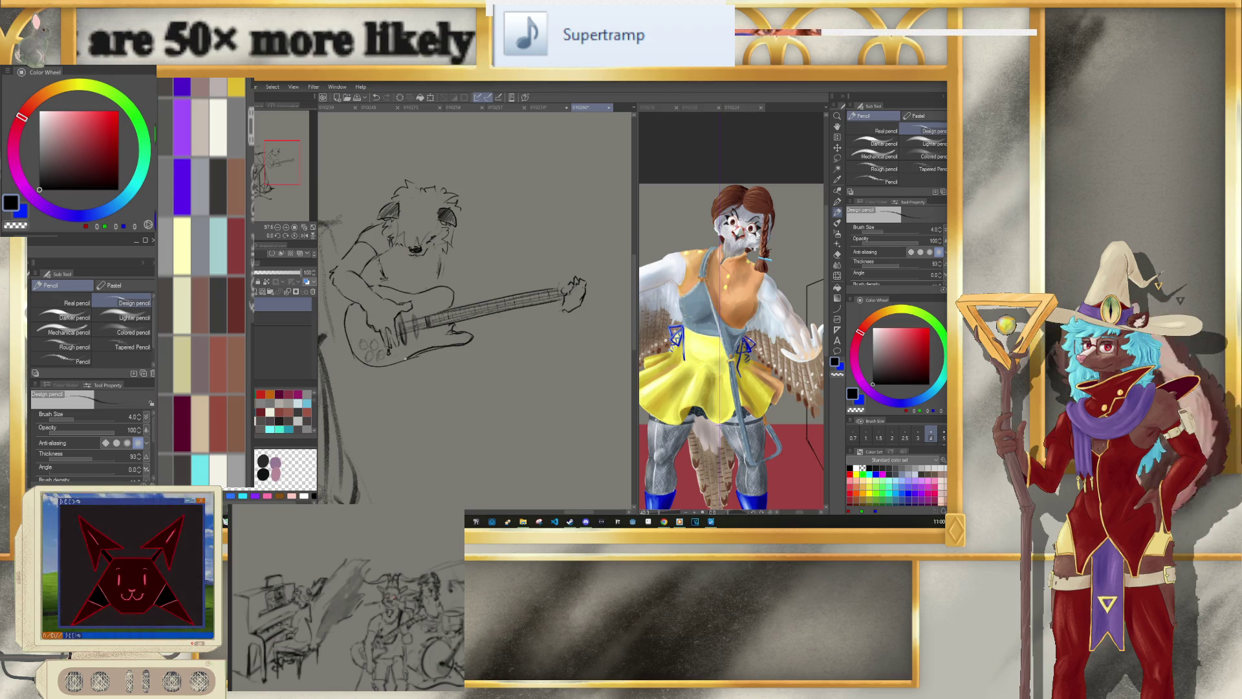
key("p")
key("ctrl+alt")
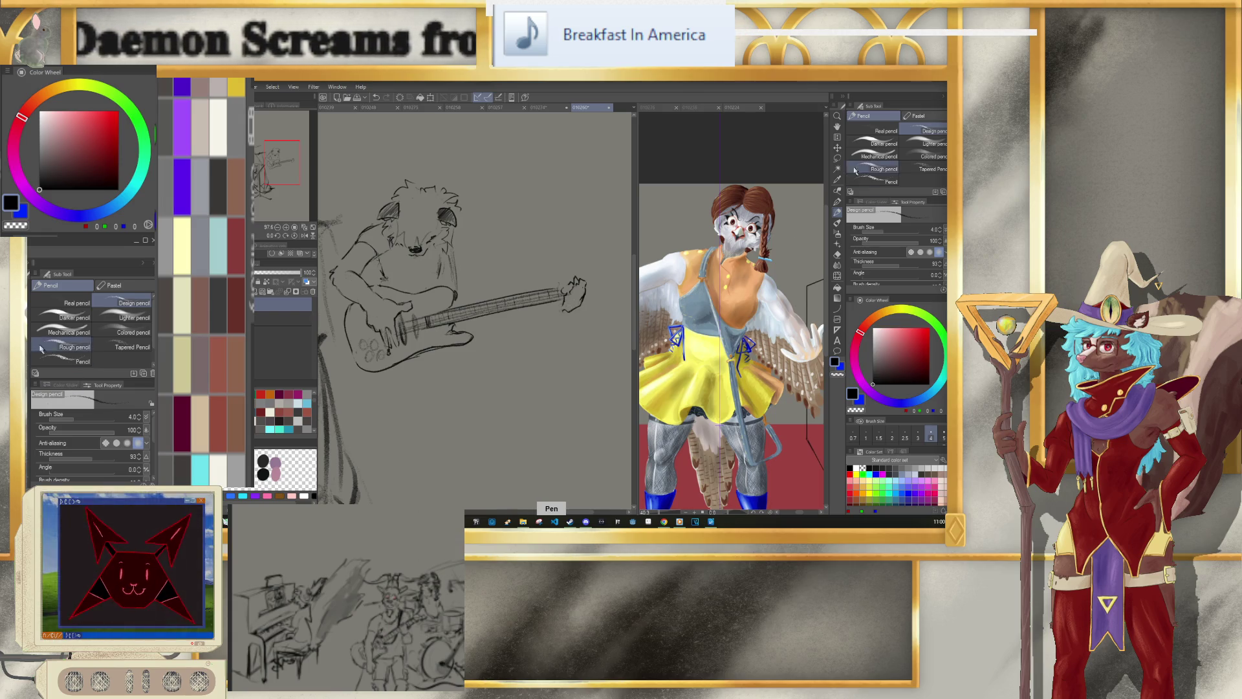
Step: Erase the stray neck lines near the guitar's headstock
key("e")
mouse_move(543, 297)
left_mouse_down()
mouse_move(560, 289)
mouse_move(564, 343)
left_mouse_up()
key("p")
Step: Rescale the lassoed headstock, then begin the guitarist's second arm at the shoulder
key("m")
left_click(595, 361)
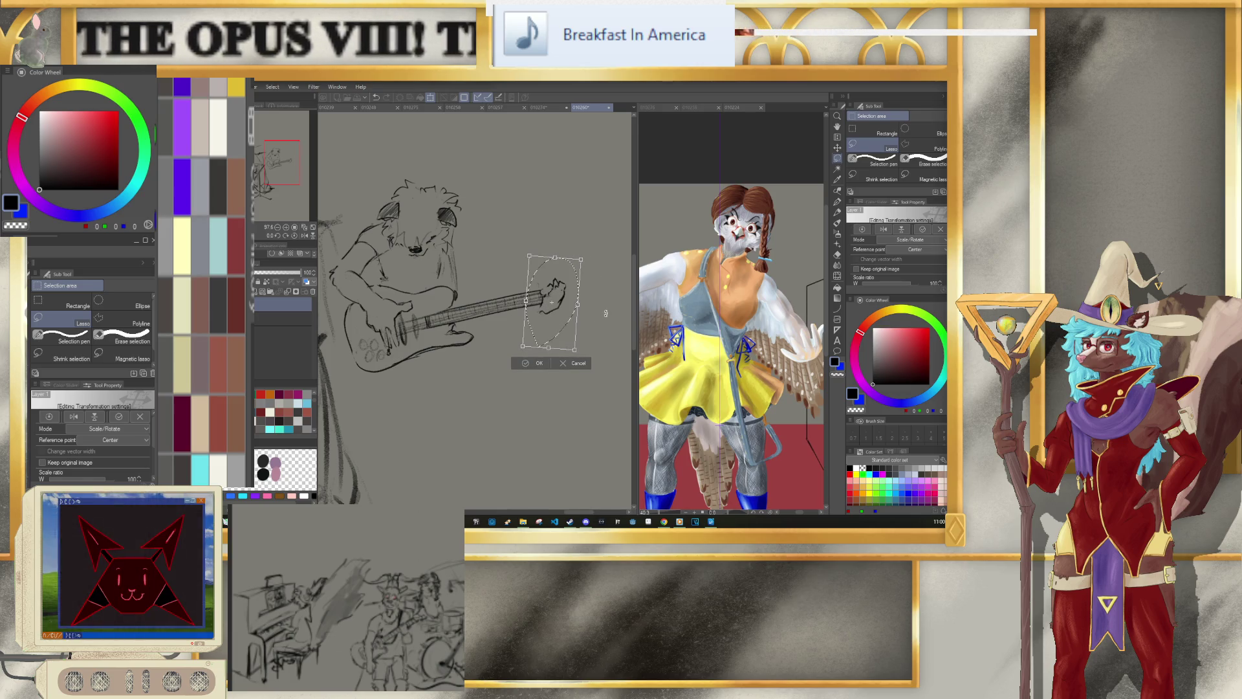
left_click(537, 364)
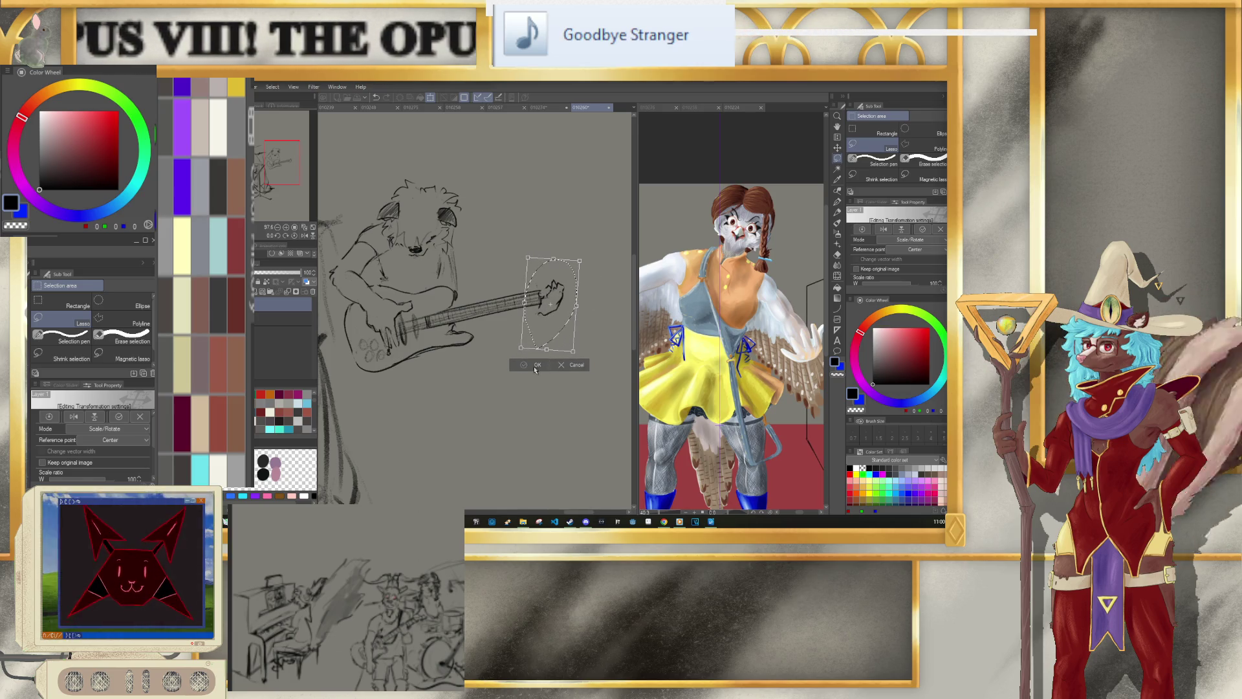
left_click(478, 363)
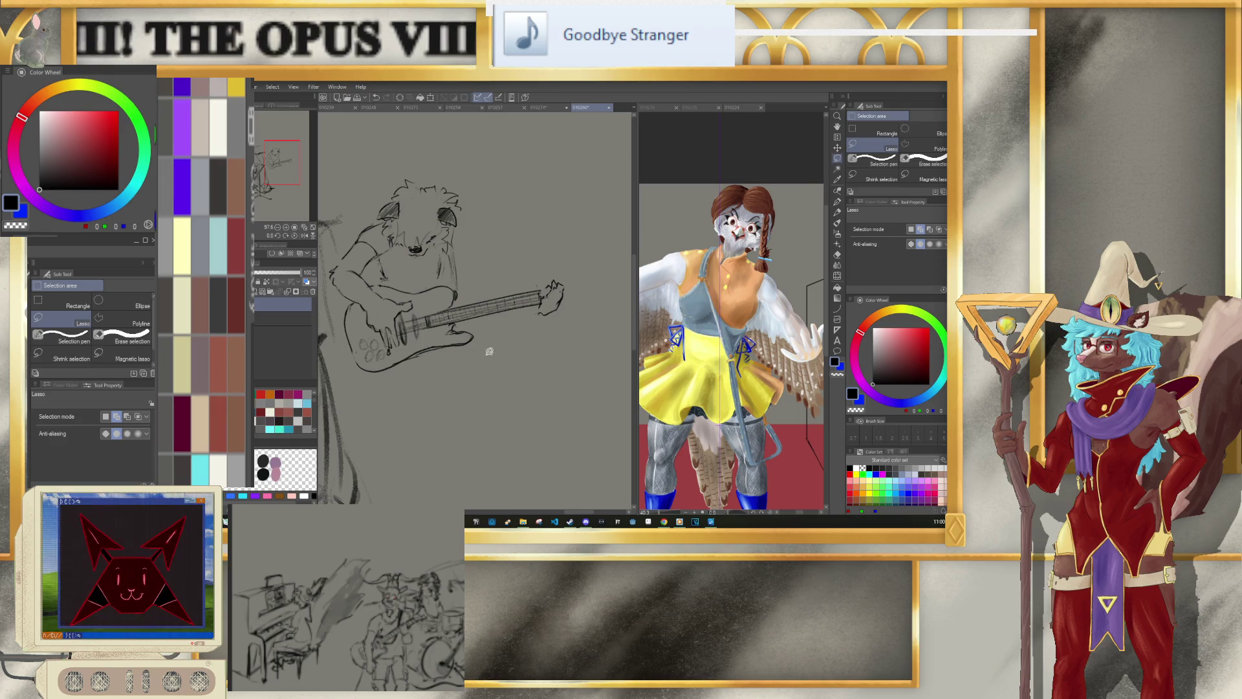
left_click(837, 210)
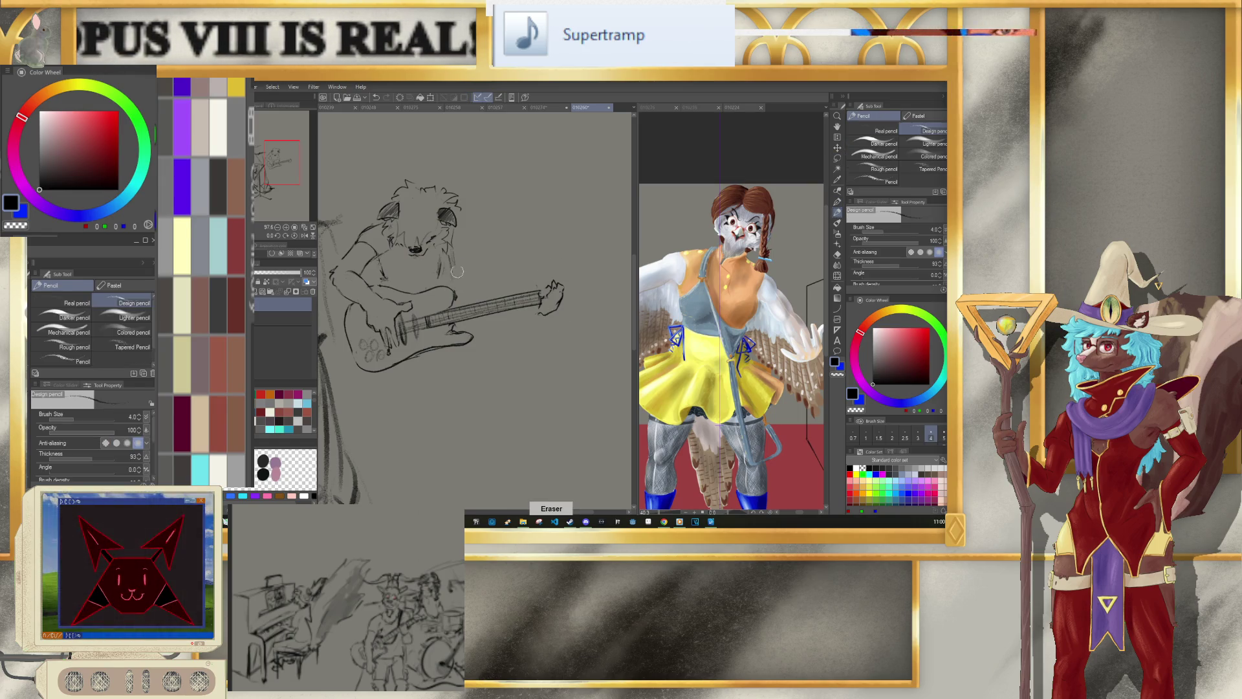
mouse_move(456, 237)
left_mouse_down()
mouse_move(484, 249)
mouse_move(462, 236)
left_mouse_up()
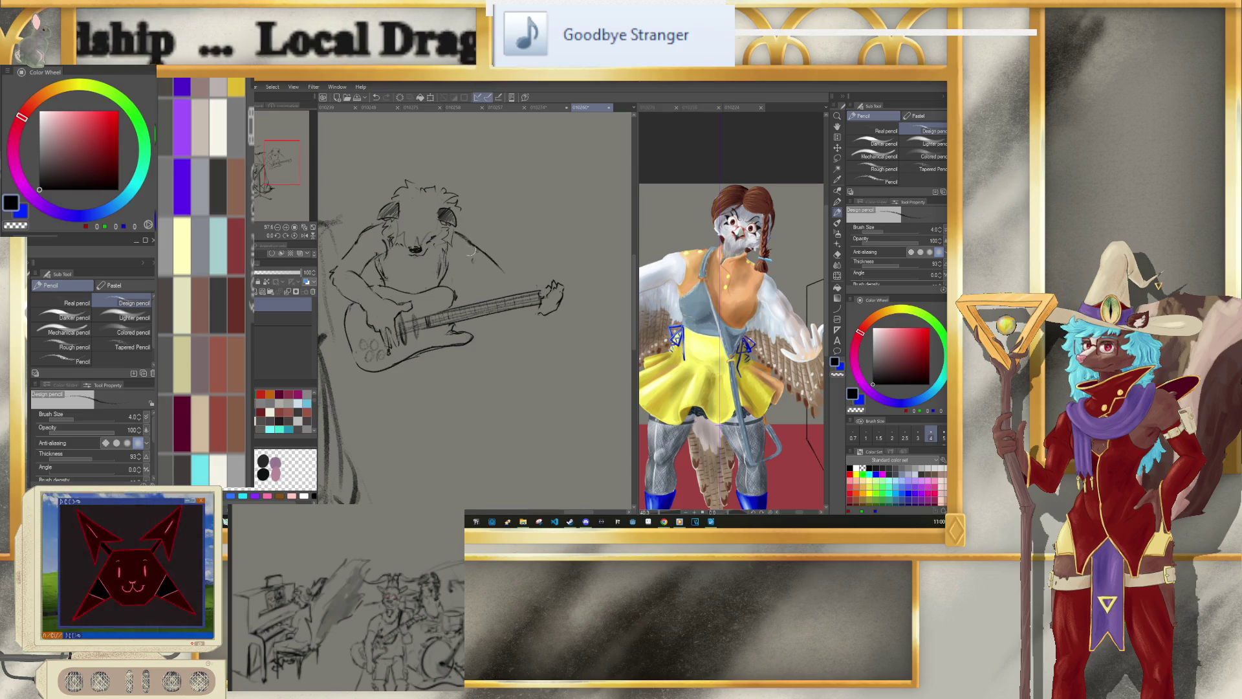
Step: Sketch the second arm's lower edge from the shoulder along the neck toward the fretting hand
mouse_move(457, 251)
left_mouse_down()
mouse_move(504, 283)
mouse_move(534, 284)
left_mouse_up()
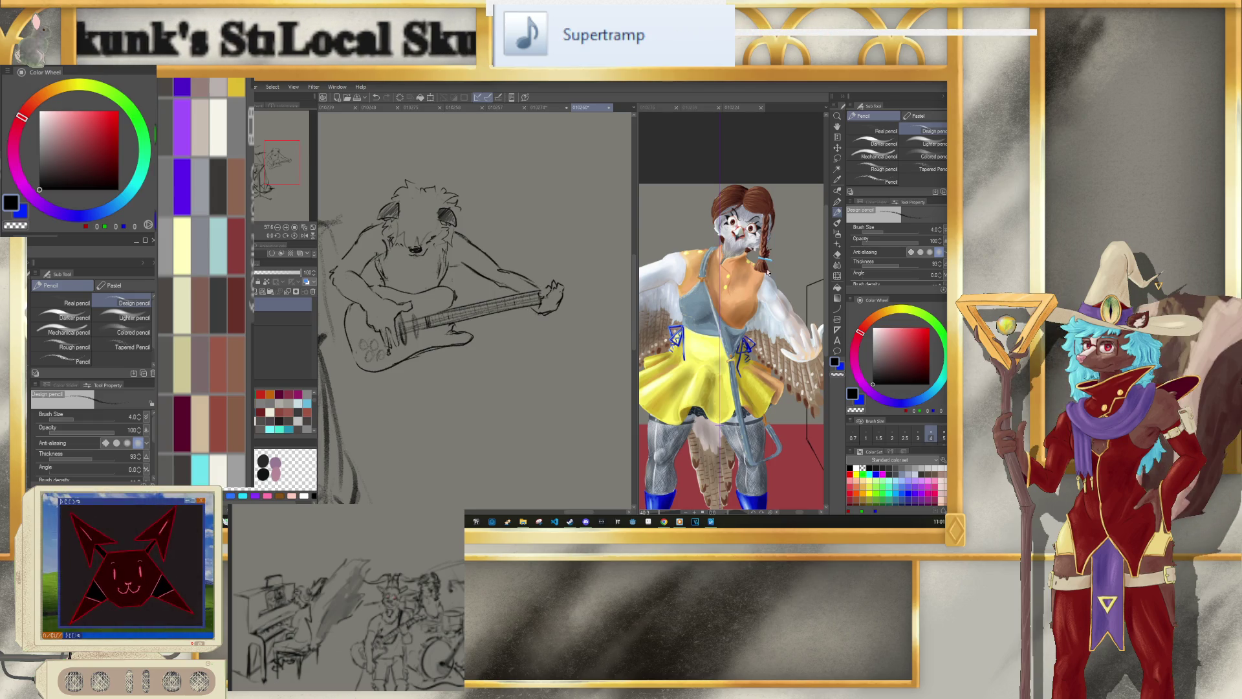
key("m")
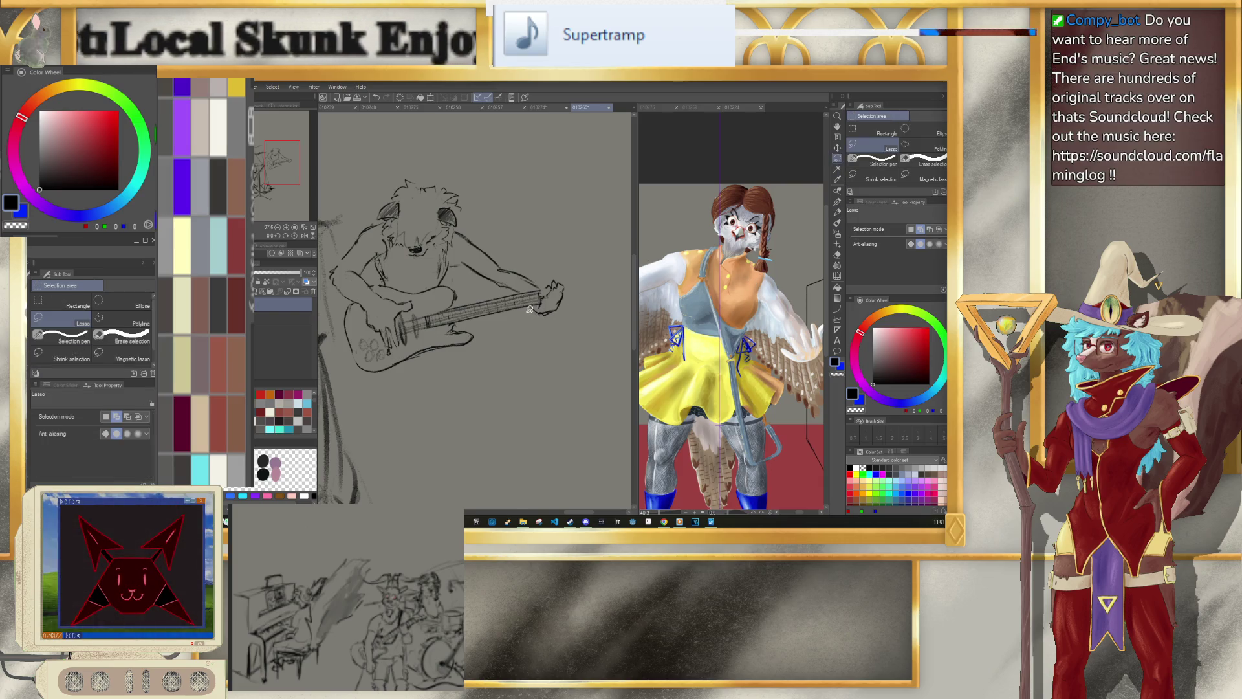
left_click_drag(574, 307, 561, 309)
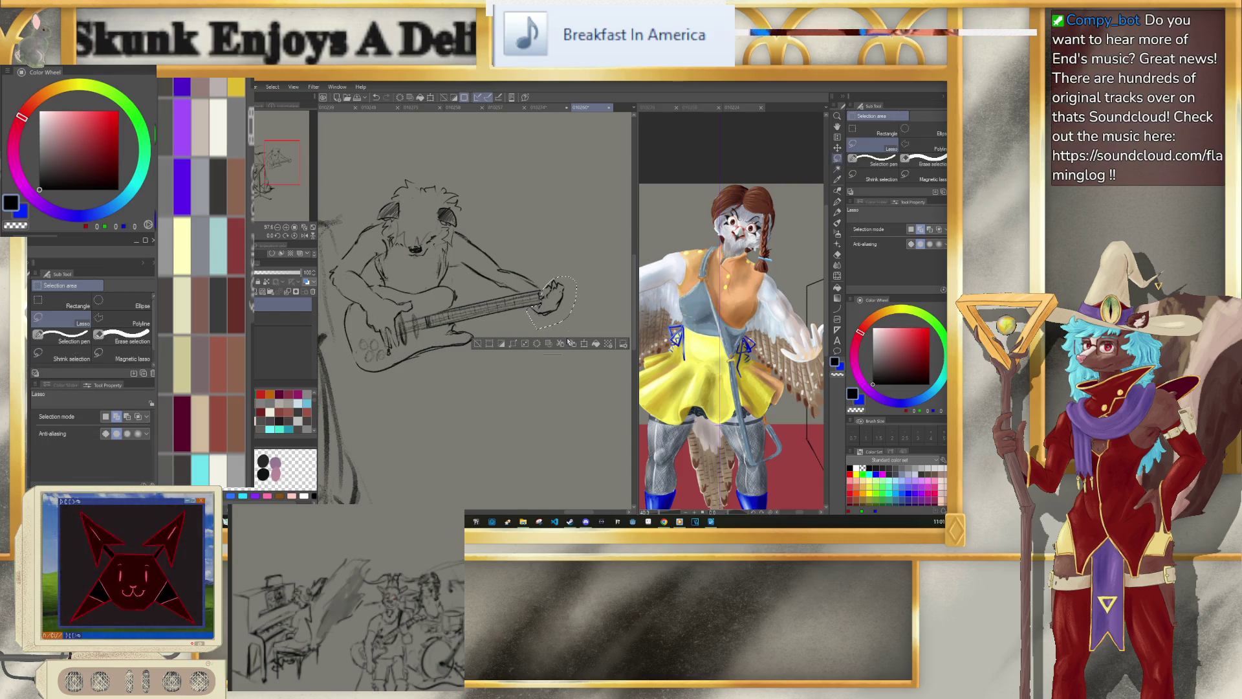
Step: Scale and reposition the lassoed fretting hand at the end of the guitar neck
key("ctrl+t")
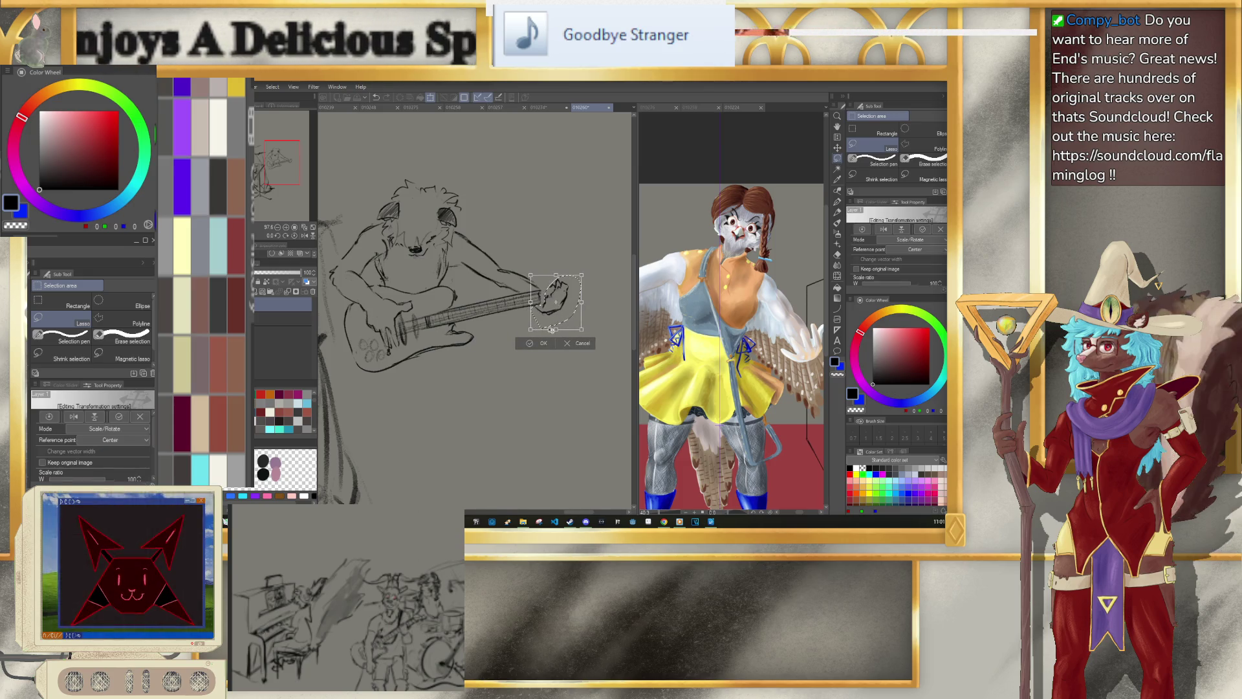
key("Return")
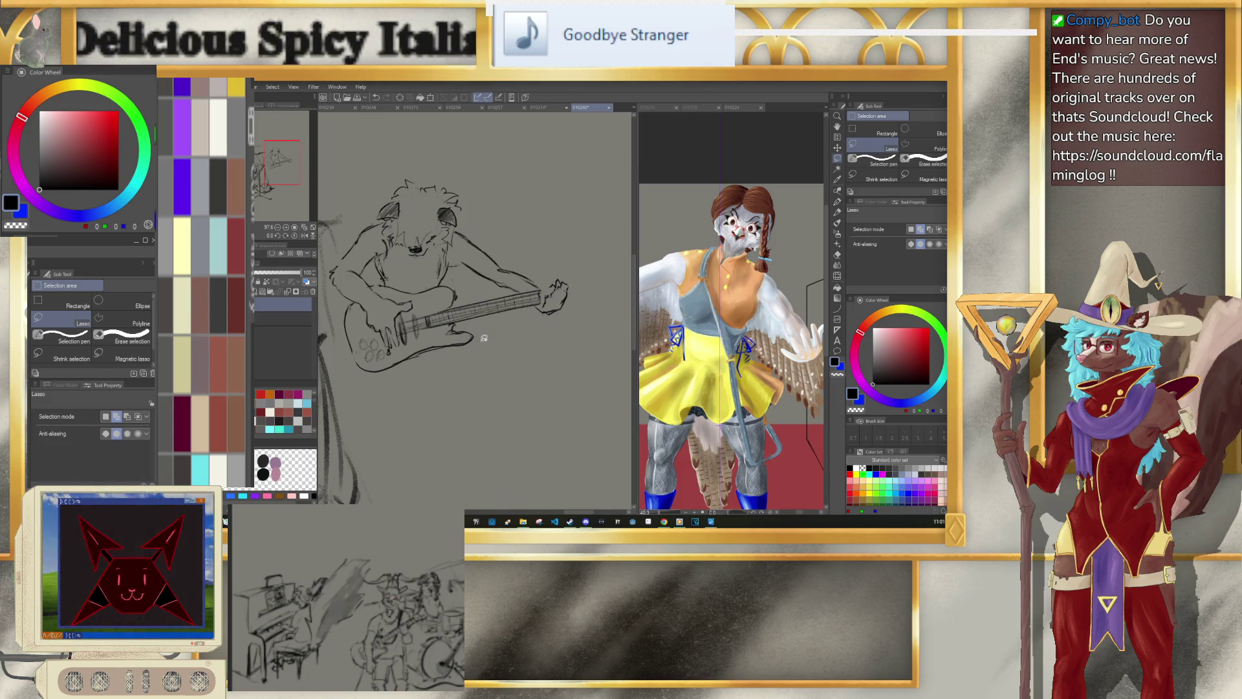
key("p")
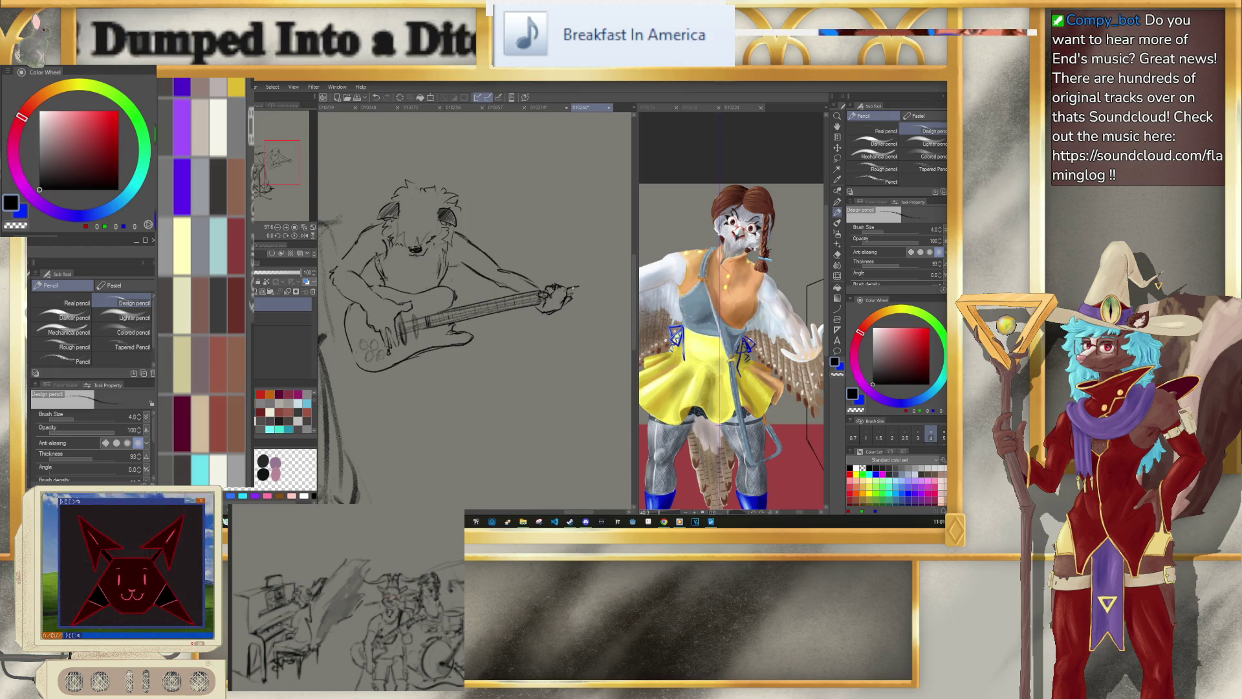
Step: Redraw a longer headstock outline at the neck's end, undoing and retrying its lower edge
key("ctrl+z")
mouse_move(556, 288)
left_mouse_down()
mouse_move(617, 286)
mouse_move(590, 289)
left_mouse_up()
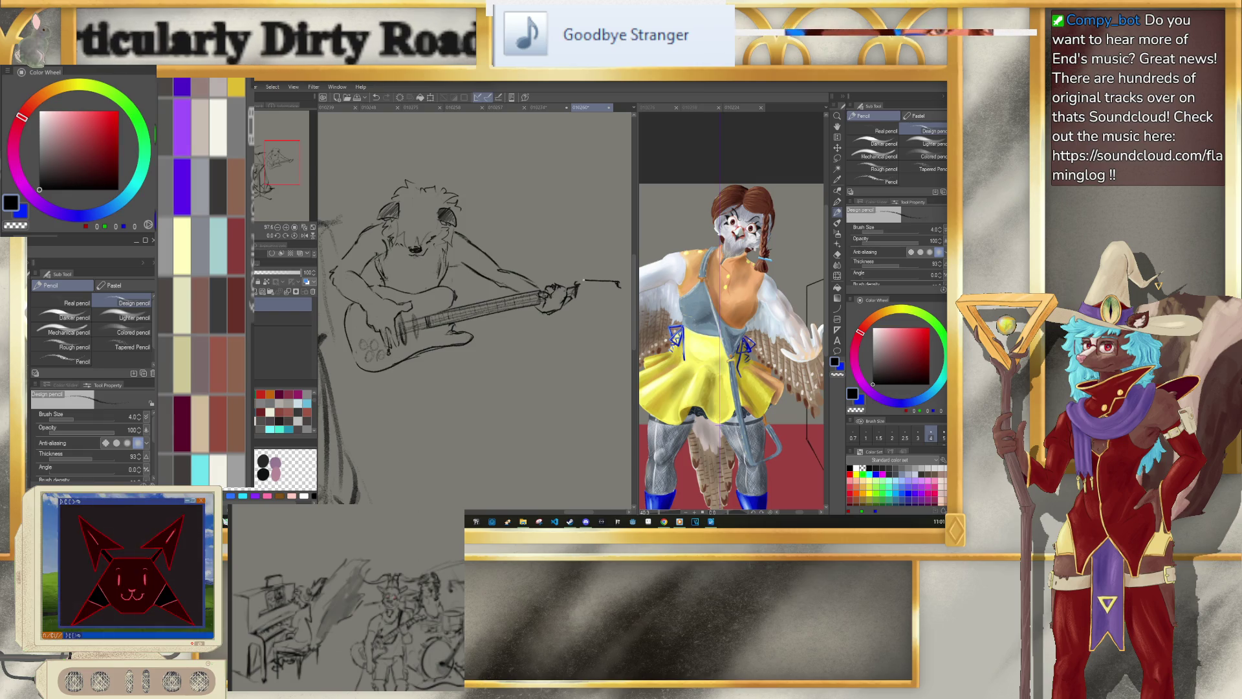
left_click_drag(572, 299, 621, 293)
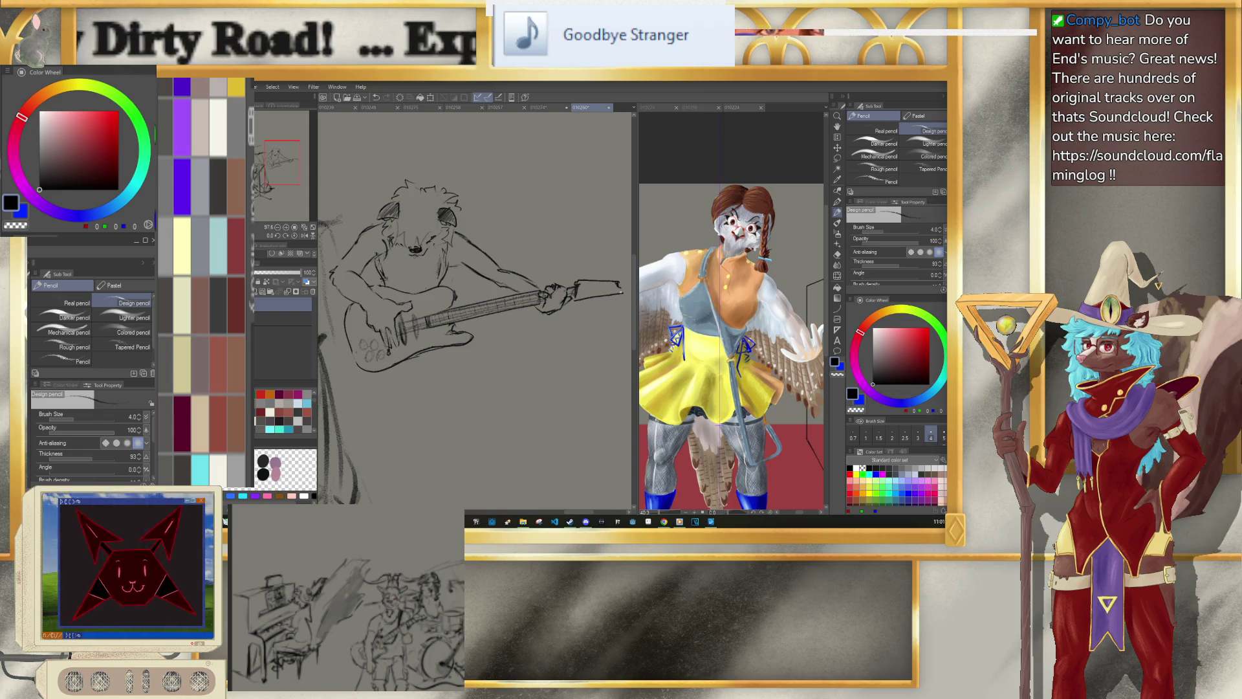
key("ctrl+z")
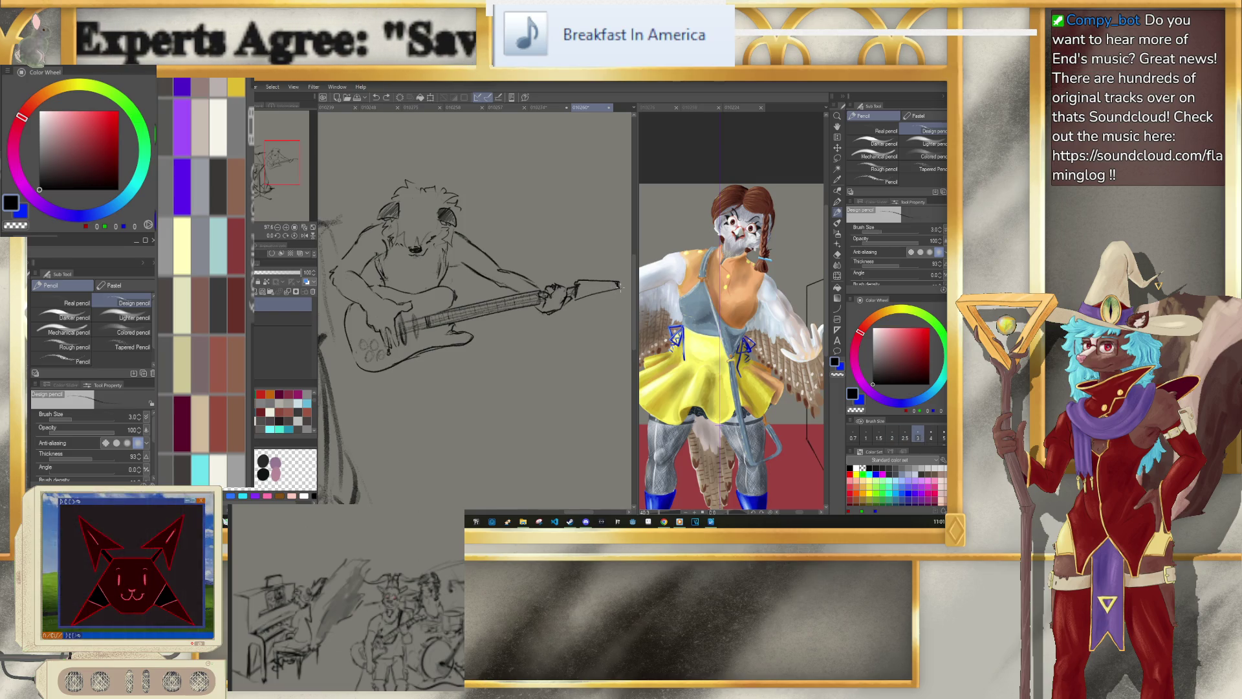
left_click_drag(620, 287, 584, 293)
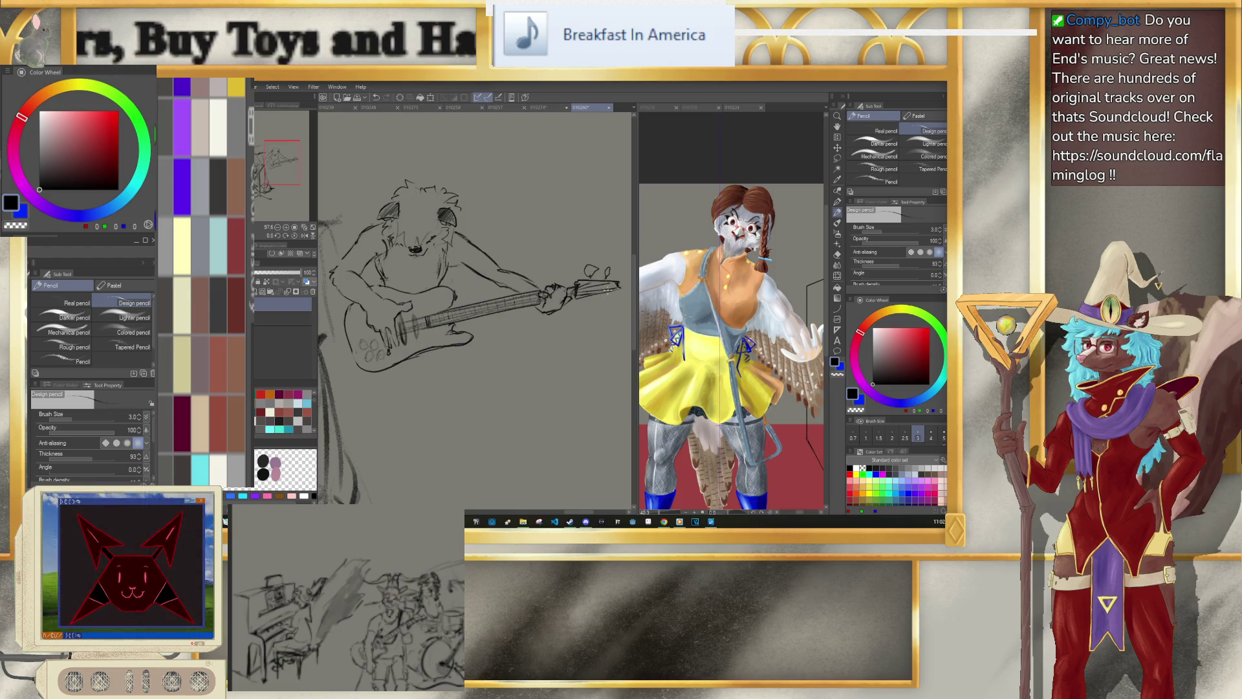
key("ctrl+z")
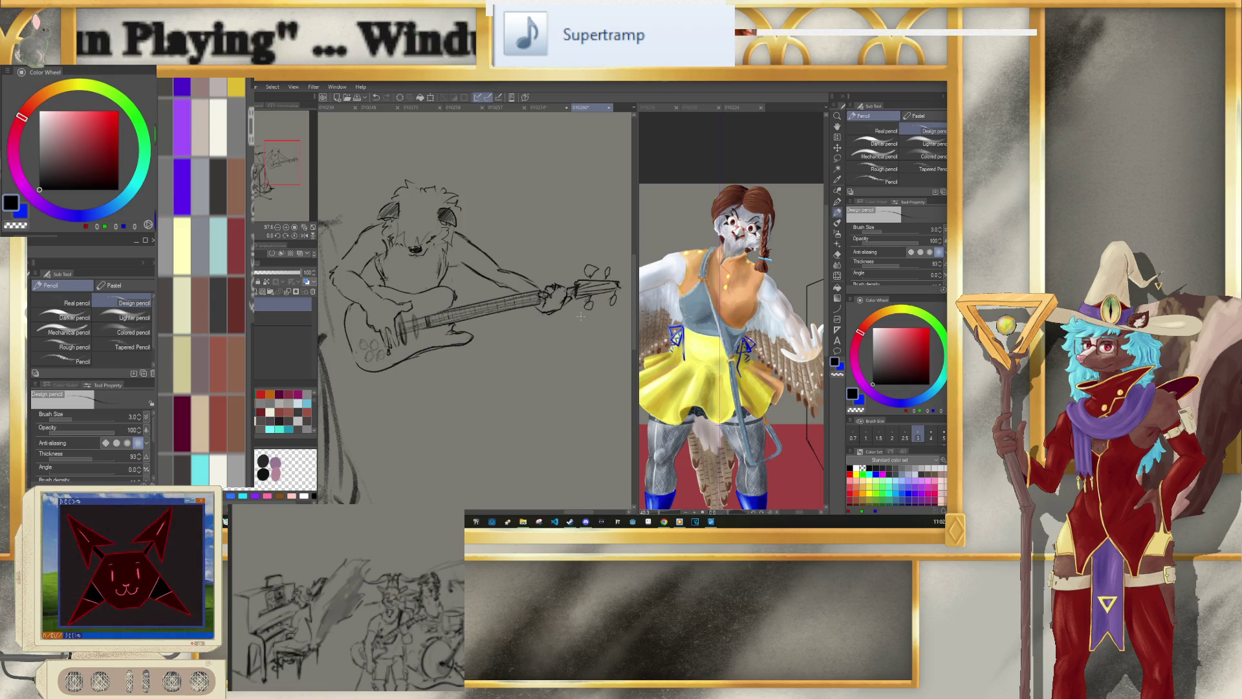
scroll(592, 301, "down", 3)
Step: Lasso the guitar headstock, scale it down to about 71%, and deselect
scroll(593, 301, "up", 3)
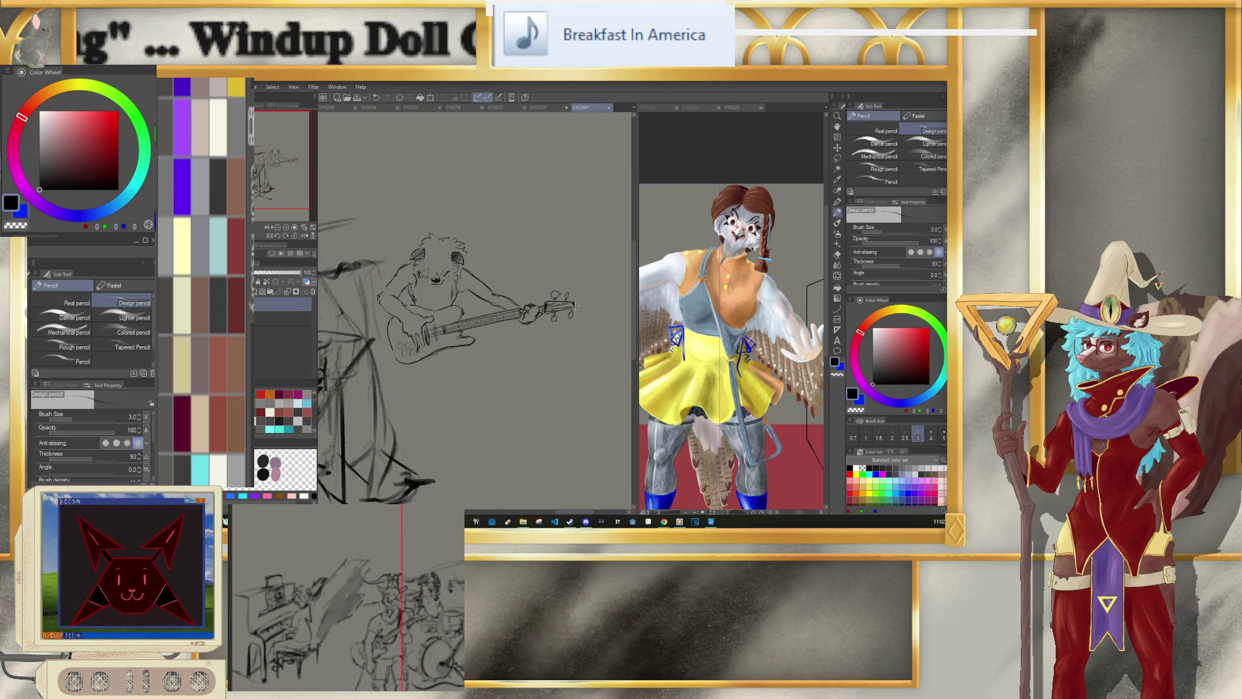
left_click(837, 158)
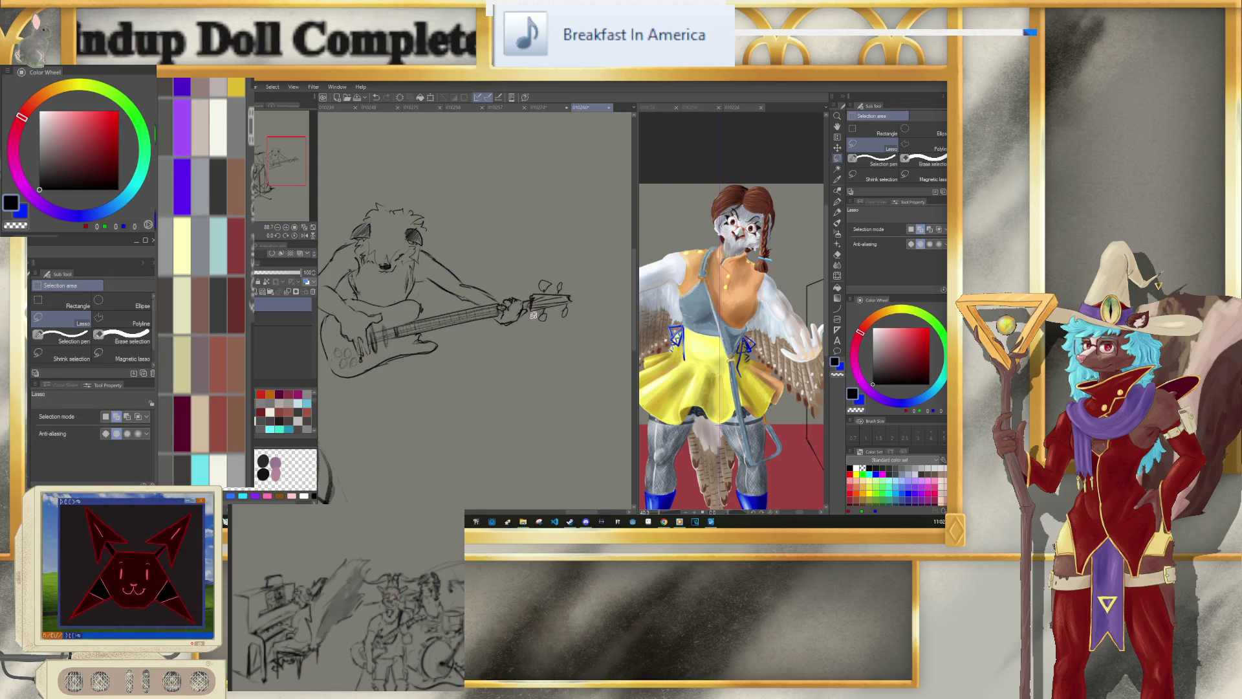
mouse_move(530, 316)
left_mouse_down()
mouse_move(588, 304)
mouse_move(540, 337)
left_mouse_up()
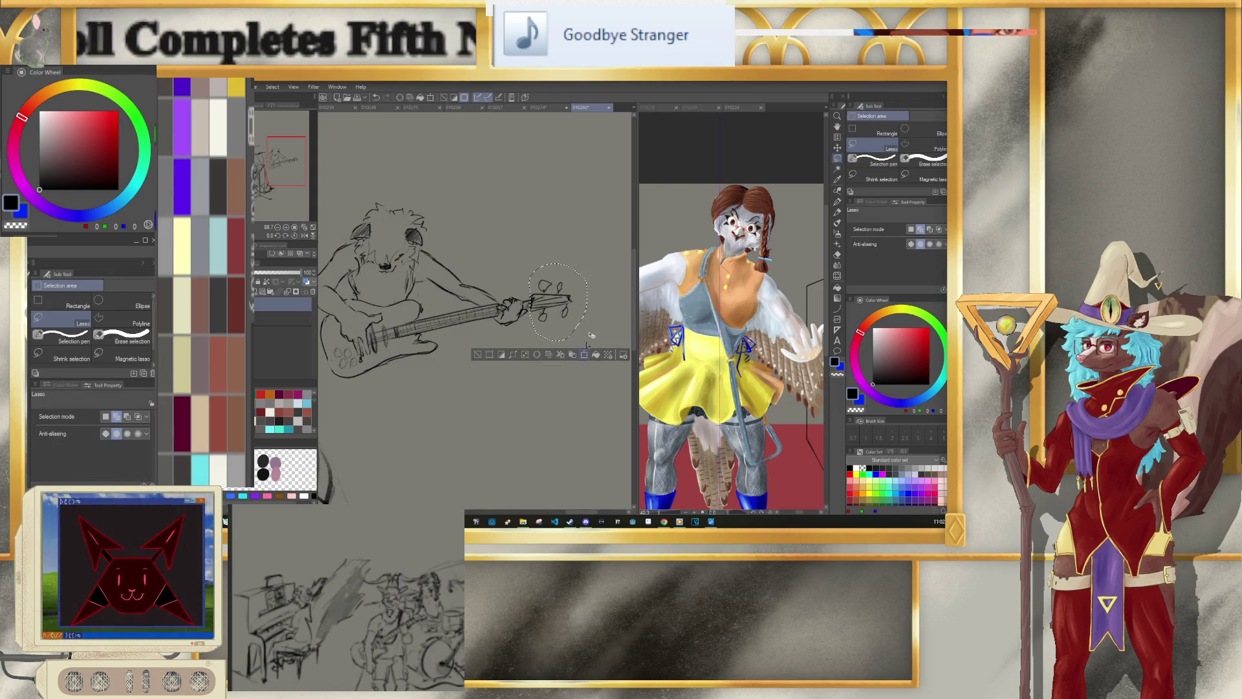
key("ctrl+t")
left_click_drag(581, 271, 530, 305)
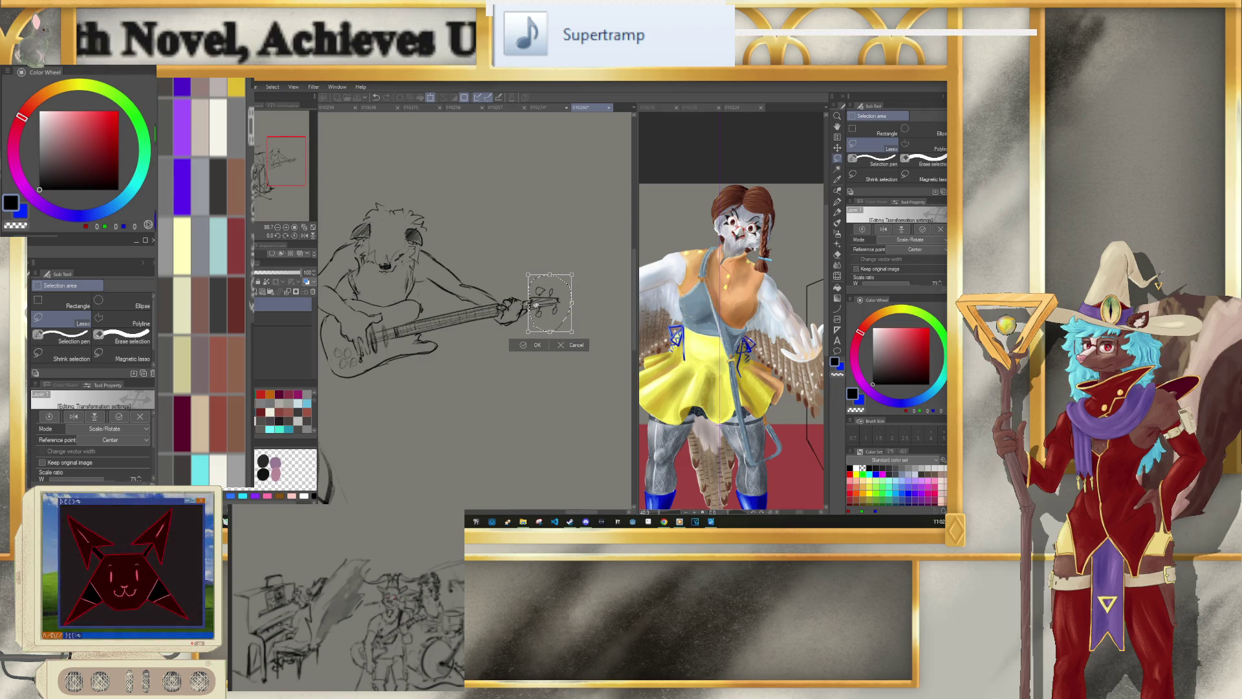
left_click(529, 350)
left_click(475, 343)
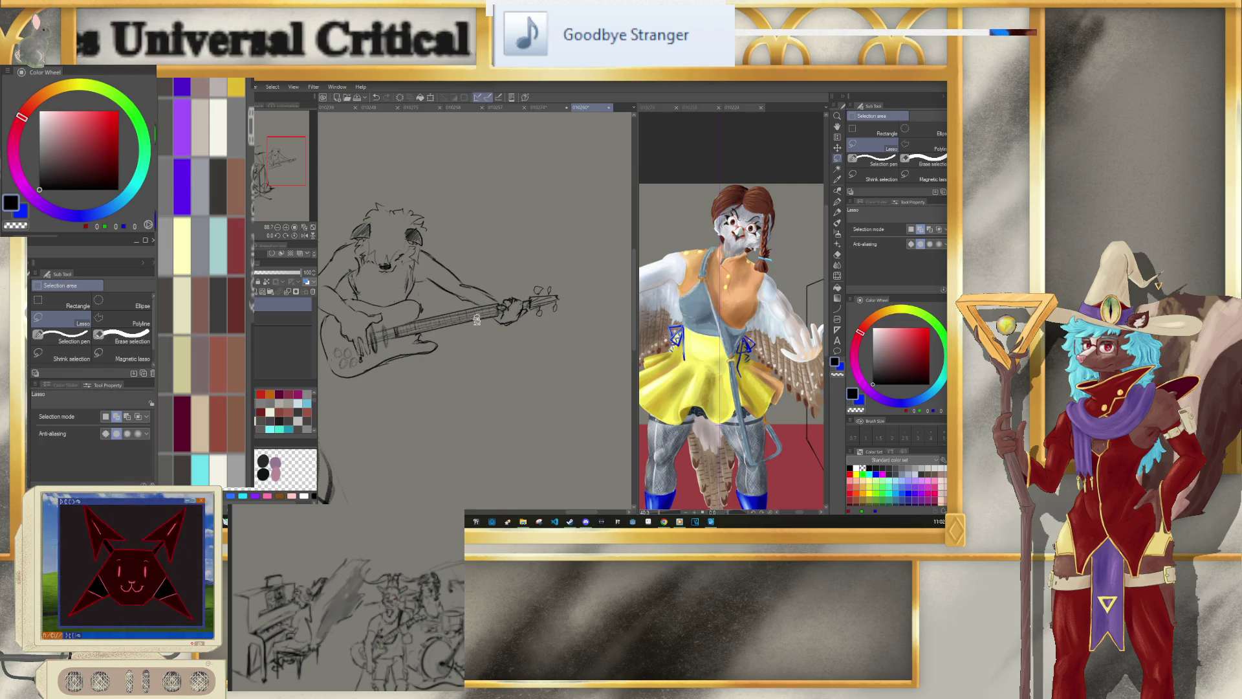
Step: Zoom out to review the full band sketch, then zoom back in on the guitarist with the pencil ready
scroll(476, 322, "down", 4)
scroll(492, 311, "down", 1)
scroll(550, 285, "up", 1)
scroll(582, 273, "up", 1)
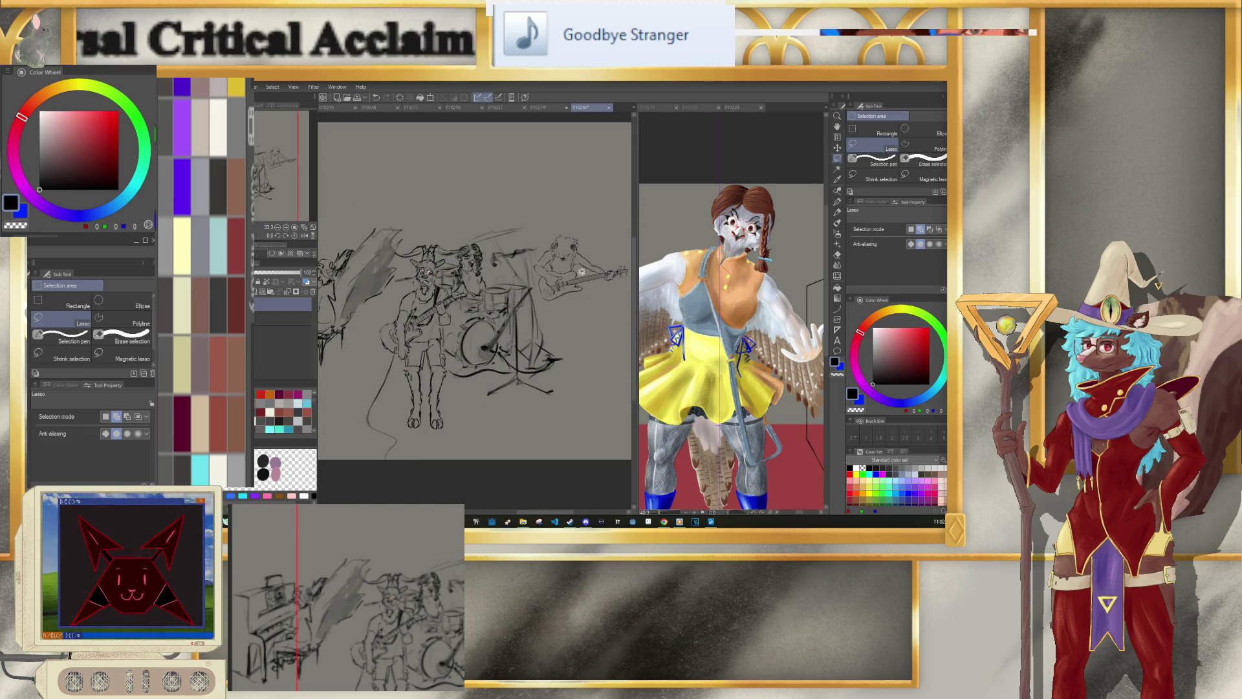
scroll(544, 279, "down", 1)
scroll(605, 261, "up", 1)
scroll(599, 264, "up", 1)
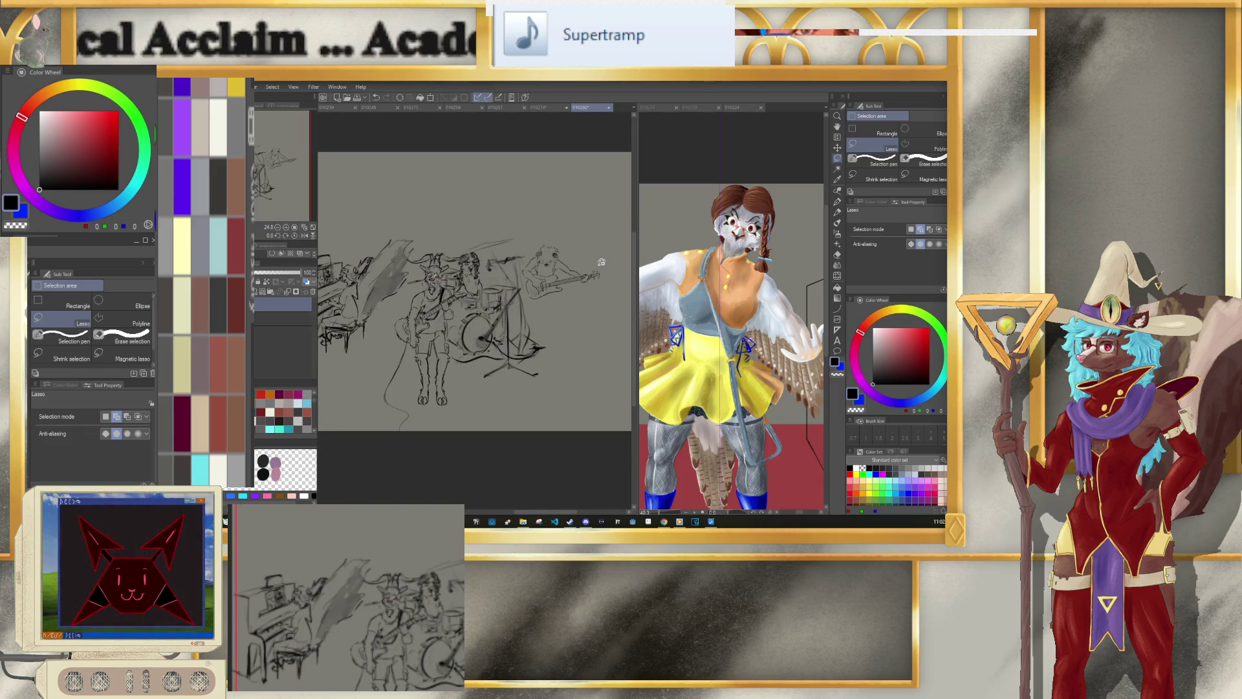
scroll(595, 265, "up", 1)
scroll(588, 269, "up", 1)
scroll(588, 269, "up", 1)
scroll(576, 275, "up", 1)
scroll(560, 285, "down", 2)
scroll(544, 292, "down", 1)
scroll(543, 292, "up", 1)
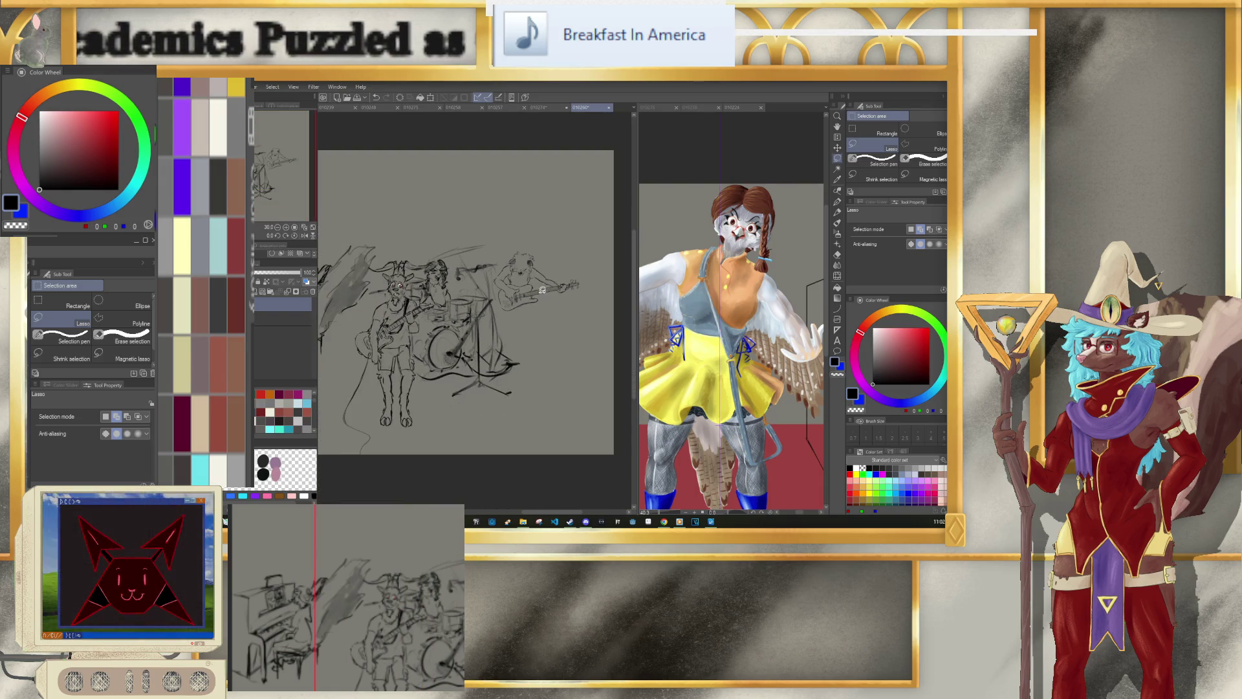
scroll(543, 294, "up", 1)
scroll(542, 296, "up", 1)
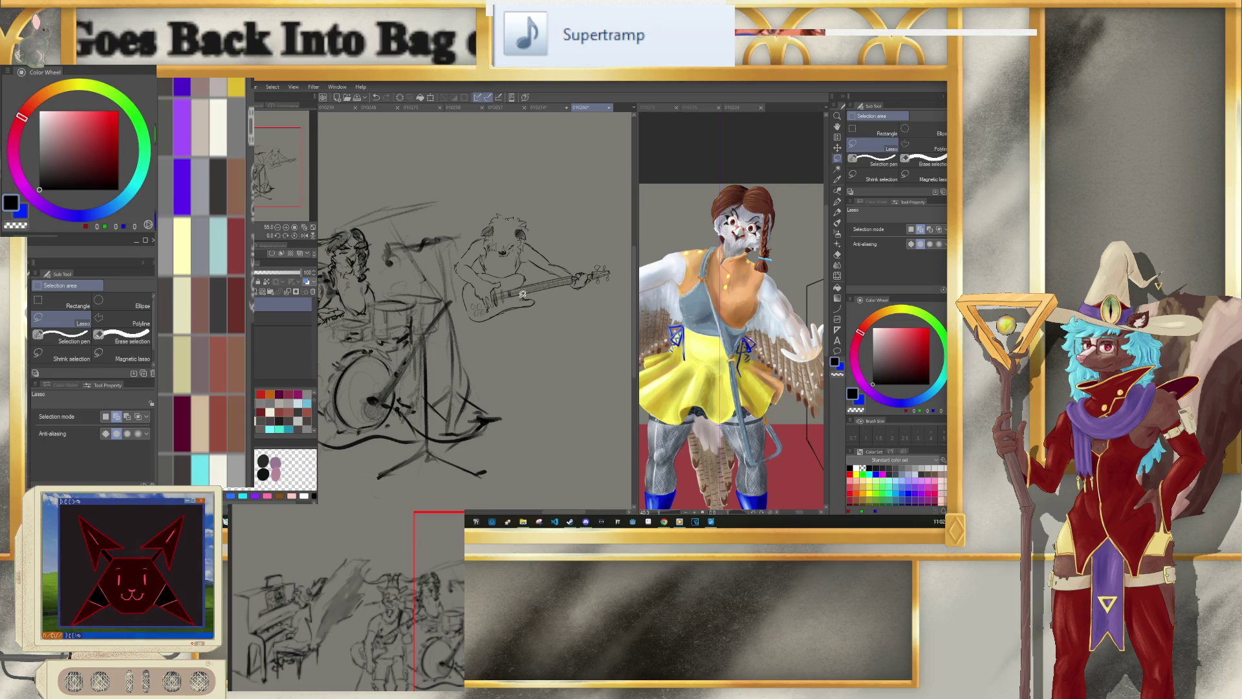
scroll(515, 294, "up", 1)
scroll(515, 284, "up", 2)
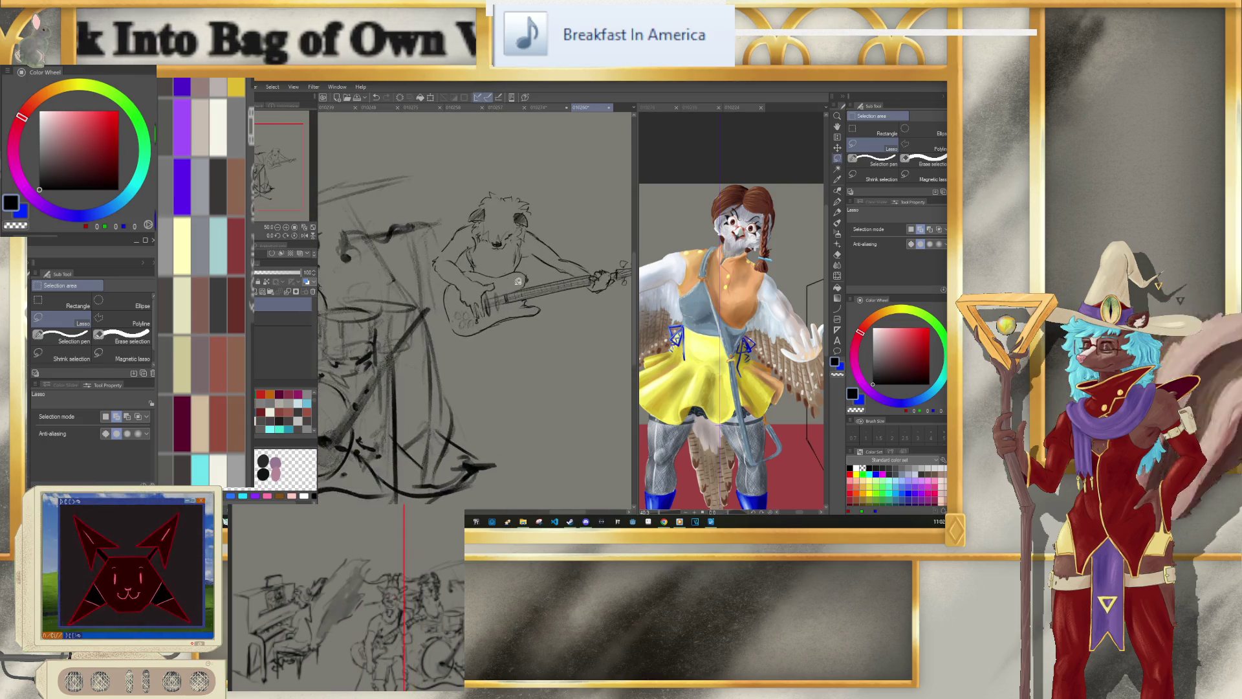
scroll(514, 272, "up", 1)
left_click(837, 213)
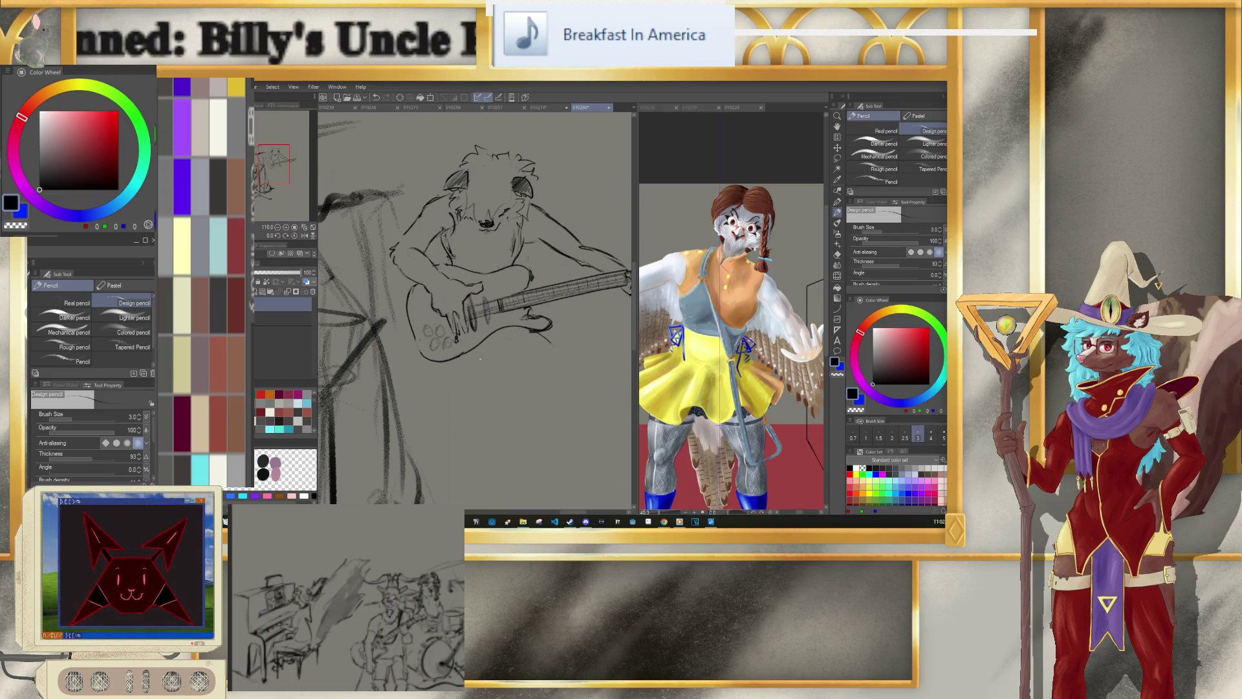
Step: Sketch the guitarist's lower leg beneath the guitar and knee, extending it down to a foot
left_click_drag(480, 359, 540, 358)
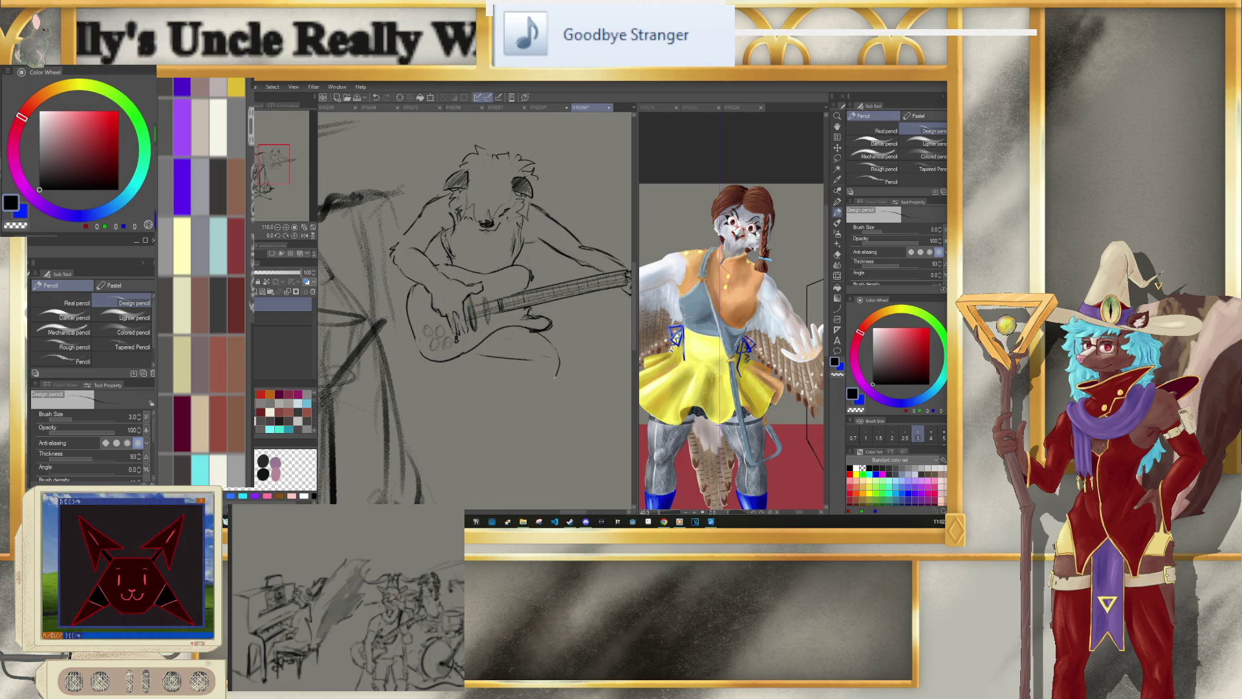
left_click_drag(495, 360, 501, 440)
left_click_drag(529, 376, 496, 470)
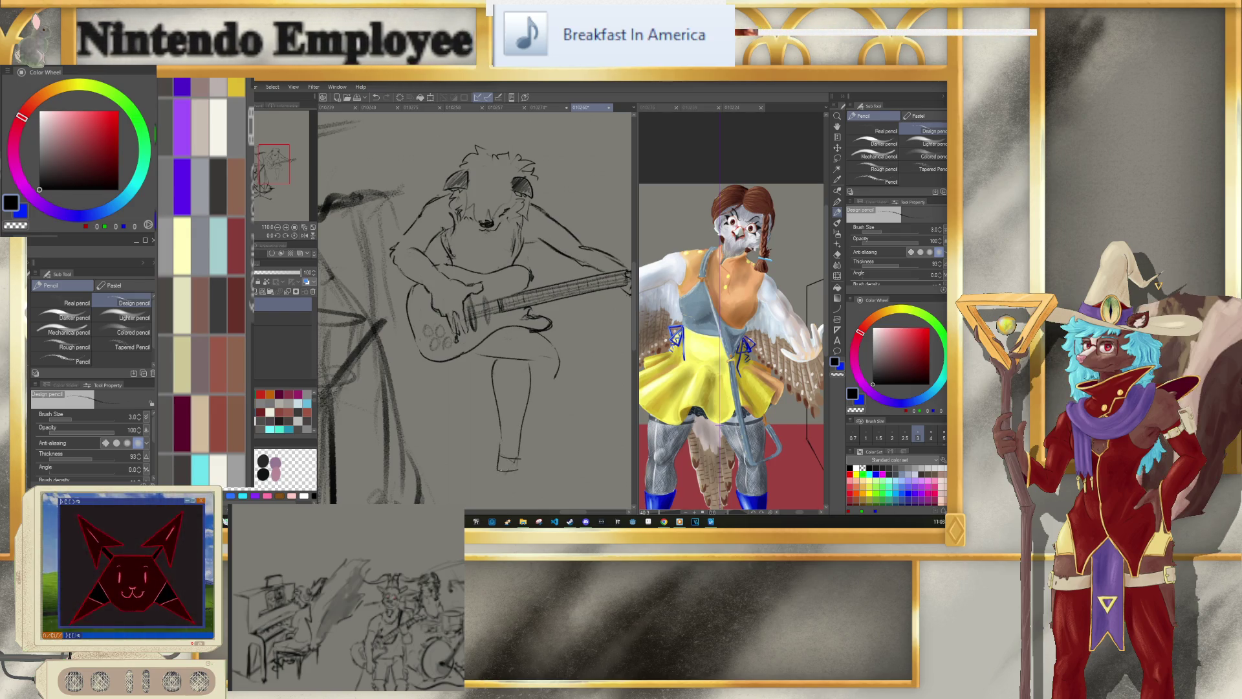
scroll(503, 285, "down", 3)
scroll(504, 285, "down", 1)
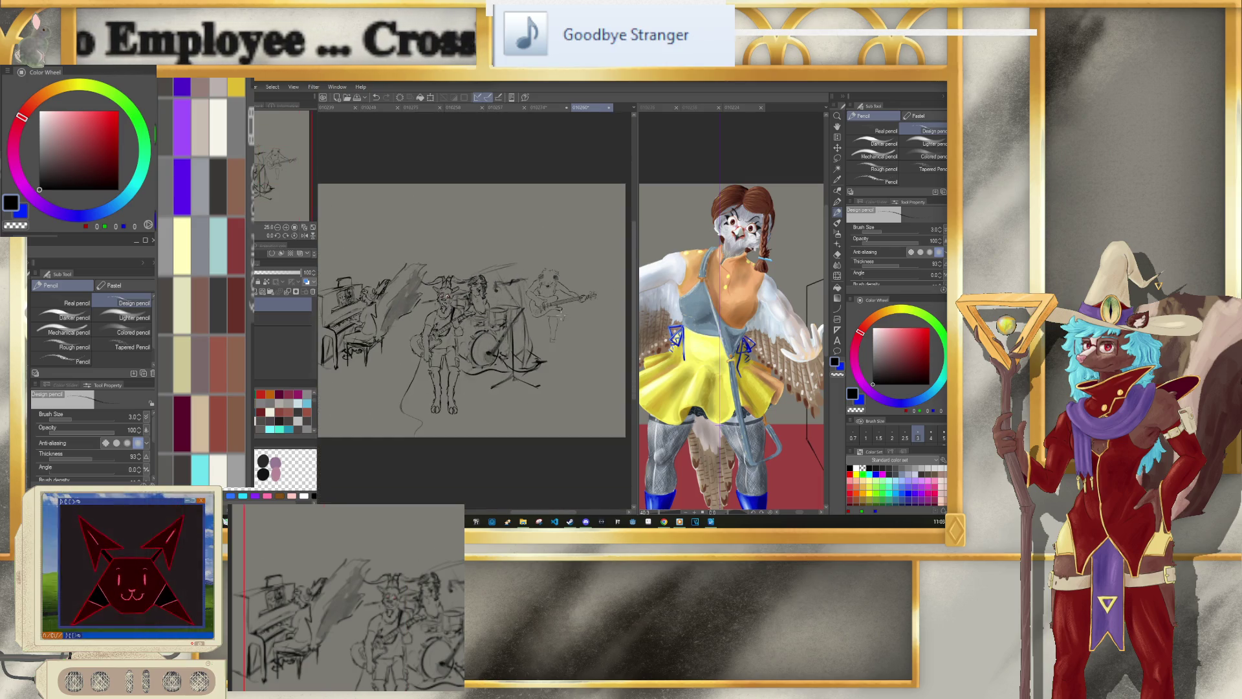
scroll(560, 315, "up", 2)
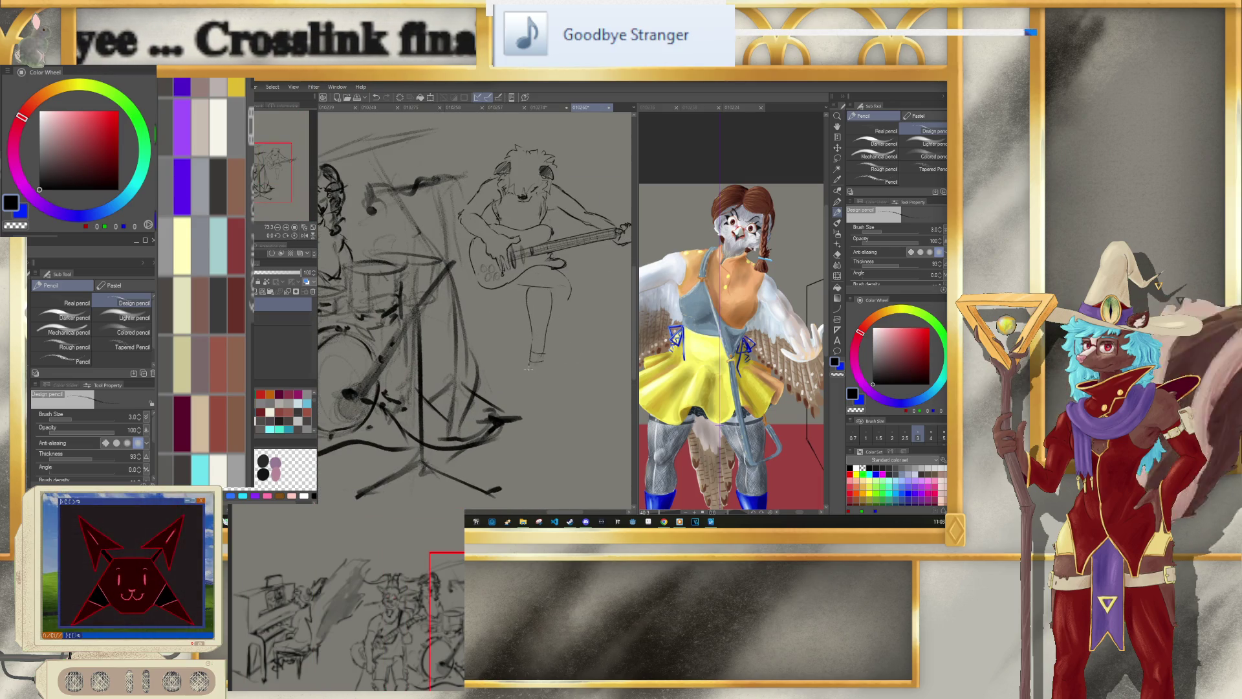
mouse_move(530, 361)
left_mouse_down()
mouse_move(550, 405)
mouse_move(530, 401)
left_mouse_up()
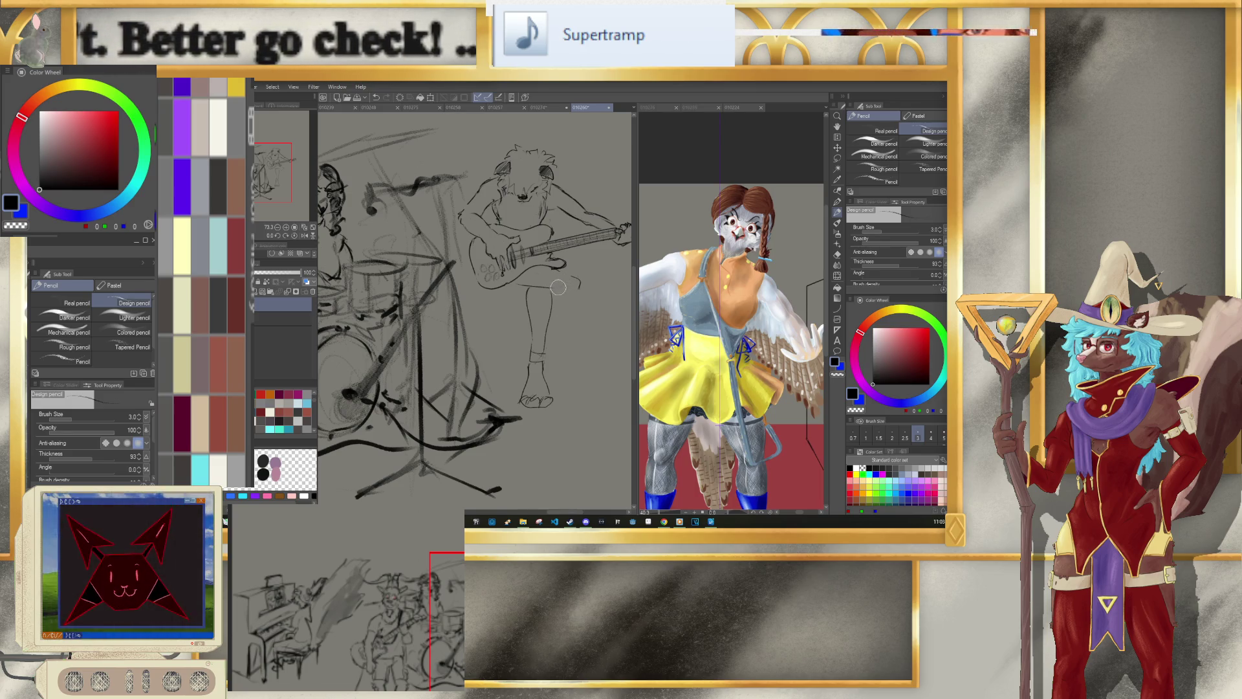
Step: Switch from the eraser back to the pencil and make the brush smaller
key("p")
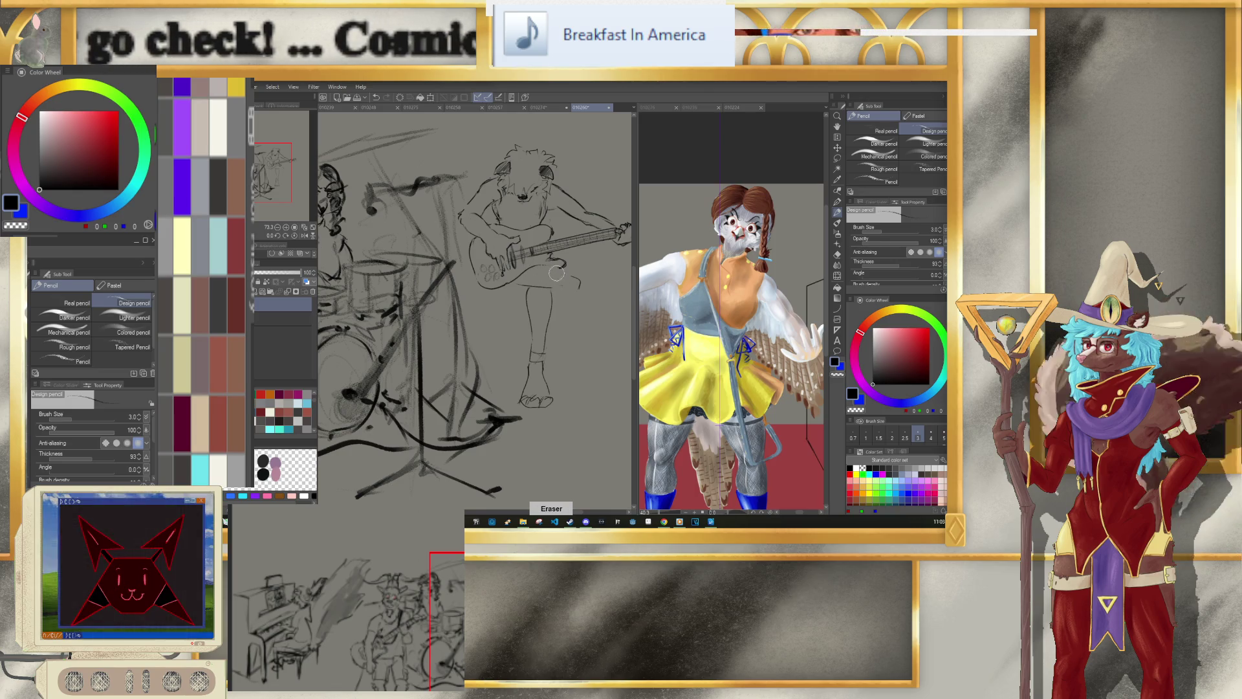
key("p")
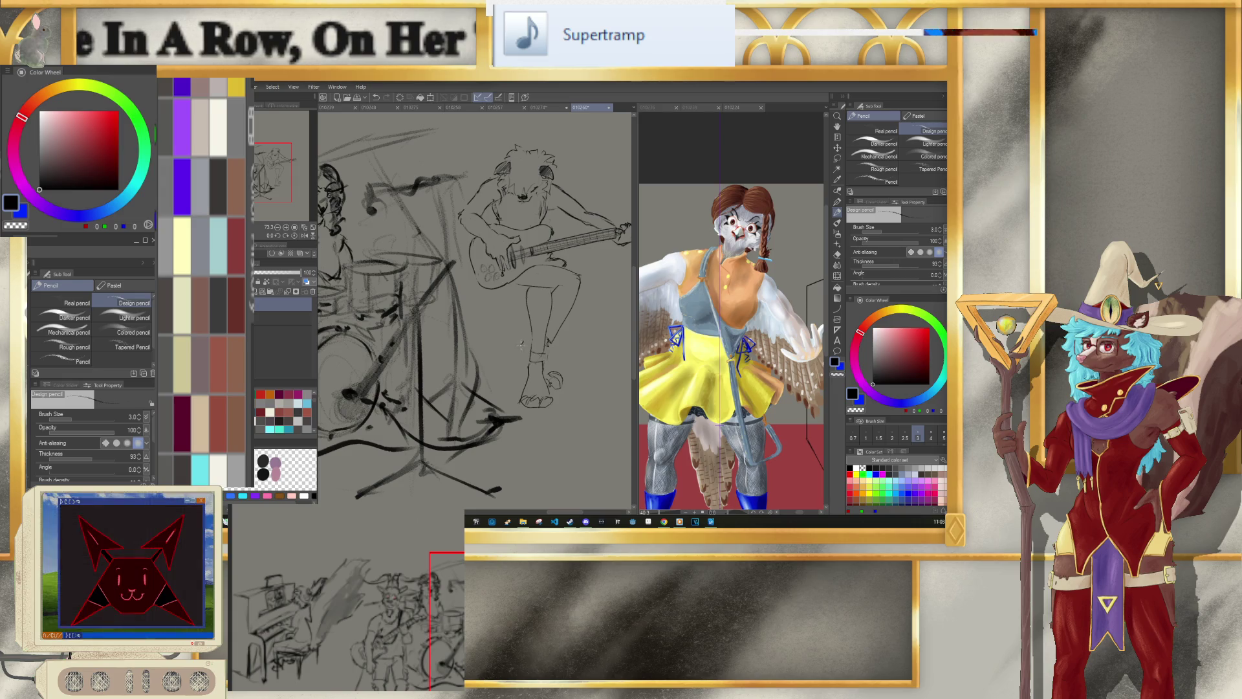
scroll(515, 223, "down", 1)
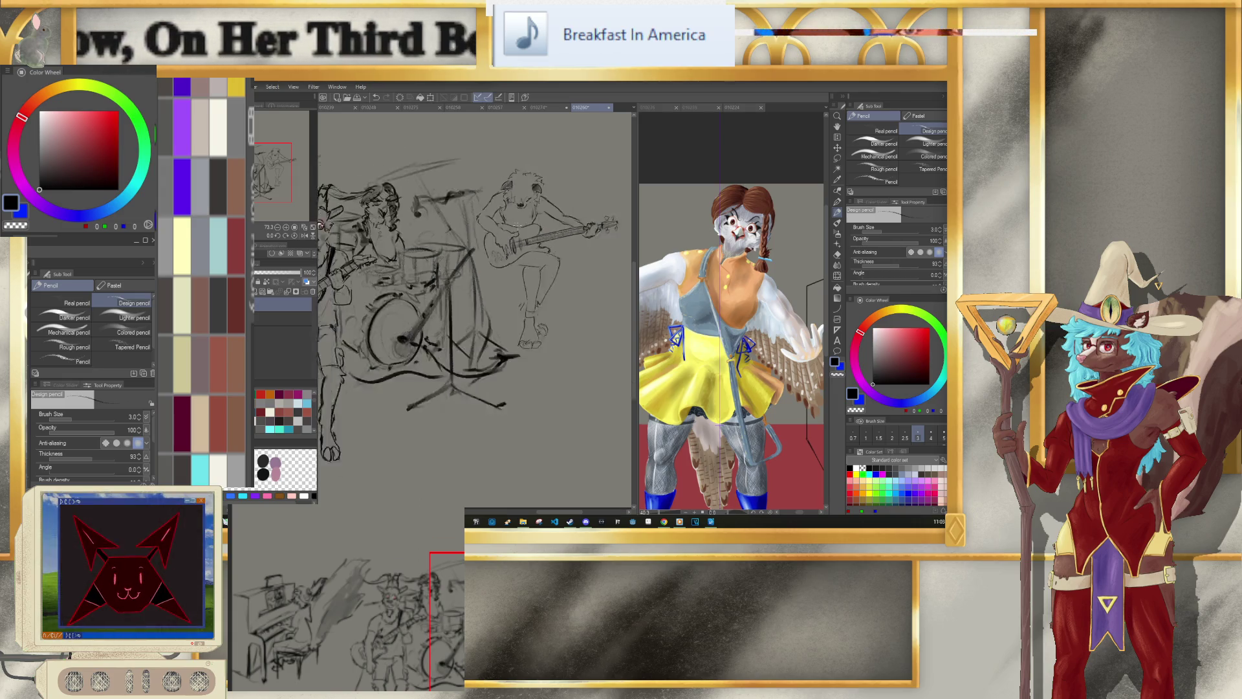
scroll(516, 223, "up", 1)
scroll(516, 226, "up", 1)
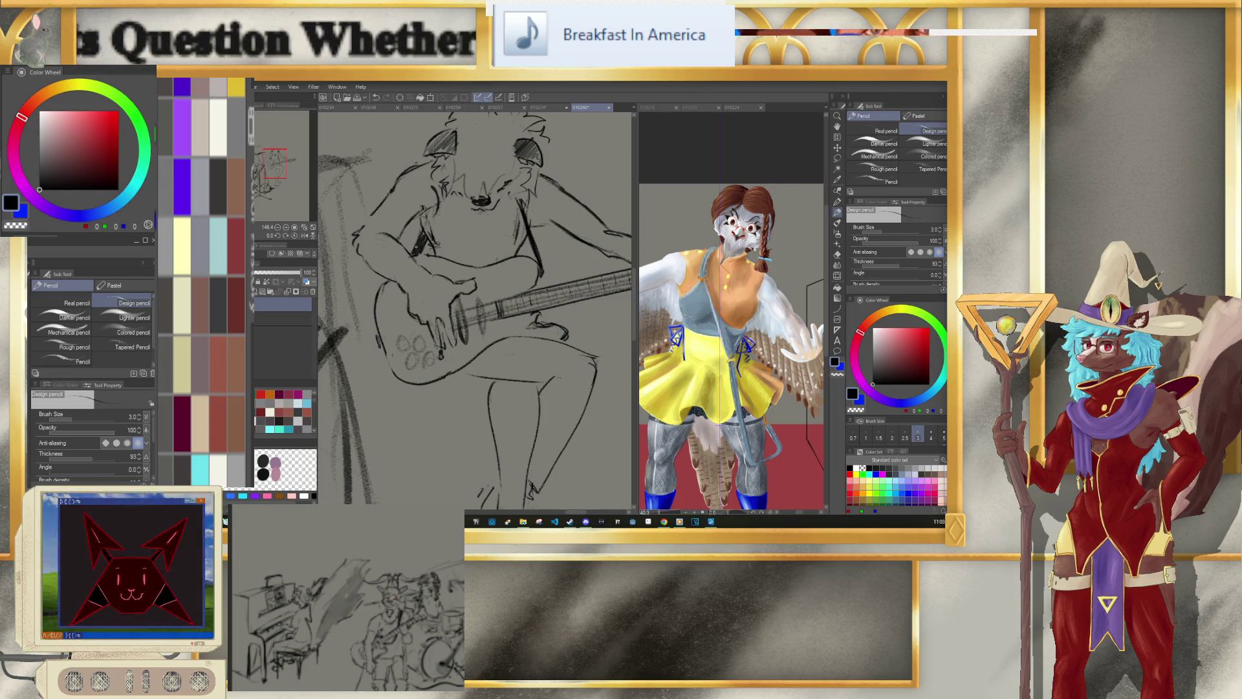
key("[")
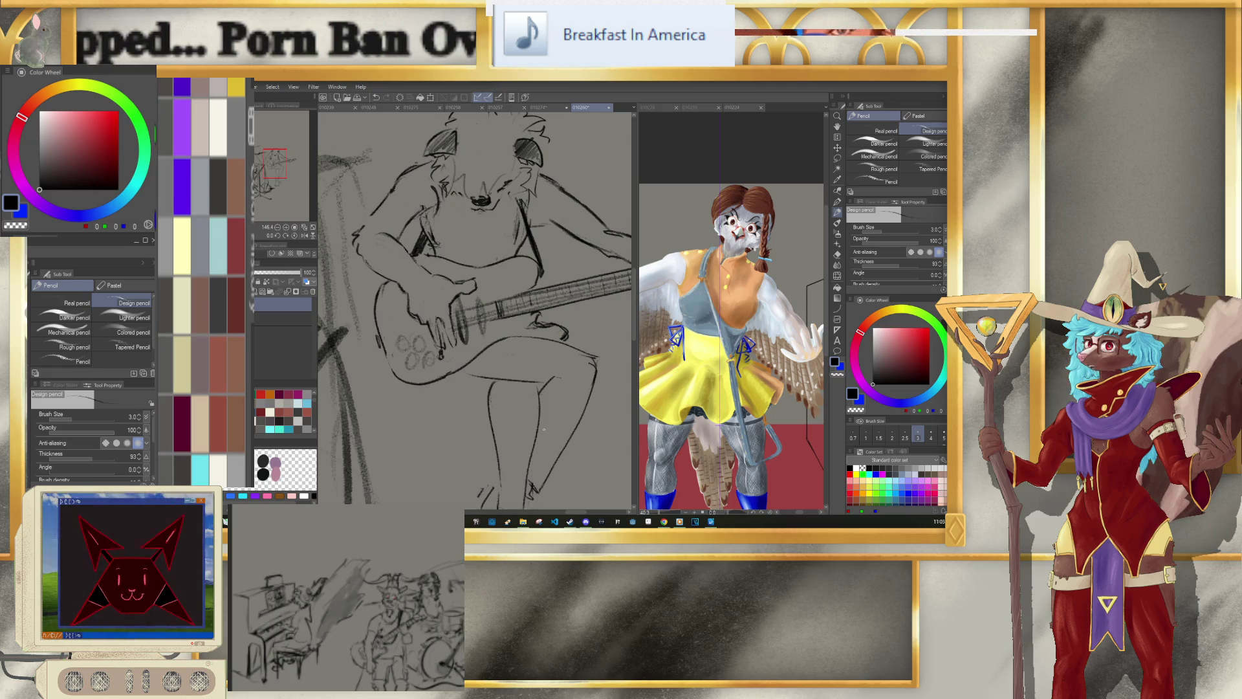
scroll(542, 433, "down", 2)
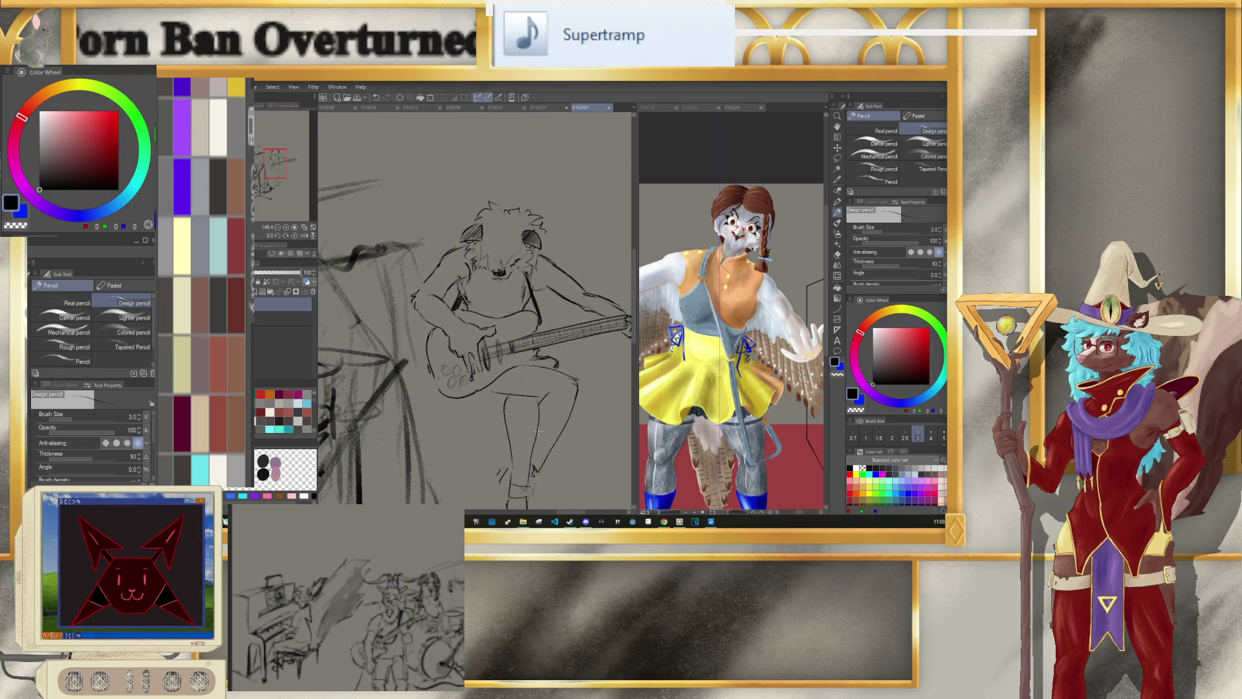
Step: Zoom in on the legs and thicken the pencil line to size 6
scroll(518, 378, "down", 2)
scroll(518, 378, "up", 1)
scroll(524, 382, "up", 1)
scroll(534, 388, "down", 1)
scroll(533, 391, "up", 2)
scroll(533, 391, "up", 1)
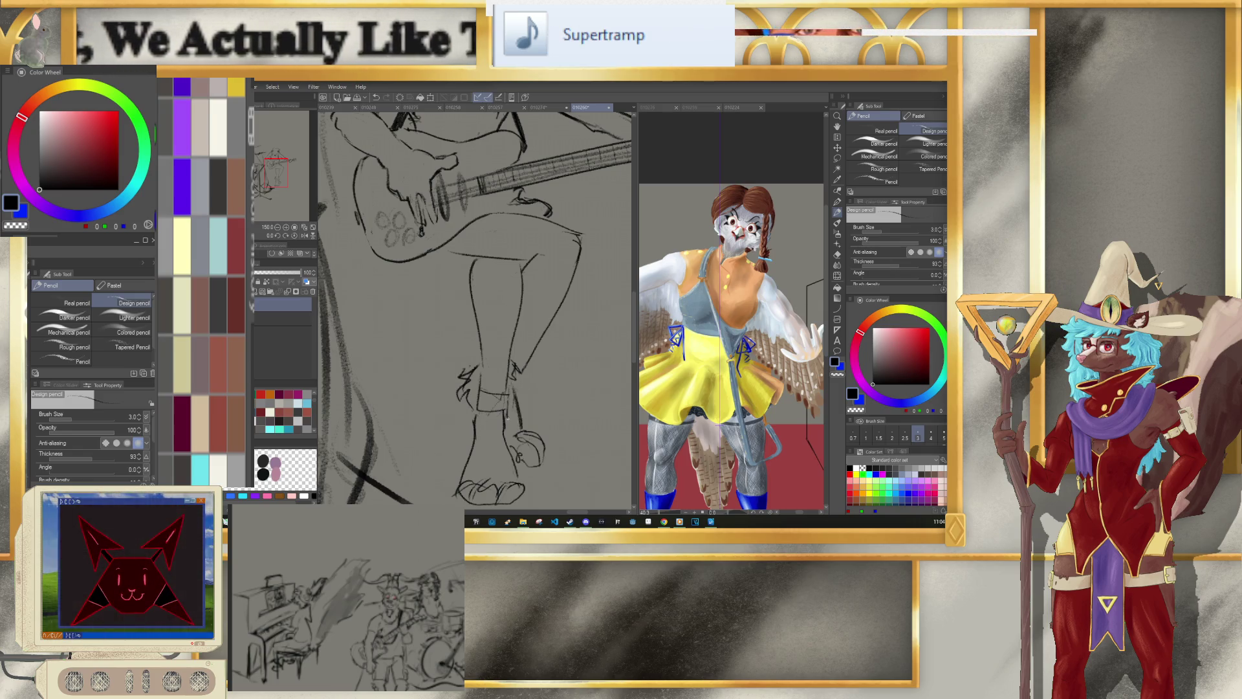
key("bracketright")
key("bracketright")
key("bracketright")
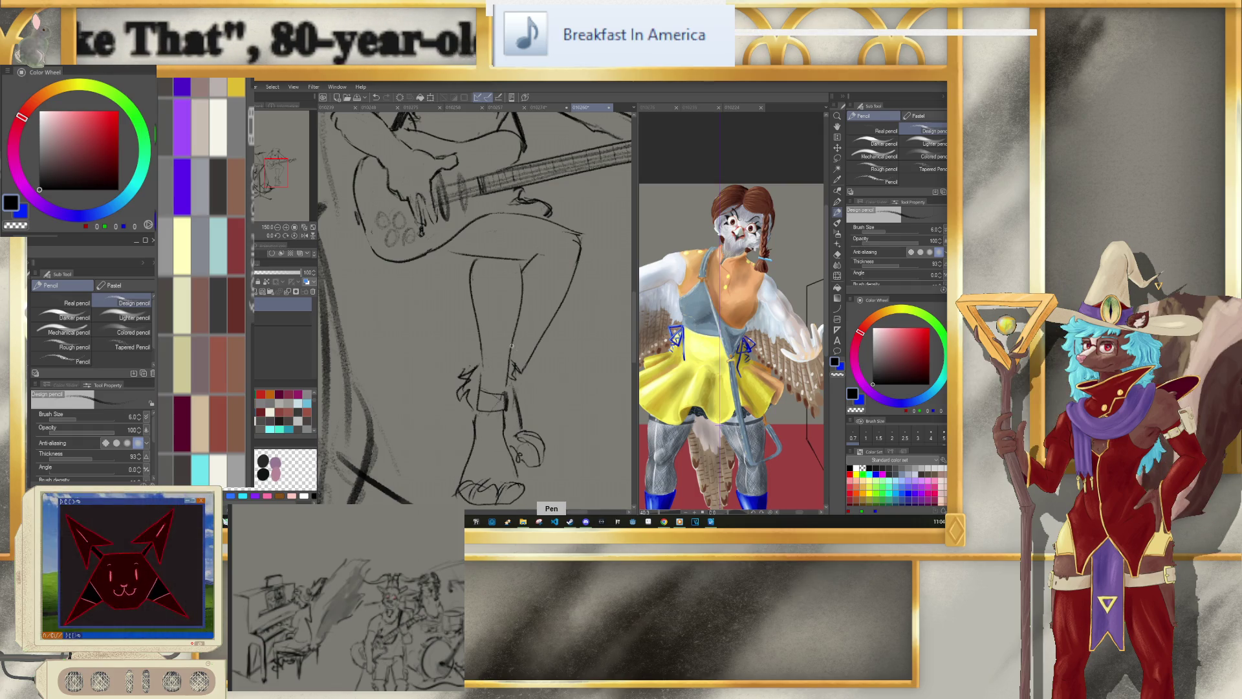
Step: Erase unwanted leg strokes, undo the mistaken changes, then zoom out
key("e")
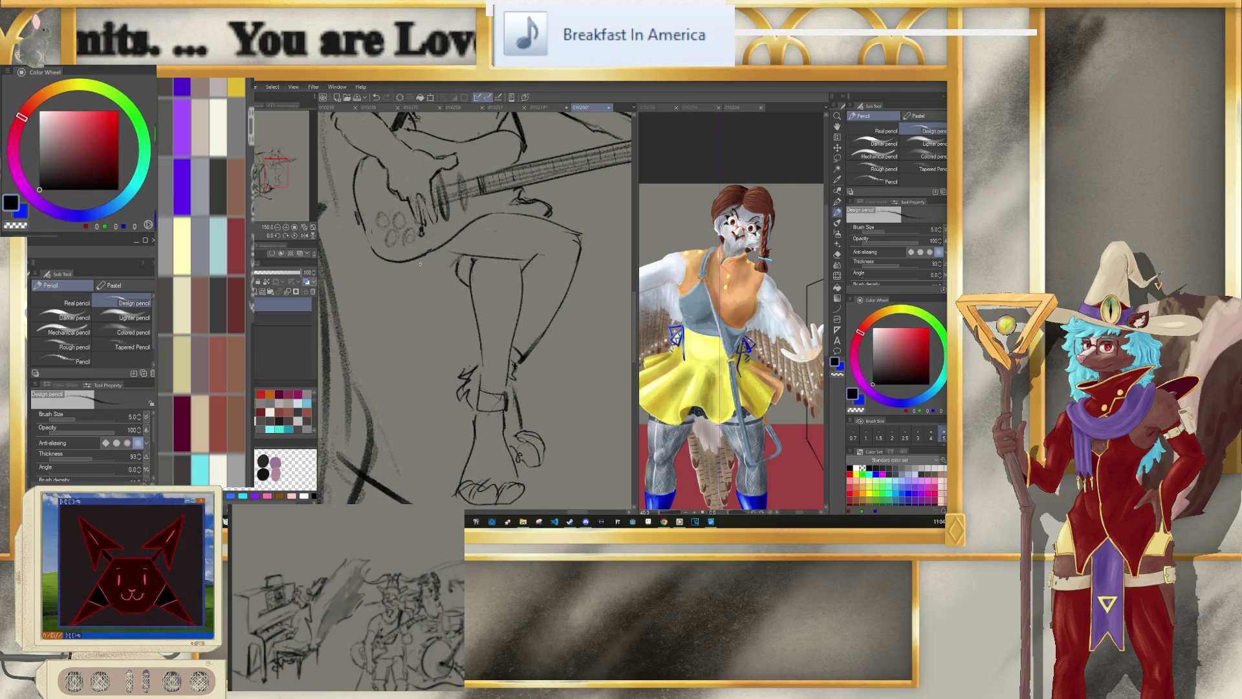
key("e")
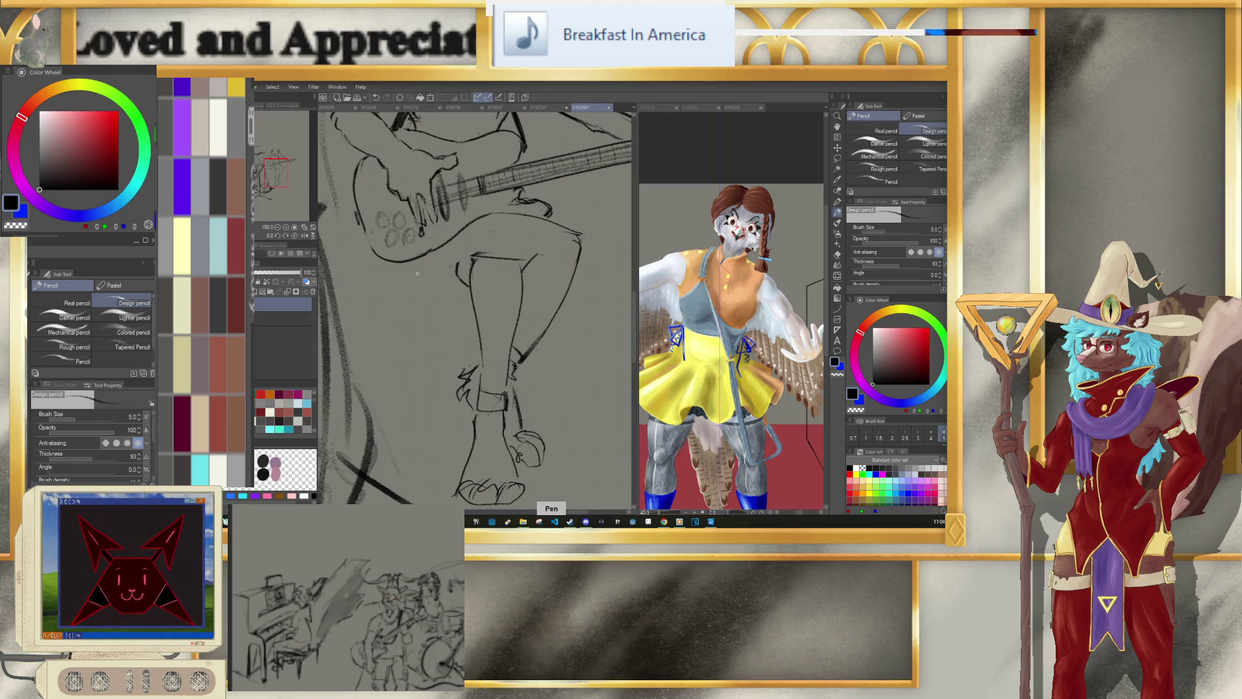
key("ctrl+z")
key("e")
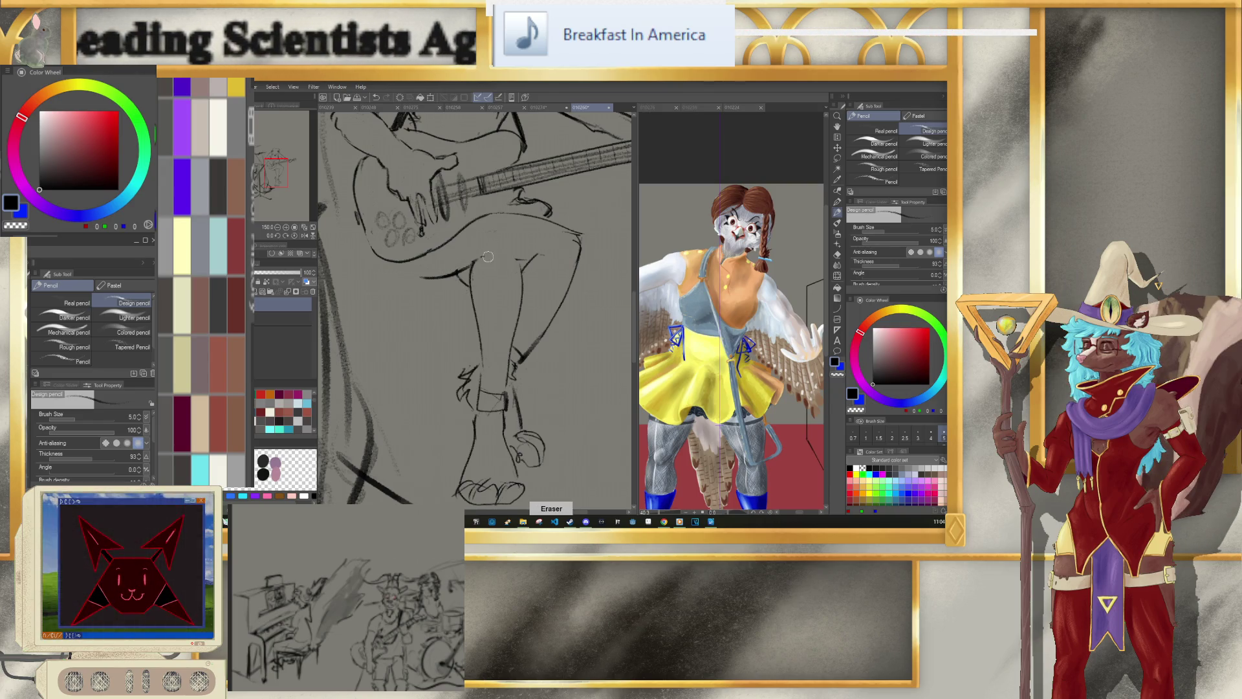
key("ctrl+z")
scroll(517, 256, "down", 5)
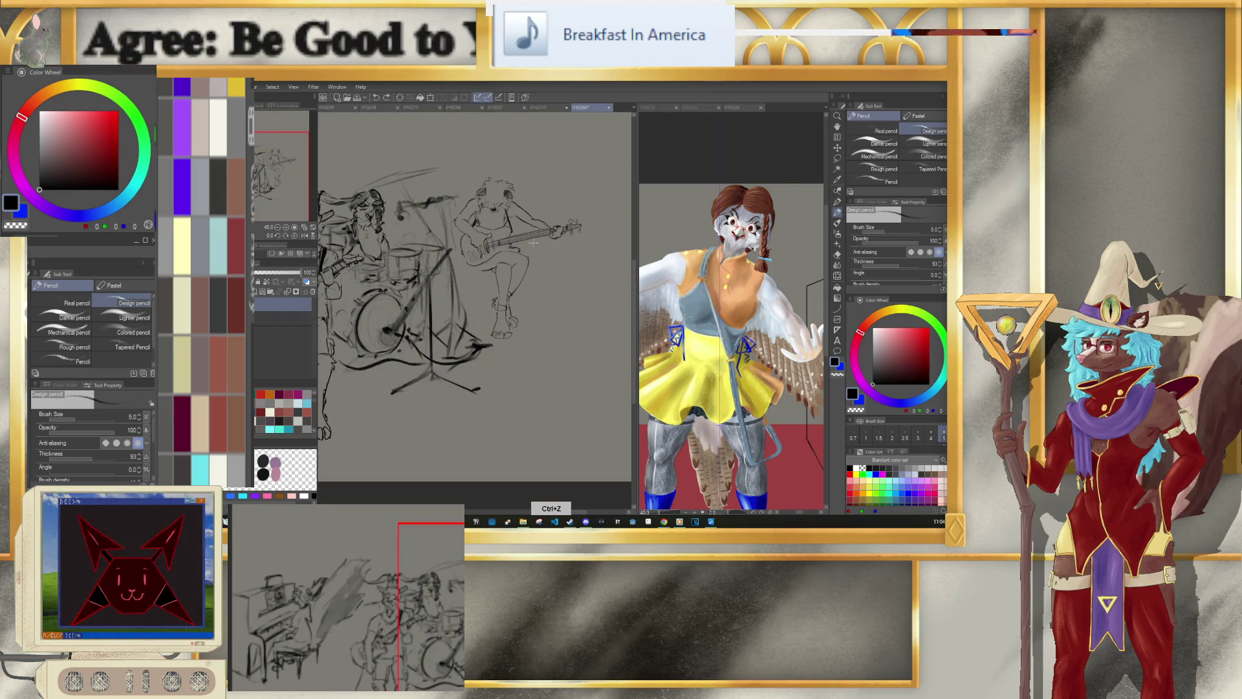
Step: Draw a thin stool leg beneath the seated guitarist and zoom out to check it
scroll(534, 233, "up", 4)
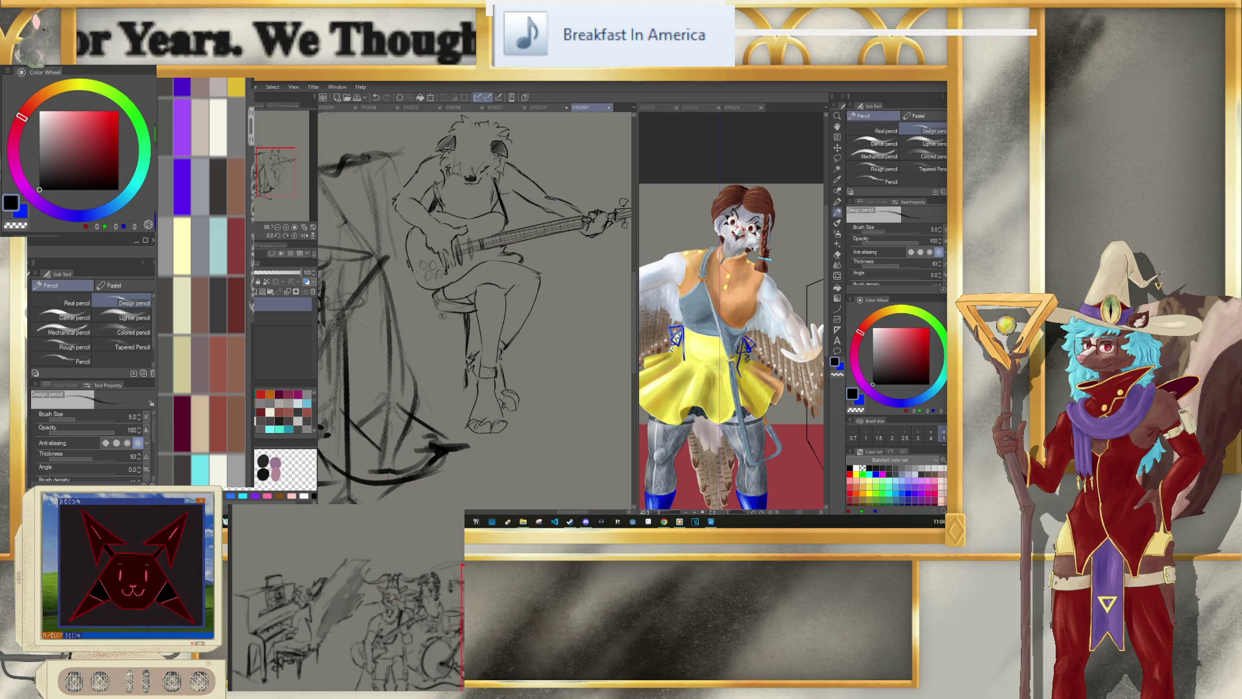
left_click_drag(464, 388, 435, 416)
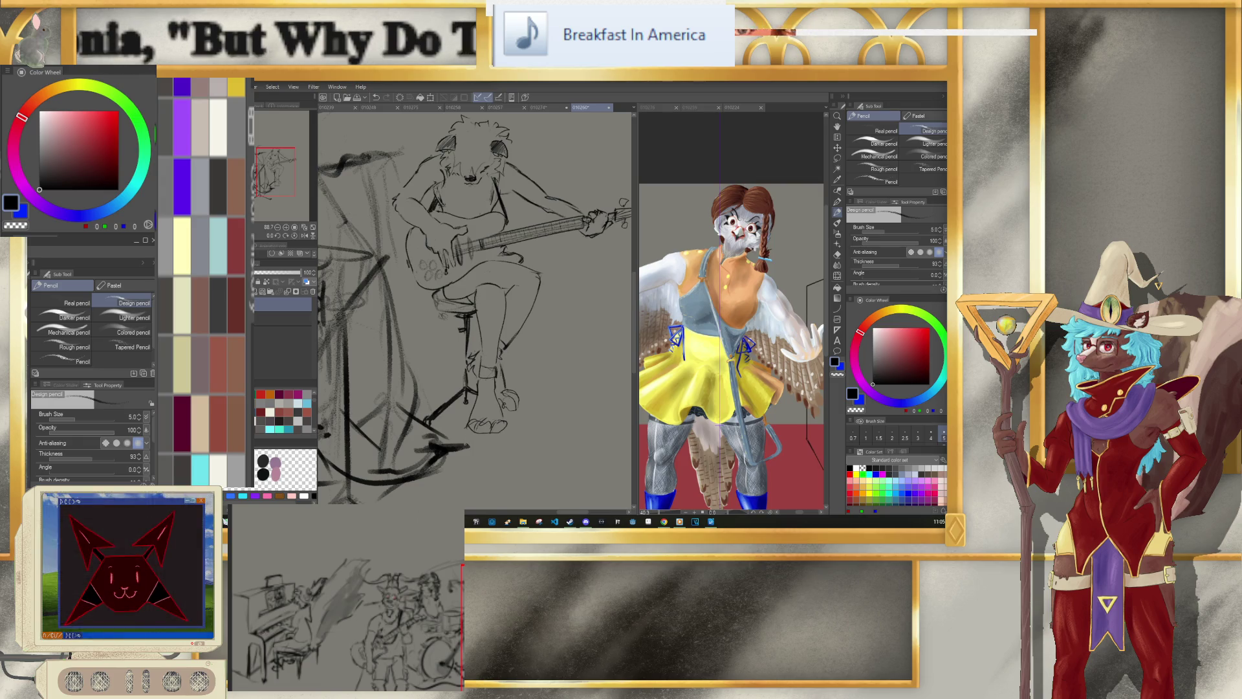
scroll(528, 360, "down", 2)
scroll(528, 360, "down", 2)
scroll(492, 356, "up", 2)
scroll(501, 317, "up", 1)
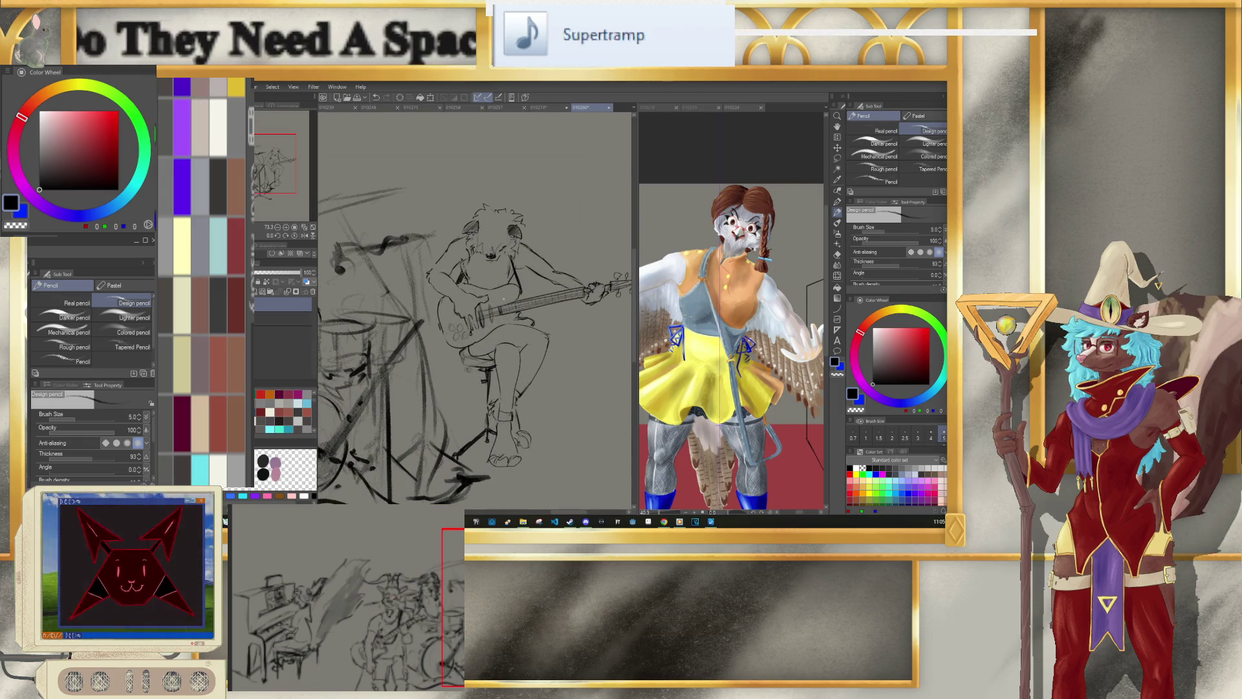
Step: Shade the guitarist's upper arm and shoulder with a size-17 pencil, then drop to size 15
key("e")
key("bracketright")
key("bracketright")
key("bracketright")
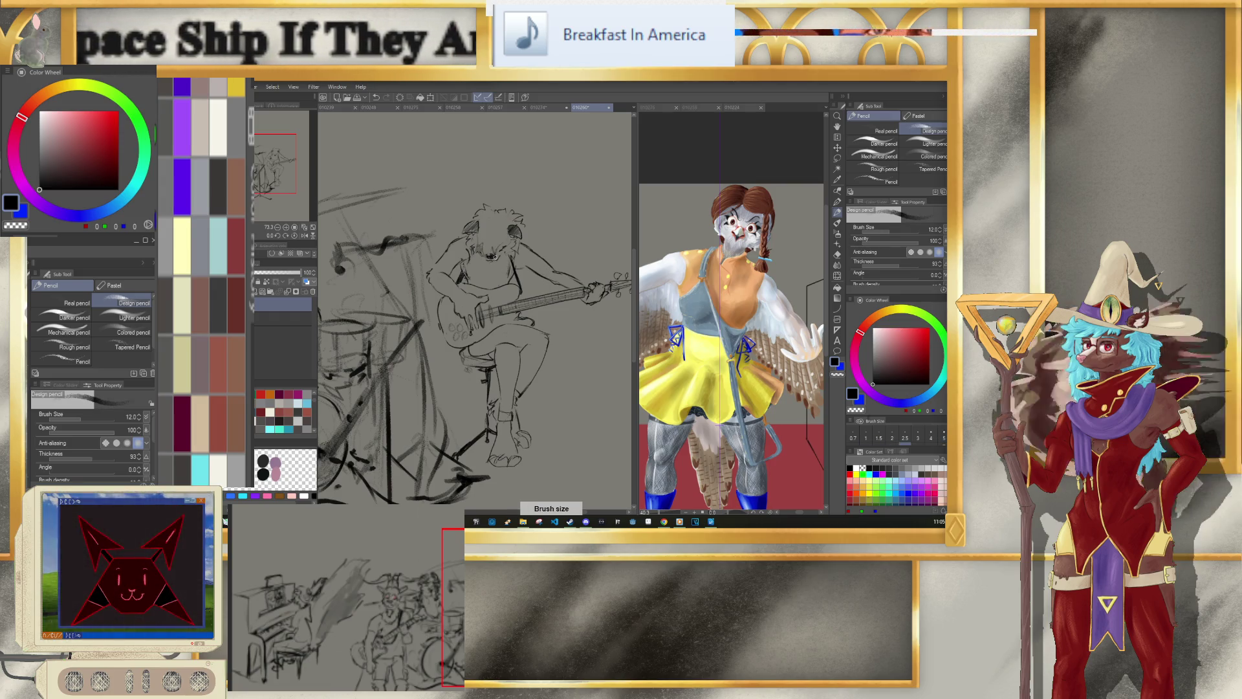
key("bracketright")
key("bracketright")
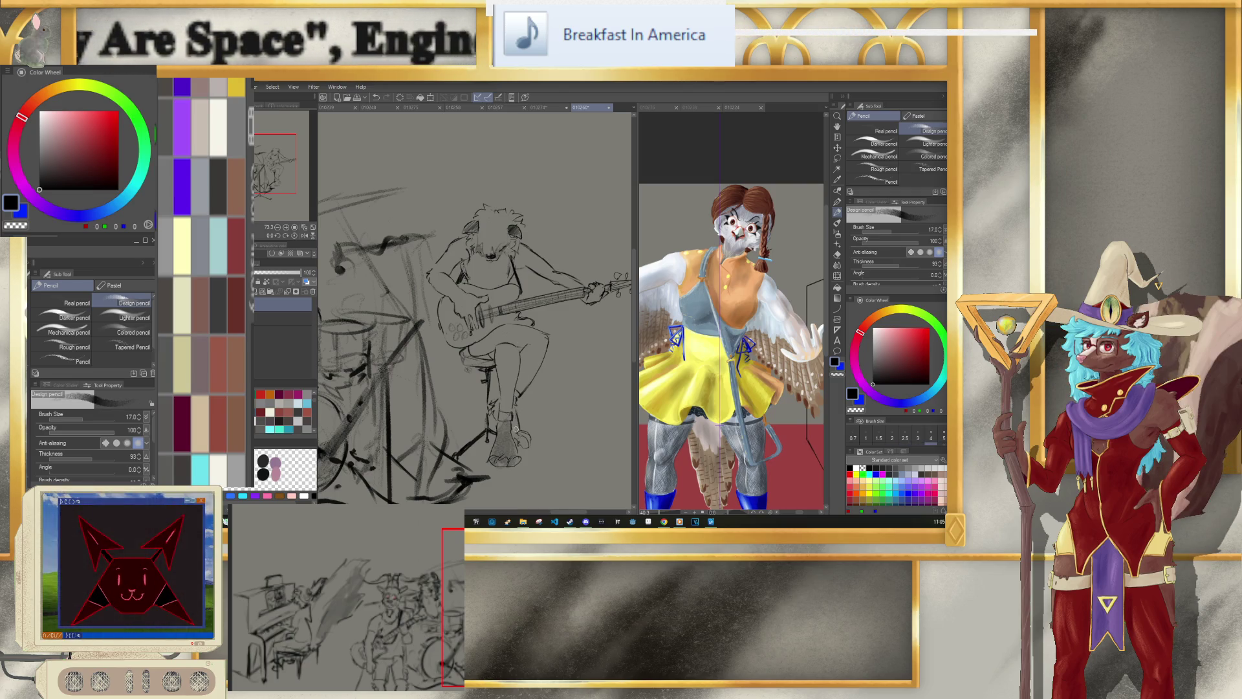
key("bracketleft")
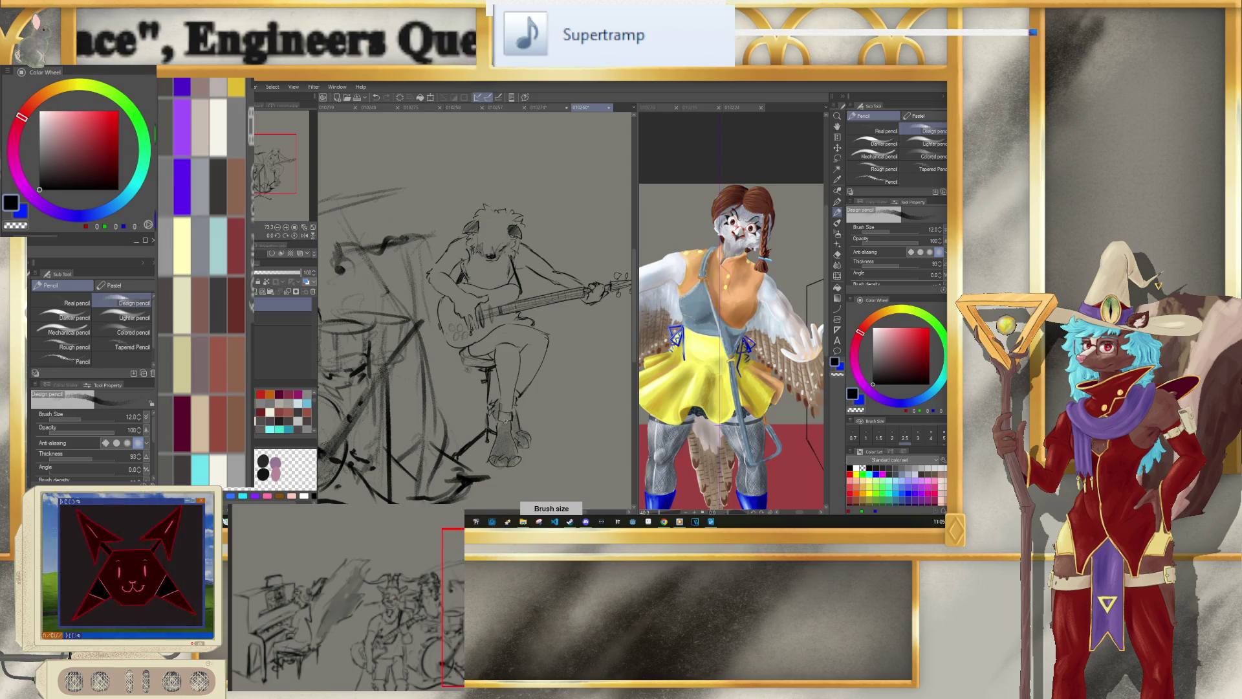
key("bracketright")
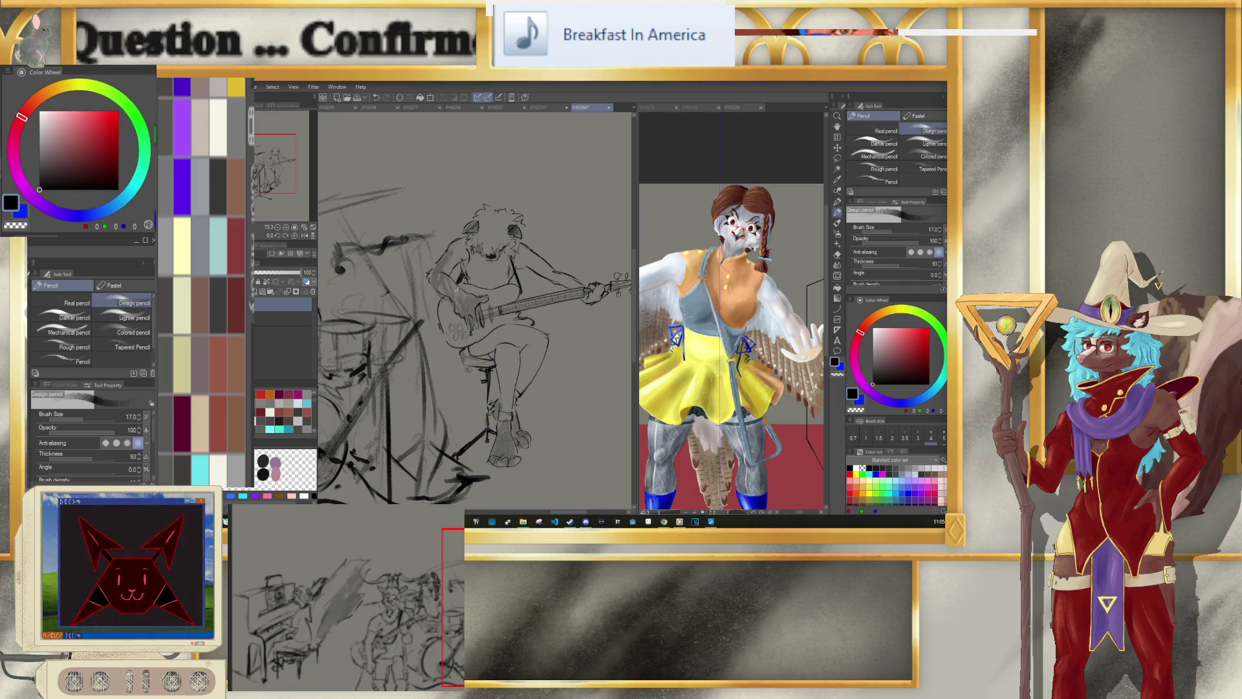
left_click_drag(462, 292, 463, 245)
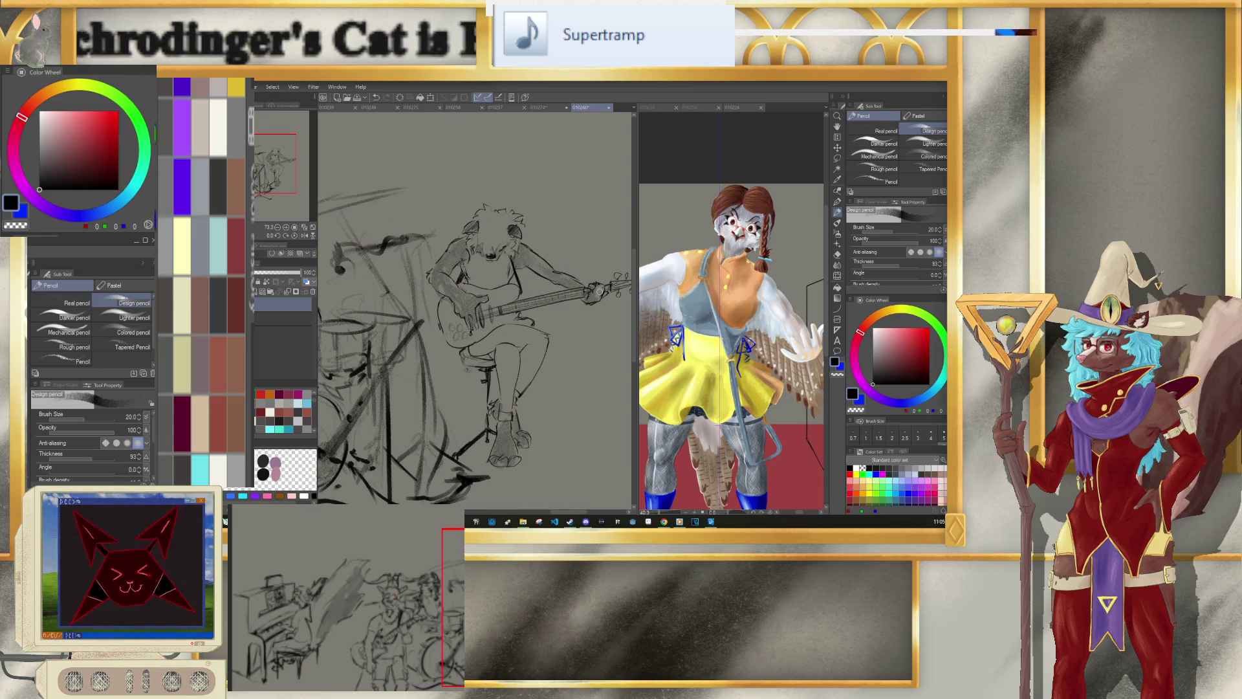
key("bracketleft")
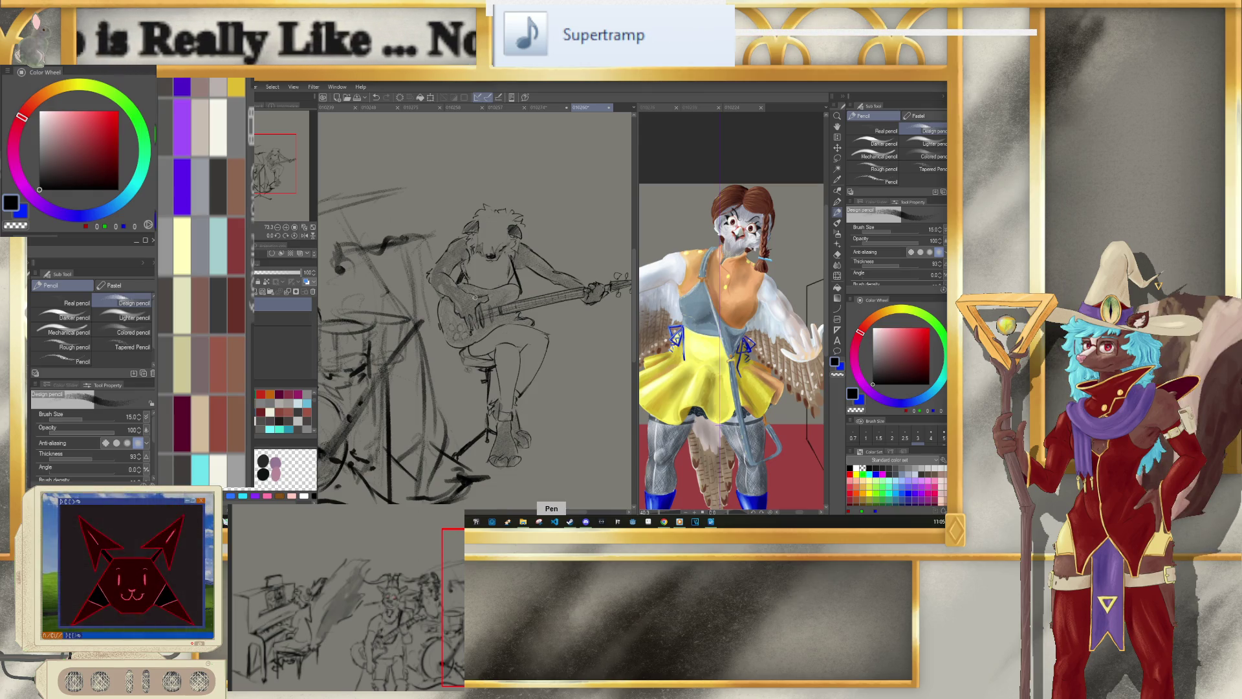
Step: Zoom out to fit the page and show the drummer and guitarist together
key("ctrl+0")
key("ctrl+minus")
scroll(476, 268, "up", 3)
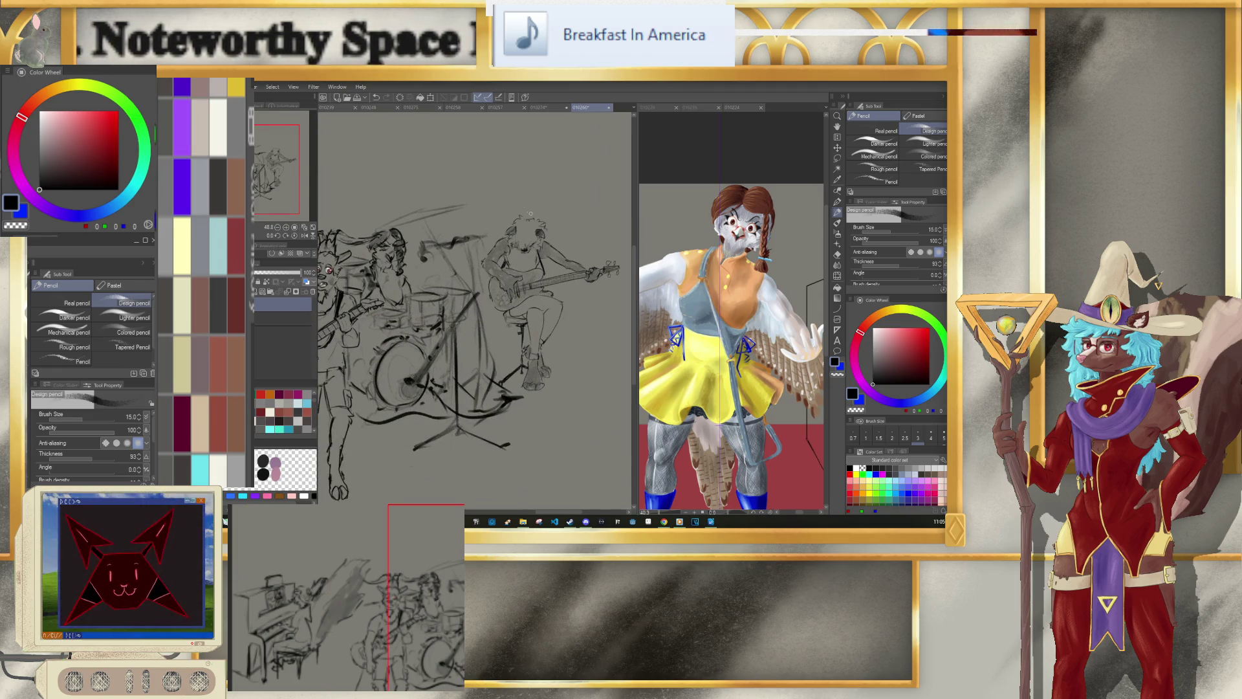
Step: Undo the last pencil stroke and resize the pencil, briefly checking another open document
key("bracketleft")
key("bracketleft")
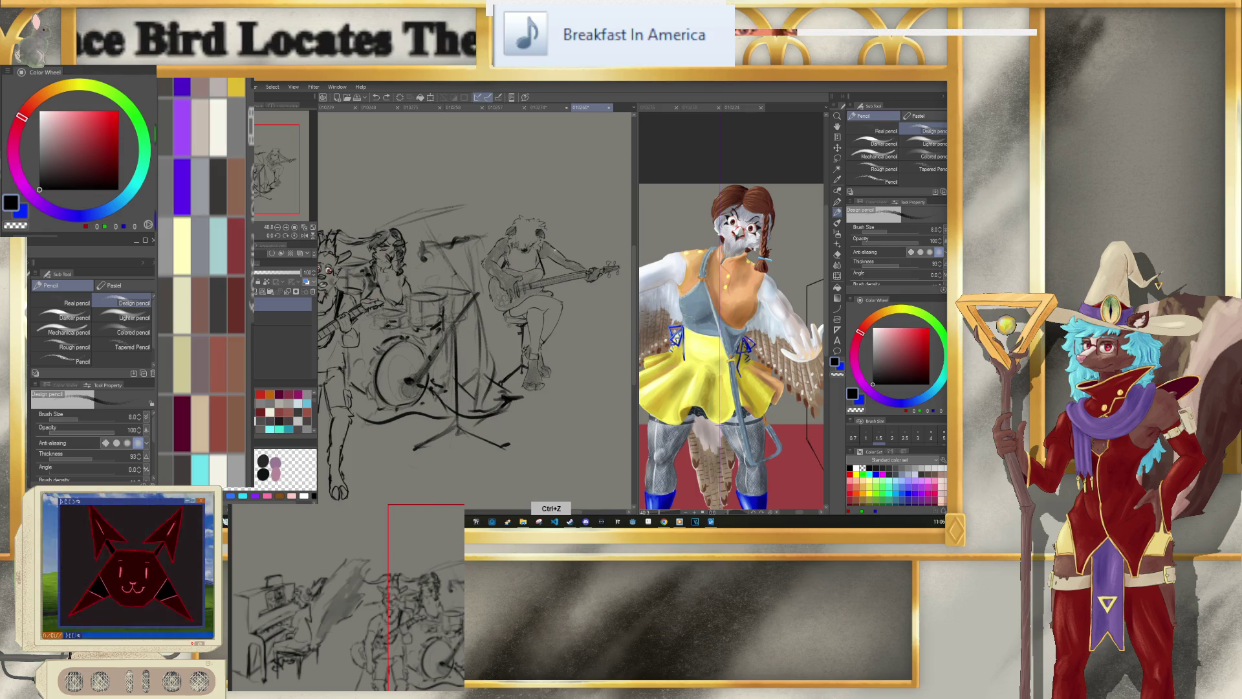
key("ctrl+z")
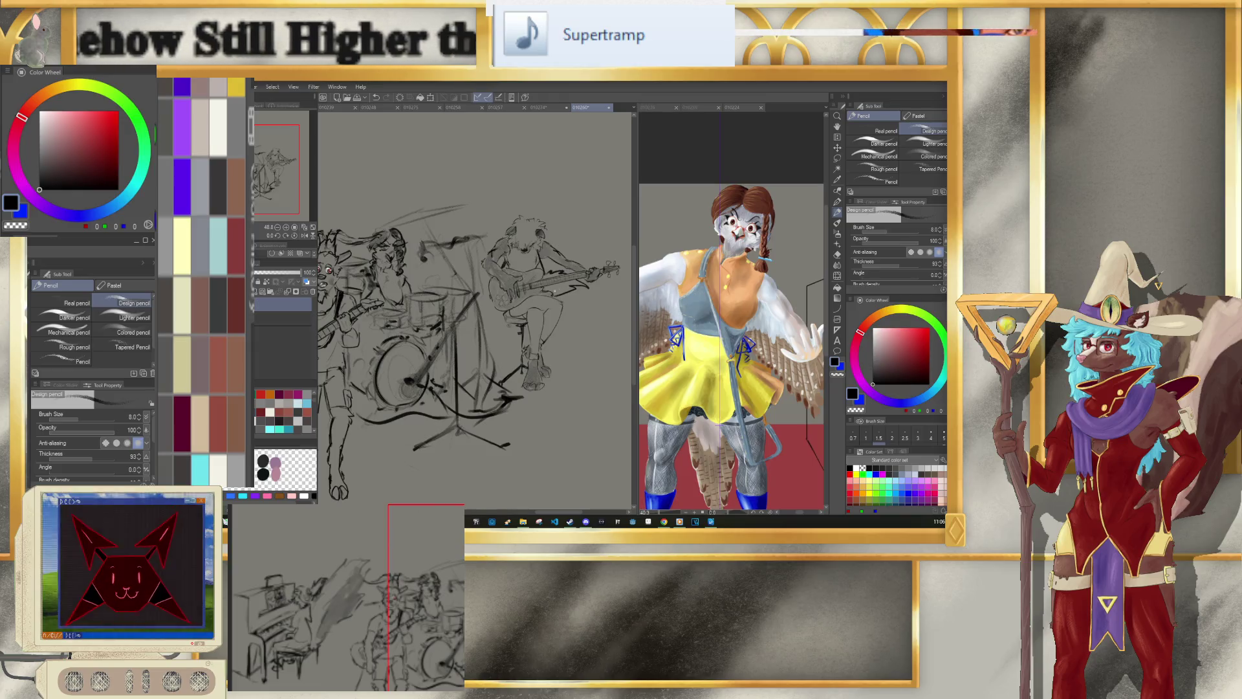
key("bracketright")
key("bracketright")
key("bracketright")
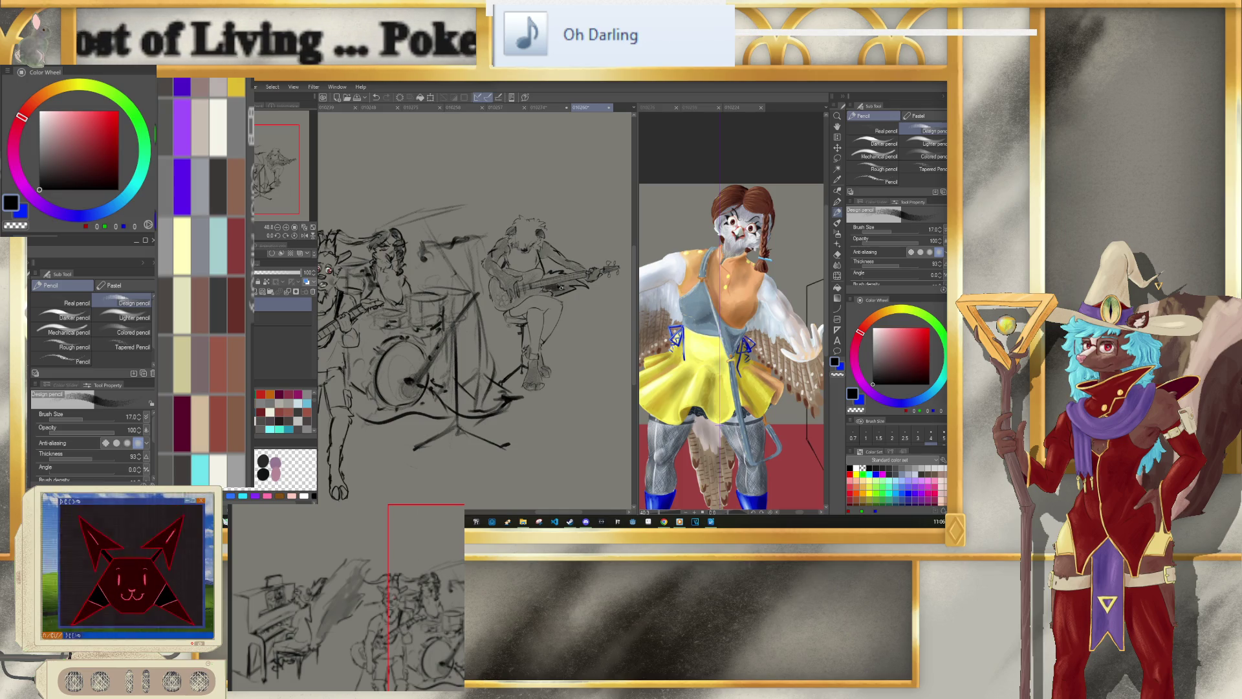
key("bracketleft")
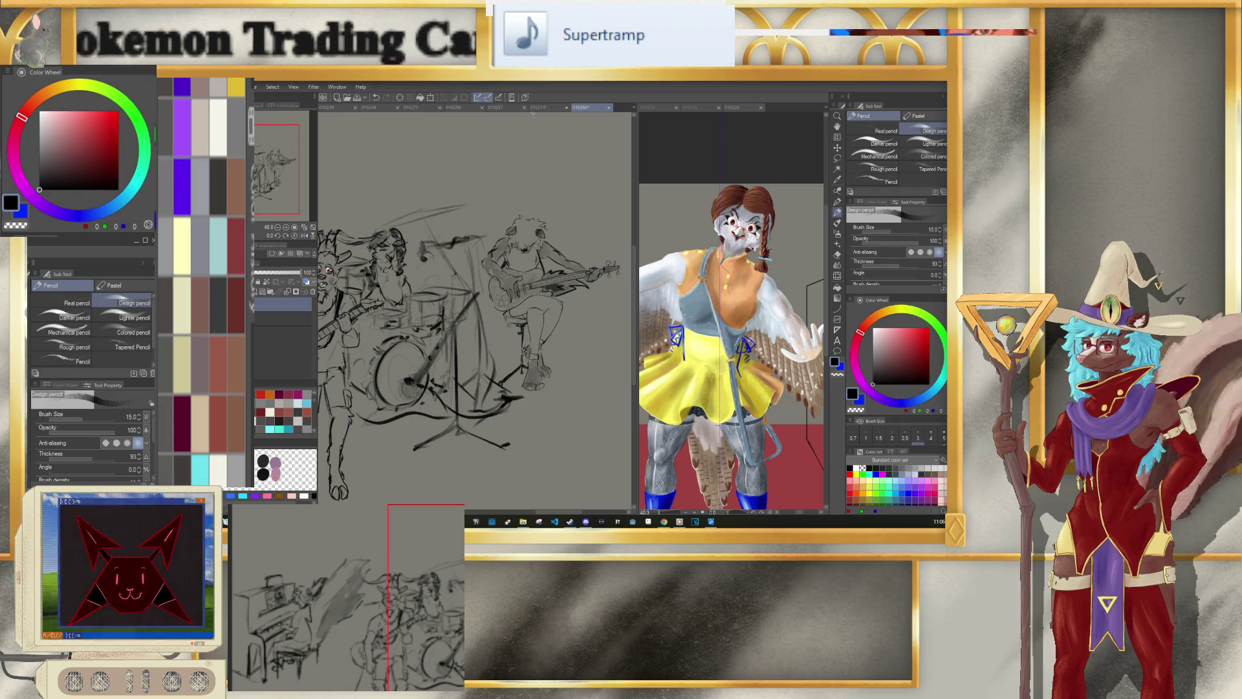
left_click(536, 107)
left_click(581, 107)
key("bracketright")
key("bracketright")
key("bracketright")
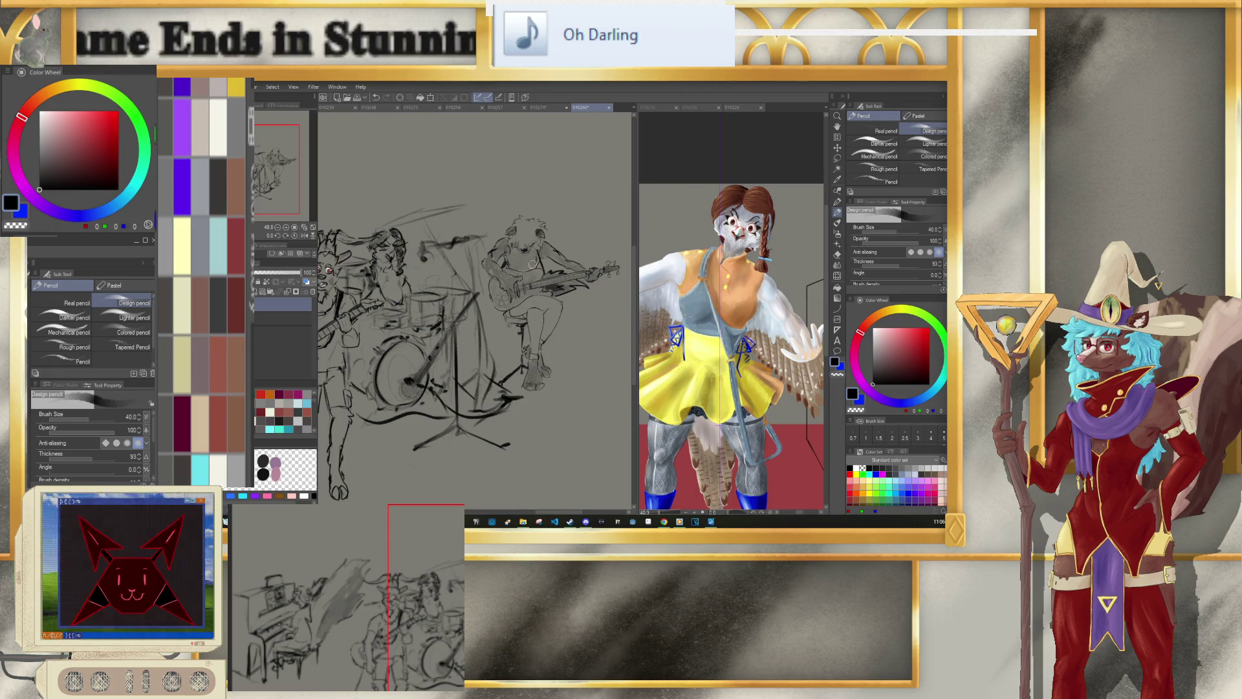
Step: Zoom over the drum kit and step the pencil size down from 40 to 7
scroll(532, 264, "down", 3)
scroll(543, 270, "up", 2)
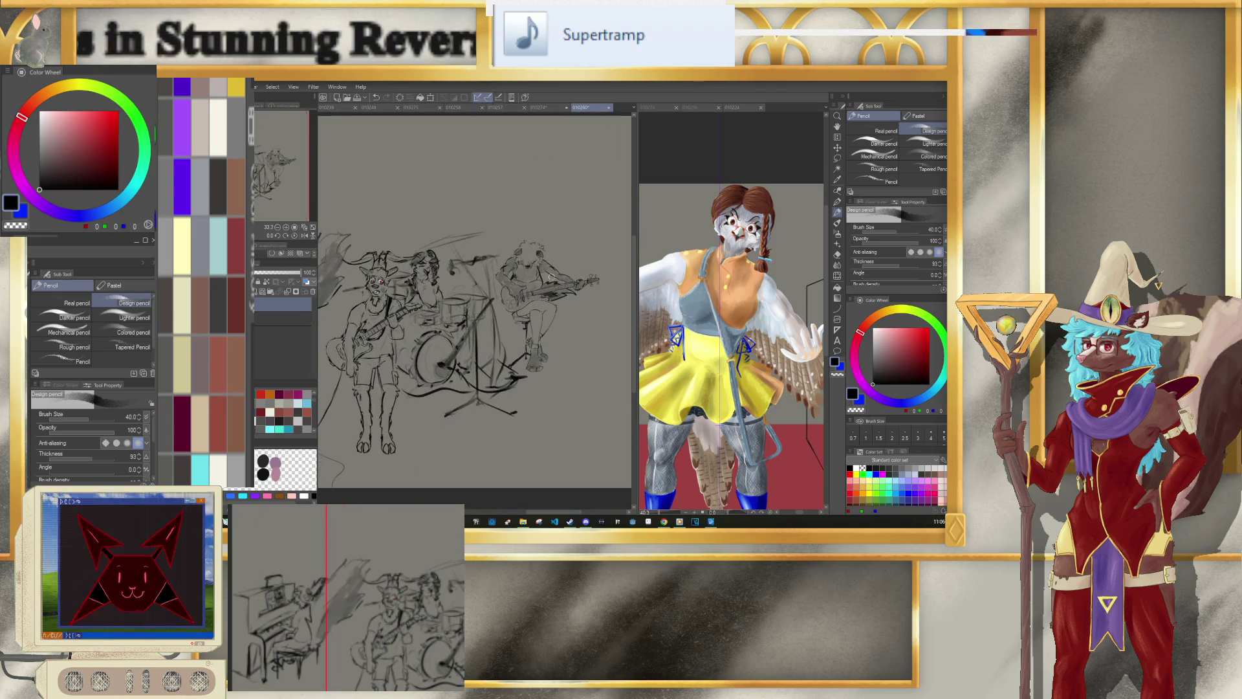
scroll(550, 275, "up", 1)
key("bracketleft")
key("bracketleft")
key("bracketleft")
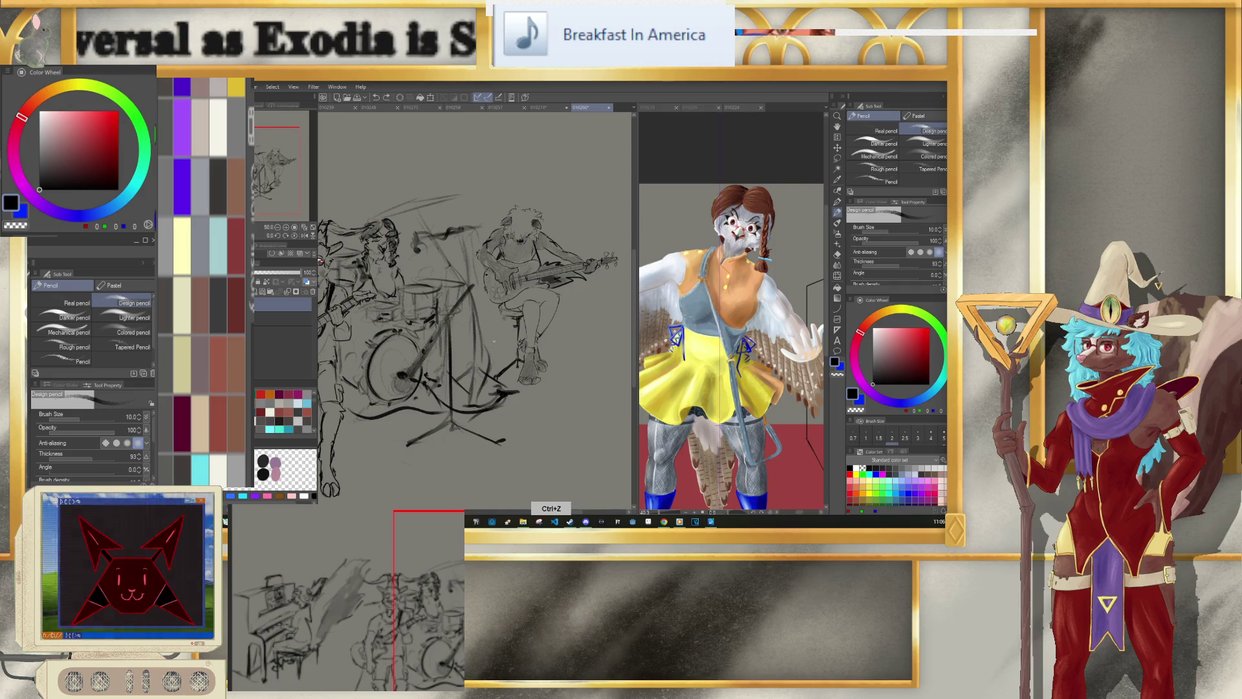
key("bracketright")
key("bracketright")
key("bracketright")
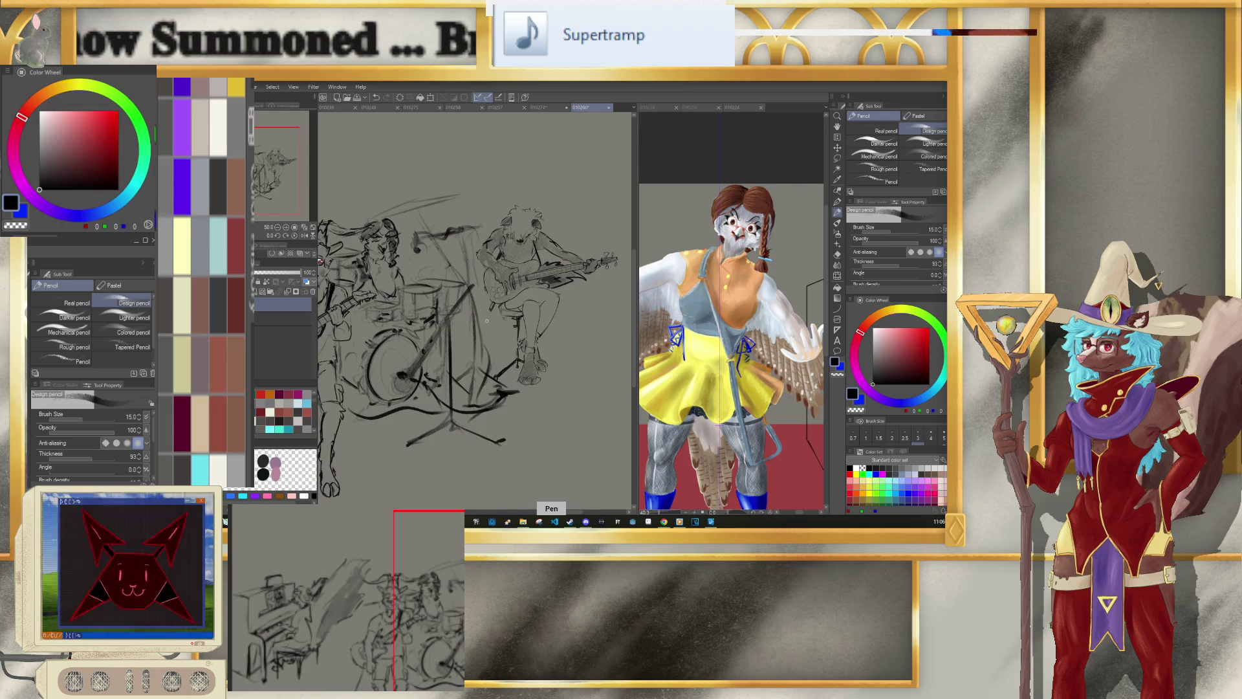
key("bracketleft")
key("bracketleft")
key("bracketleft")
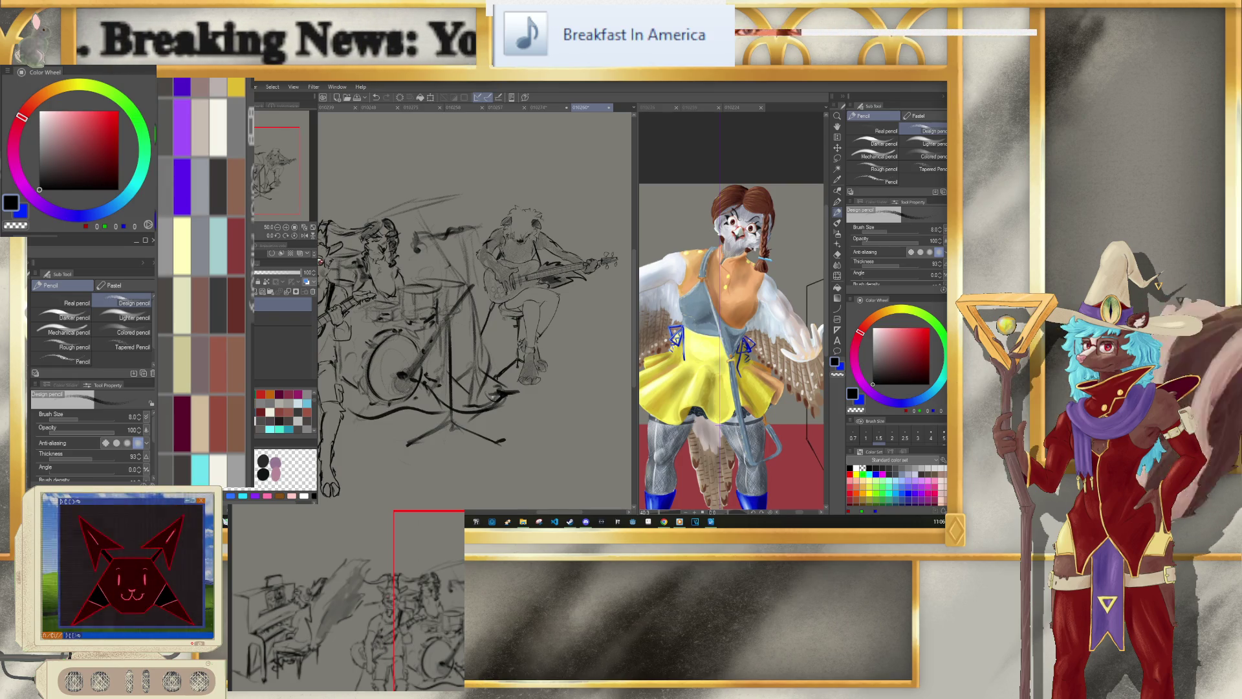
key("bracketleft")
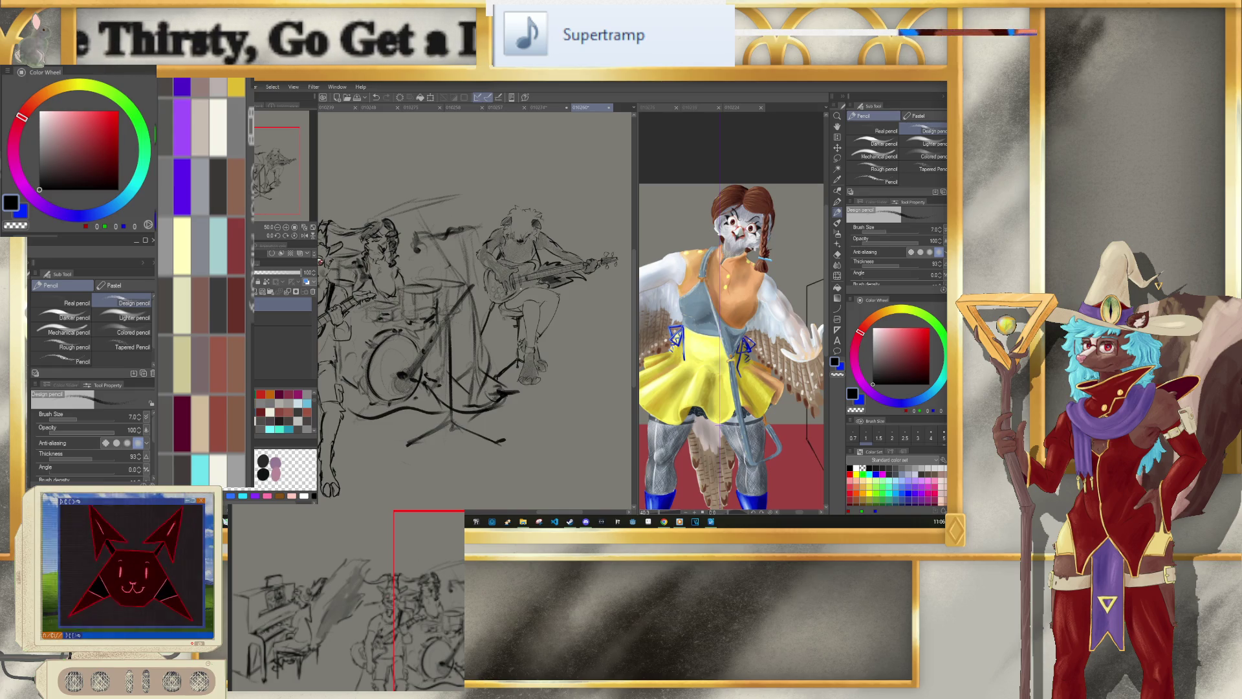
Step: Zoom out and pan to center the whole band sketch in view
scroll(518, 294, "down", 5)
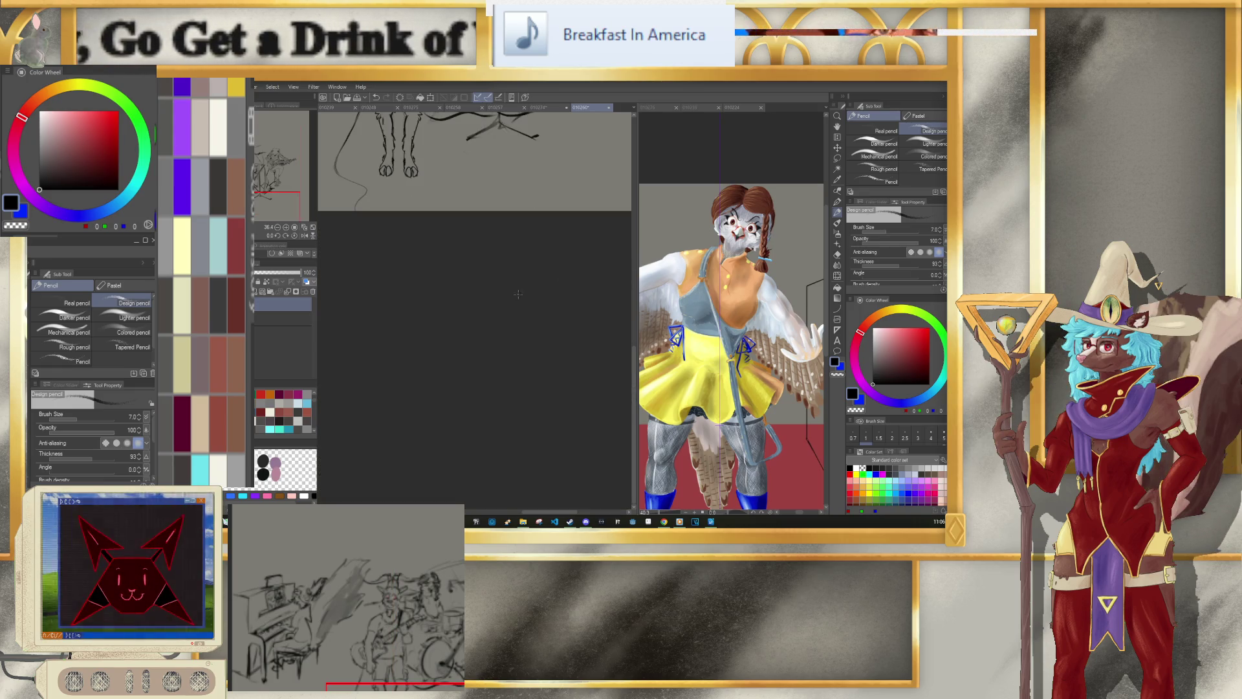
scroll(531, 242, "down", 2)
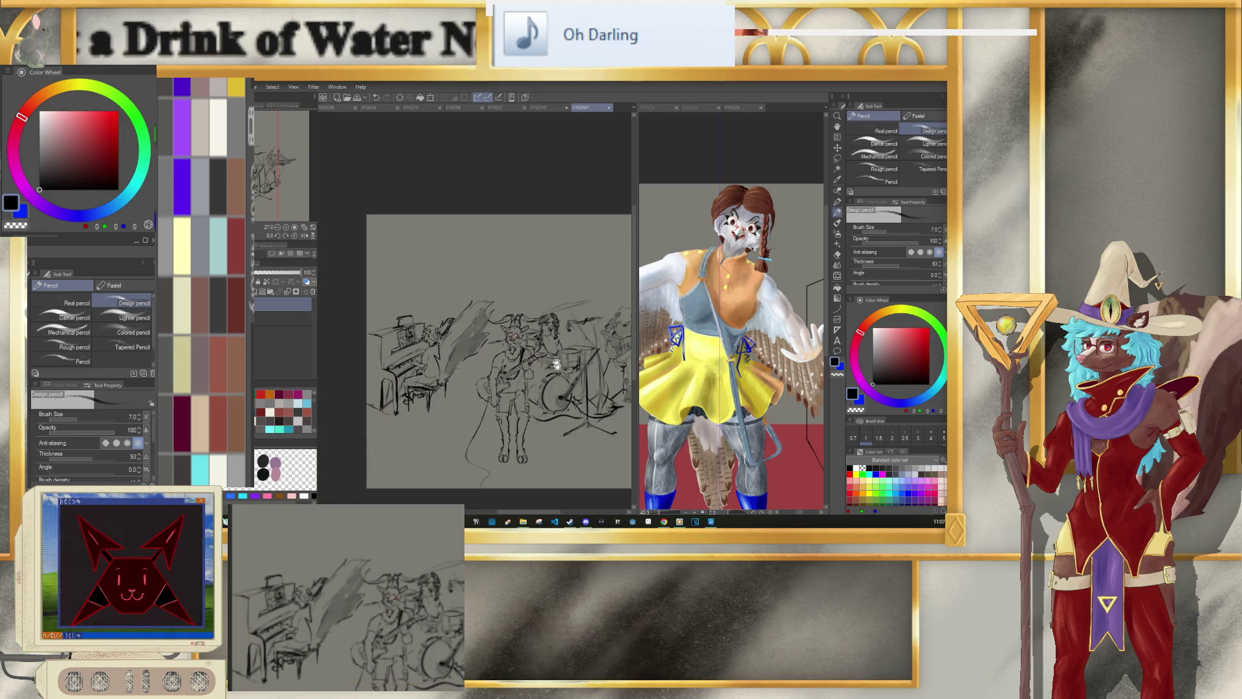
scroll(519, 313, "down", 1)
left_click_drag(519, 313, 509, 343)
scroll(513, 330, "down", 1)
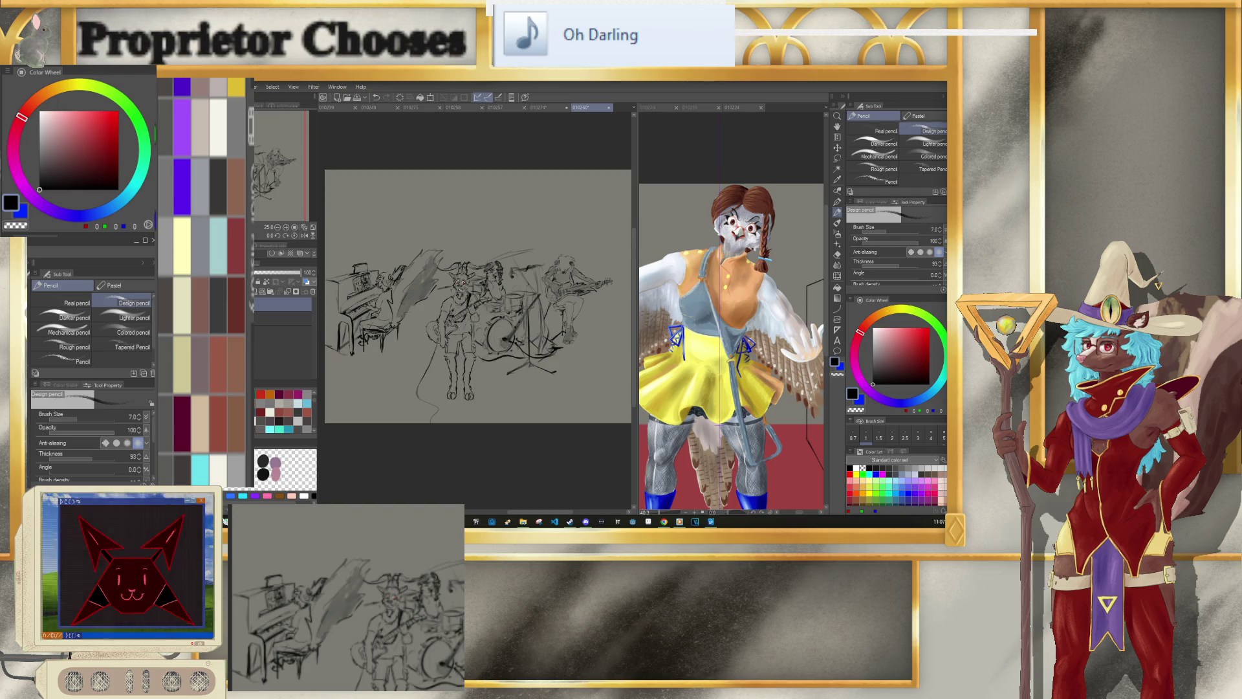
left_click(164, 86)
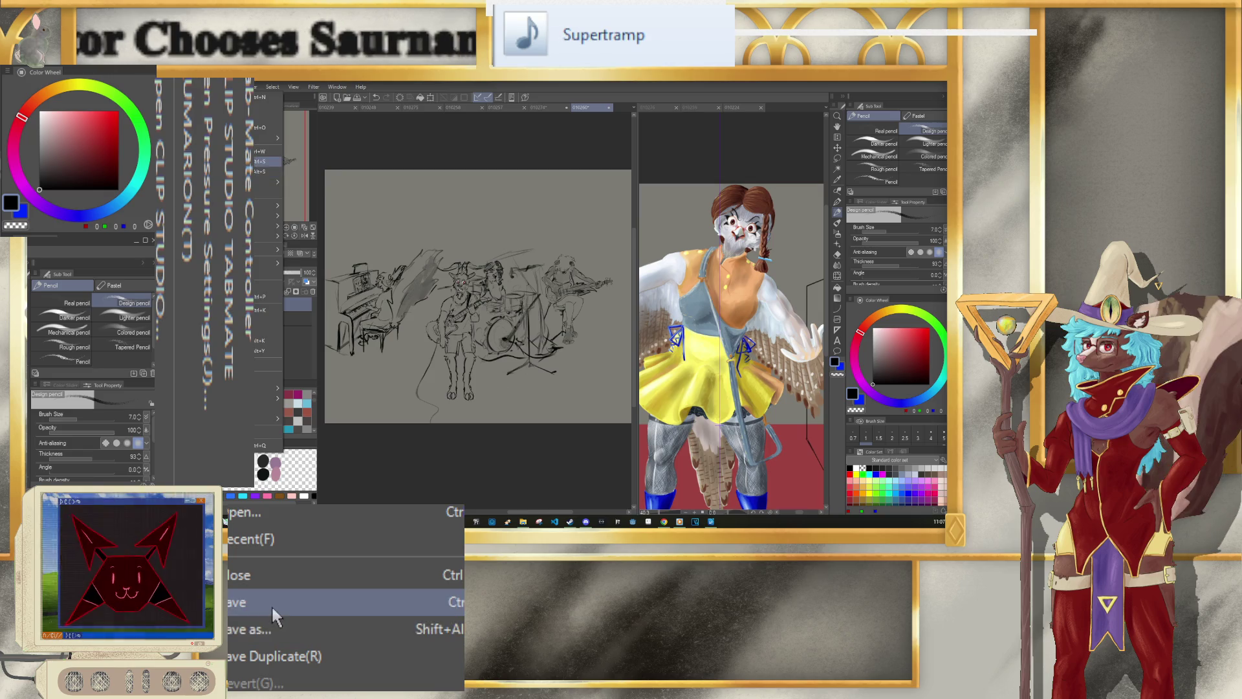
Step: Save the band sketch as a .clip file in the 201-300 folder, then bring up REAPER
left_click(272, 608)
scroll(744, 414, "down", 5)
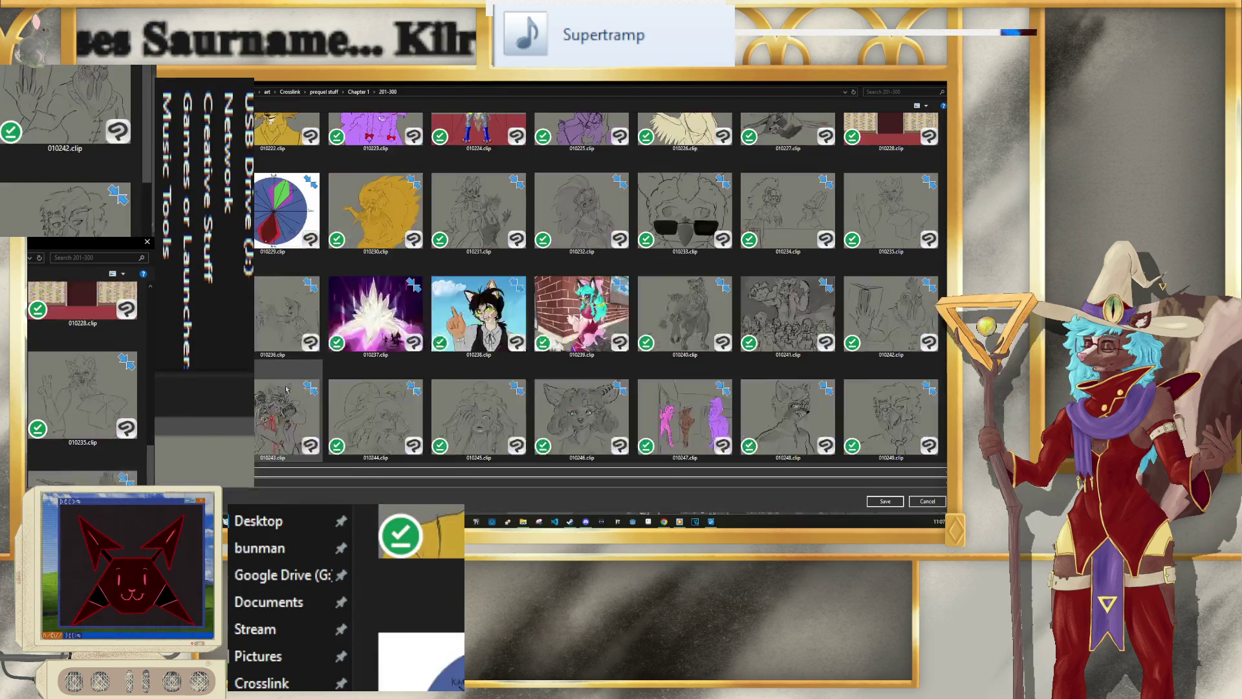
scroll(744, 414, "down", 3)
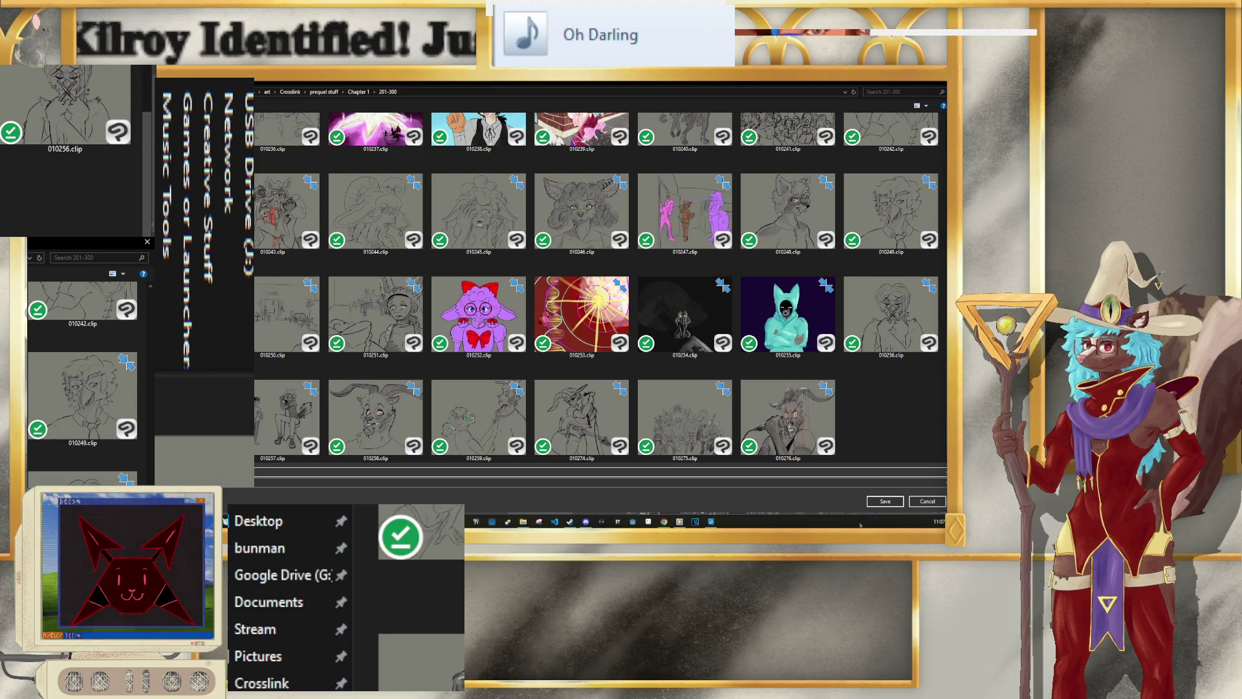
left_click(885, 501)
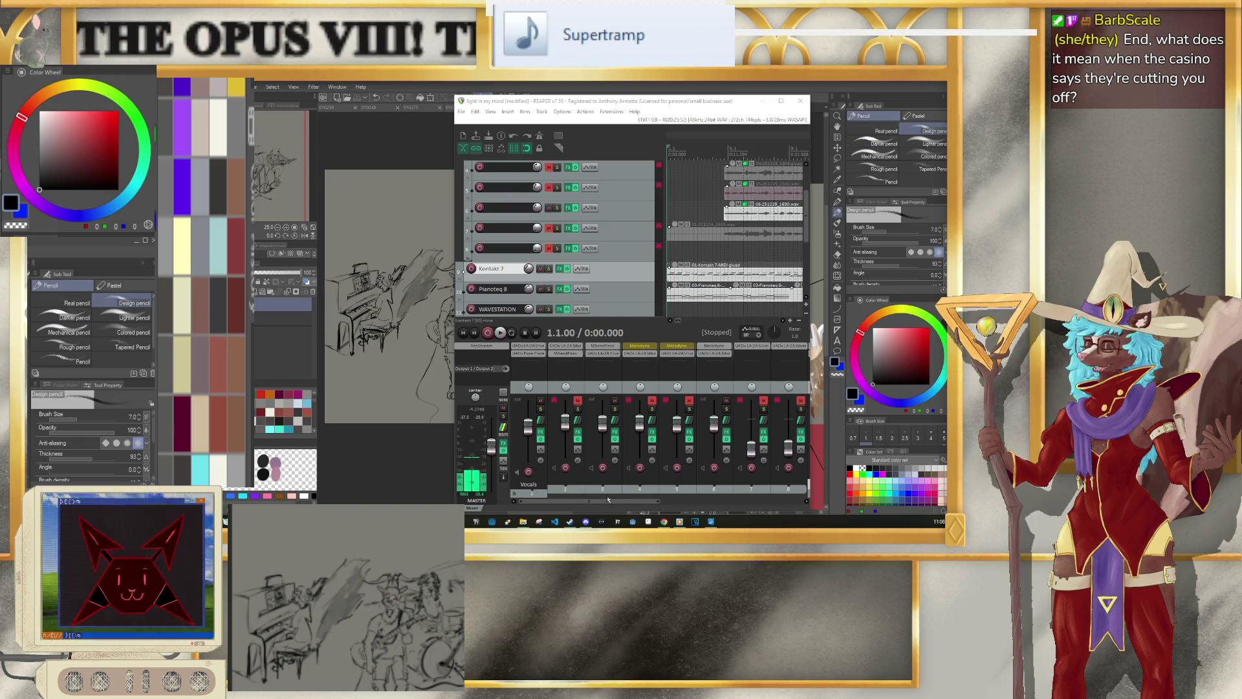
left_click_drag(608, 499, 782, 495)
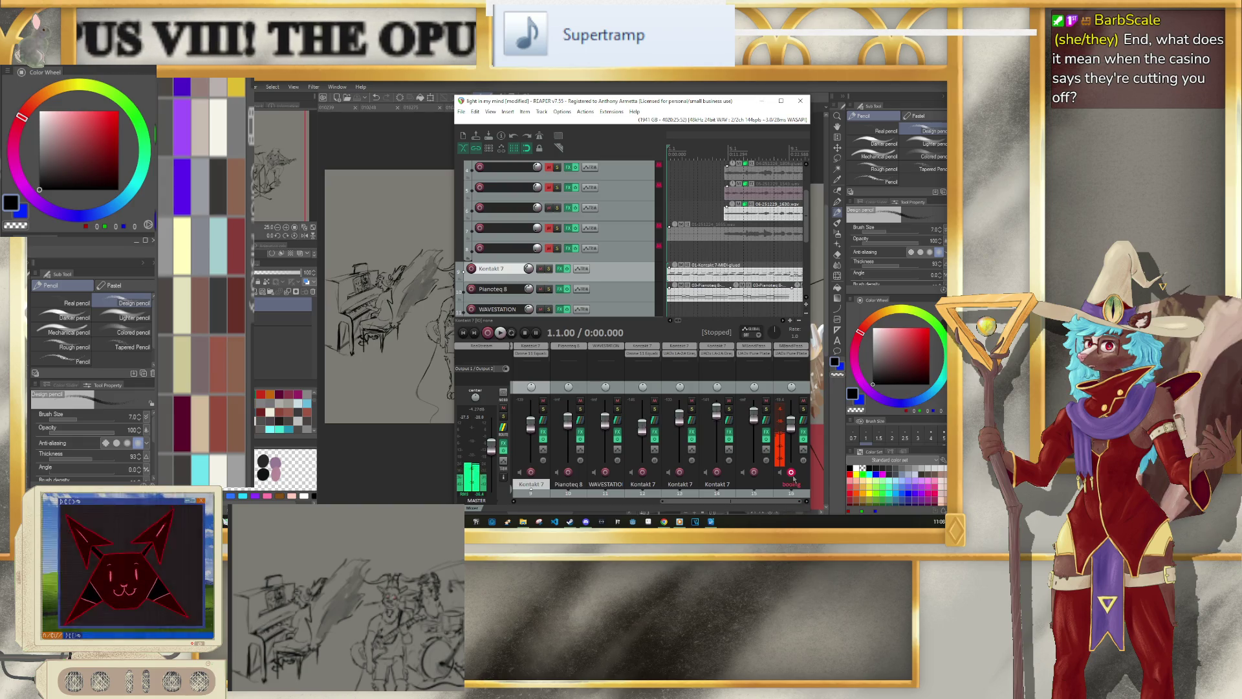